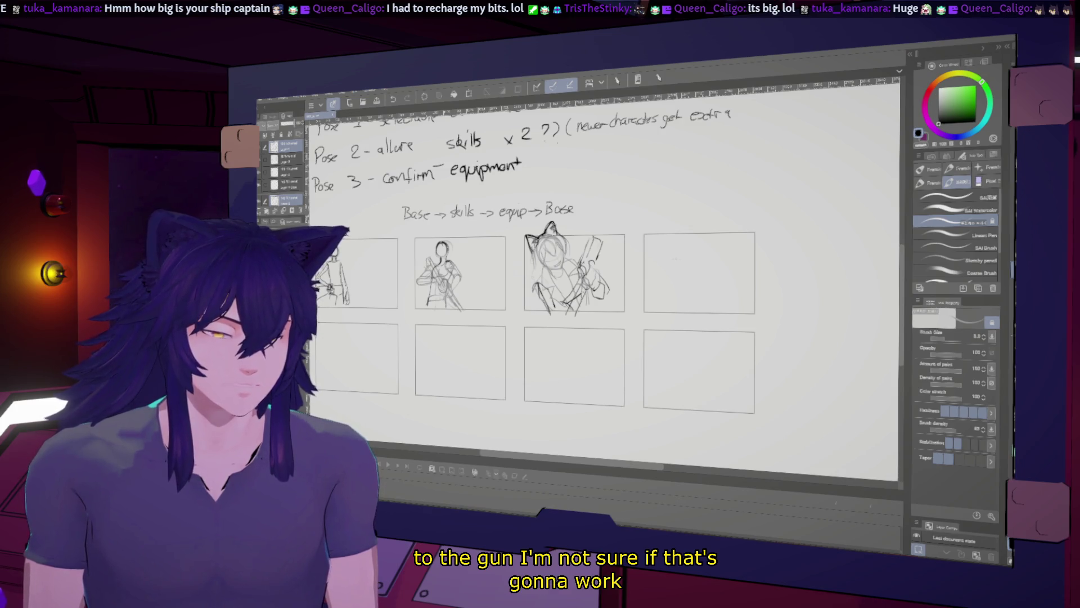
Try moving the third sketch into the fourth panel, then undo it back into the third
scroll(602, 281, "up", 2)
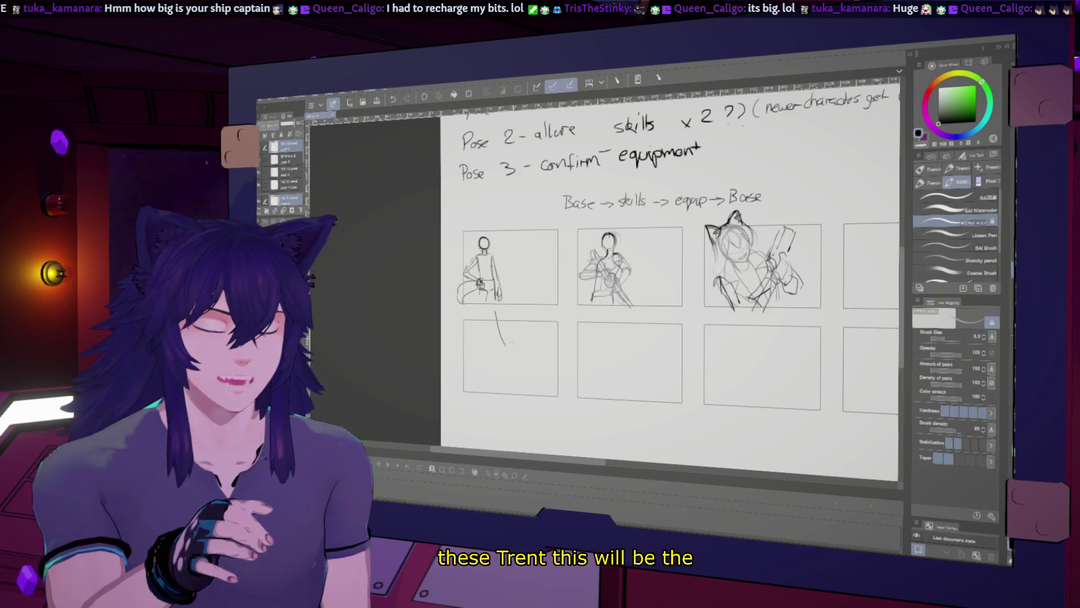
scroll(601, 404, "down", 1)
left_click_drag(601, 404, 585, 422)
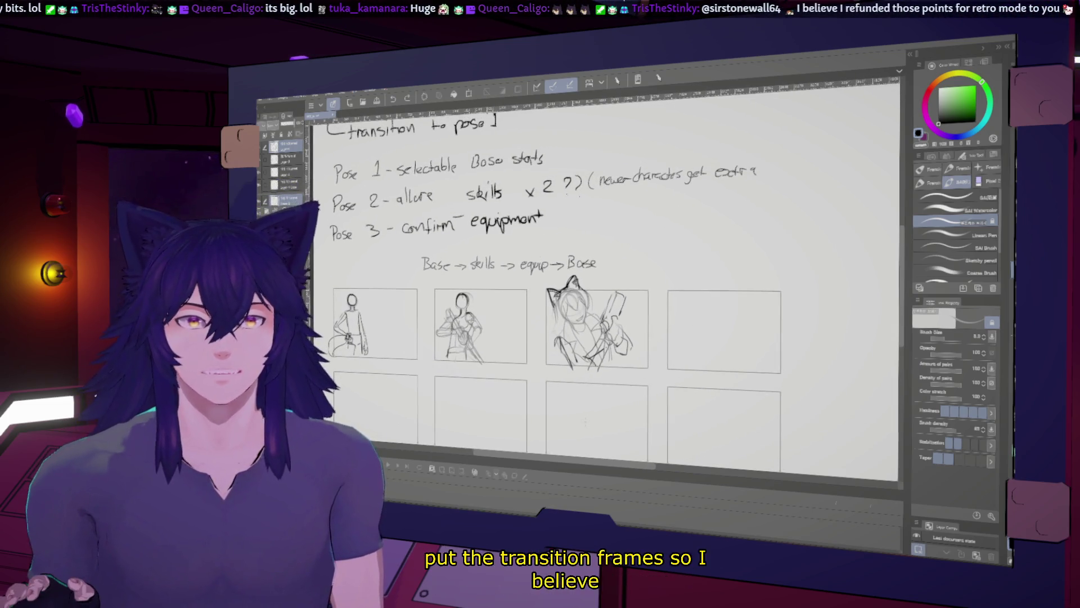
key("m")
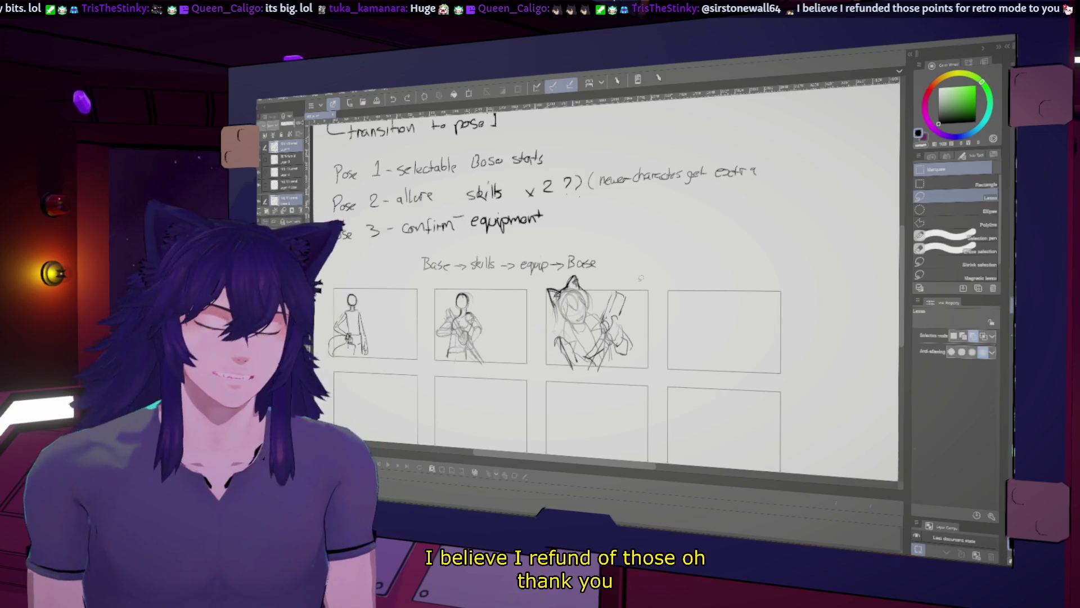
left_click_drag(684, 332, 665, 354)
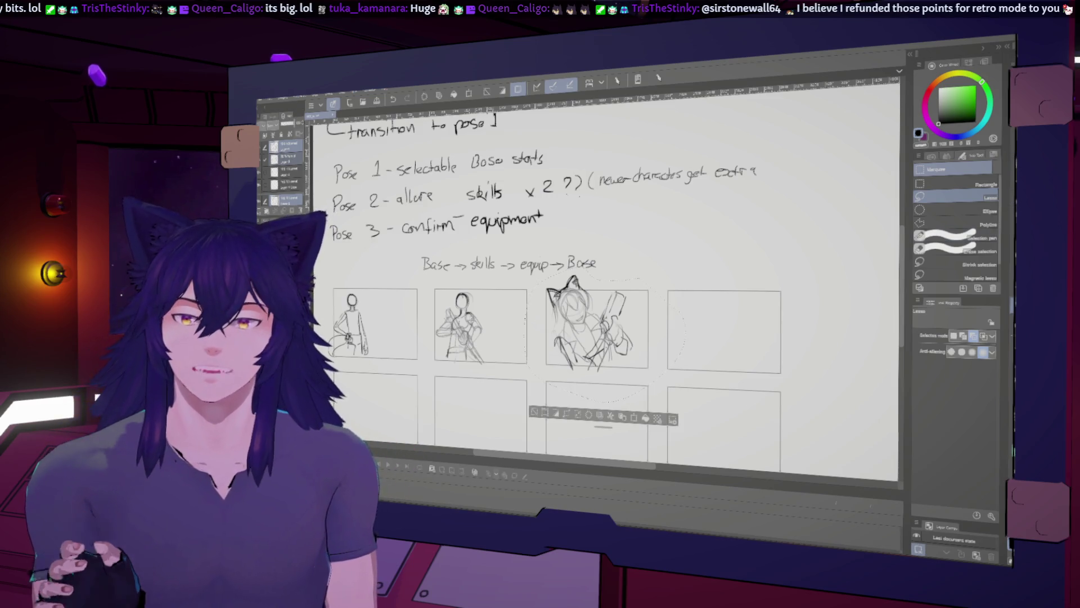
key("k")
left_click_drag(596, 327, 732, 329)
key("ctrl+d")
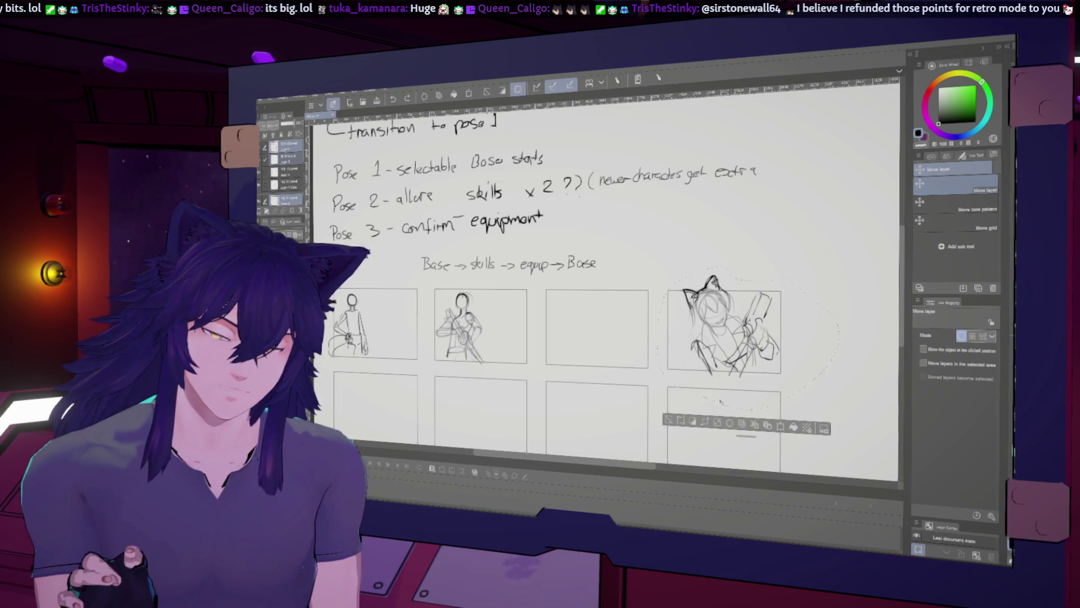
key("ctrl+z")
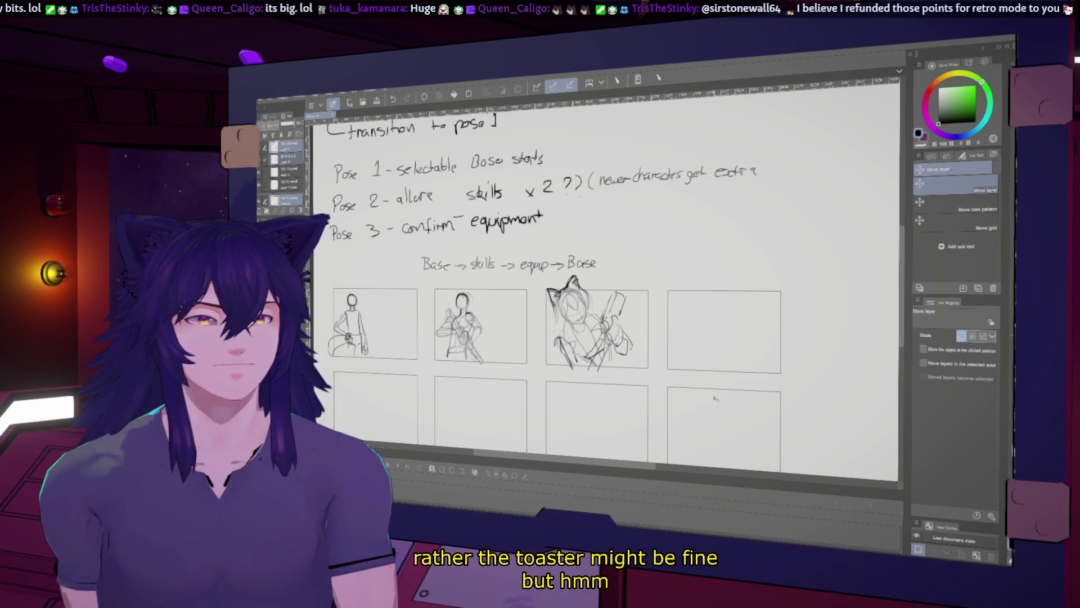
With the pencil, extend the figure's sword line to the right in the first panel
scroll(464, 305, "up", 3)
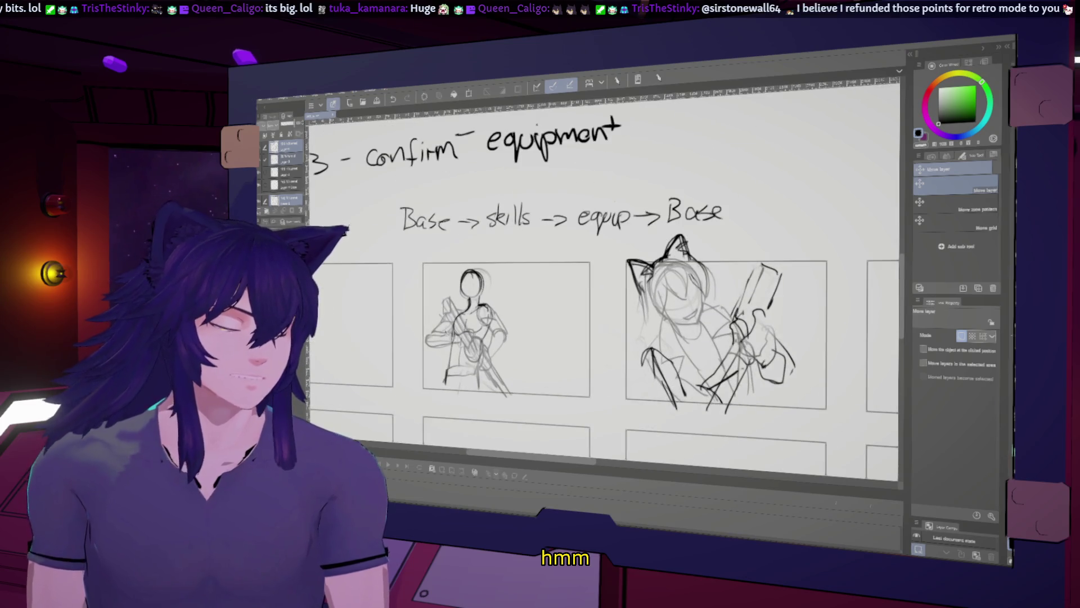
mouse_move(563, 338)
left_mouse_down()
mouse_move(496, 288)
mouse_move(561, 269)
mouse_move(650, 220)
mouse_move(643, 264)
left_mouse_up()
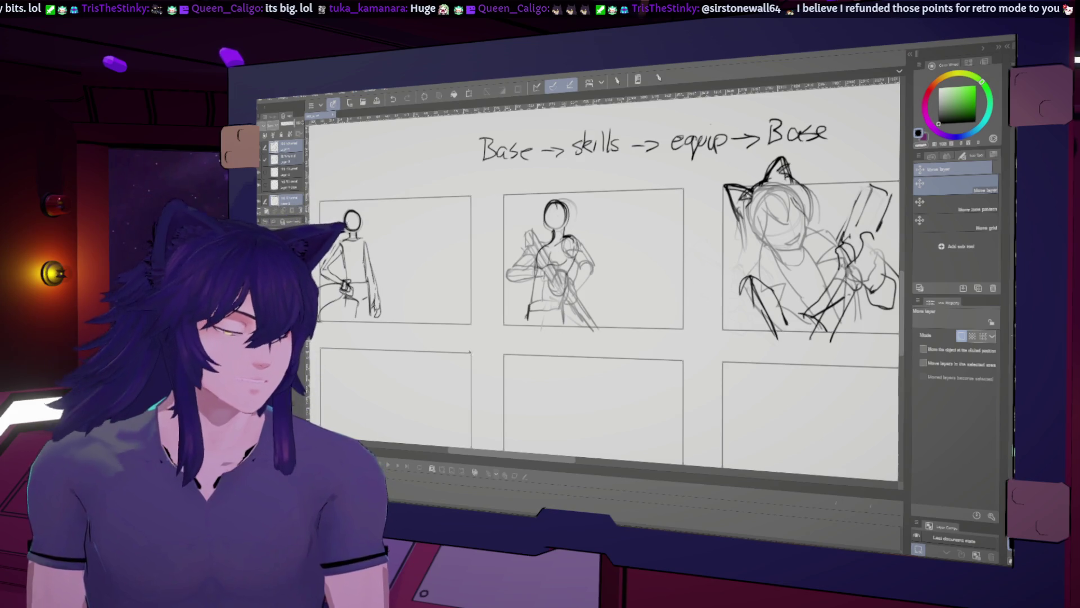
scroll(527, 346, "down", 4)
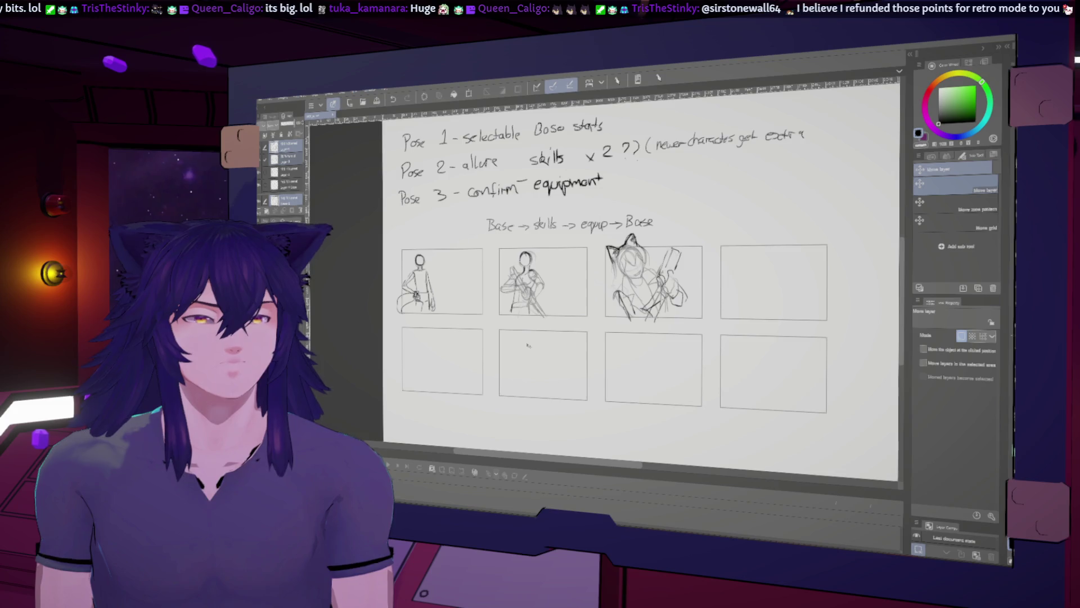
scroll(527, 345, "down", 2)
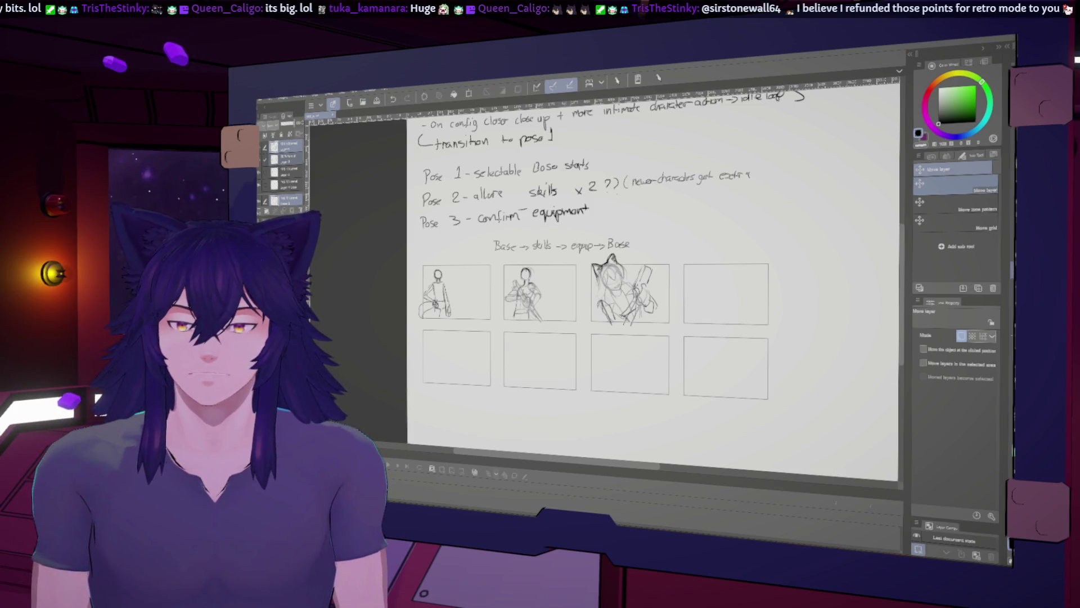
key("p")
scroll(414, 346, "up", 3)
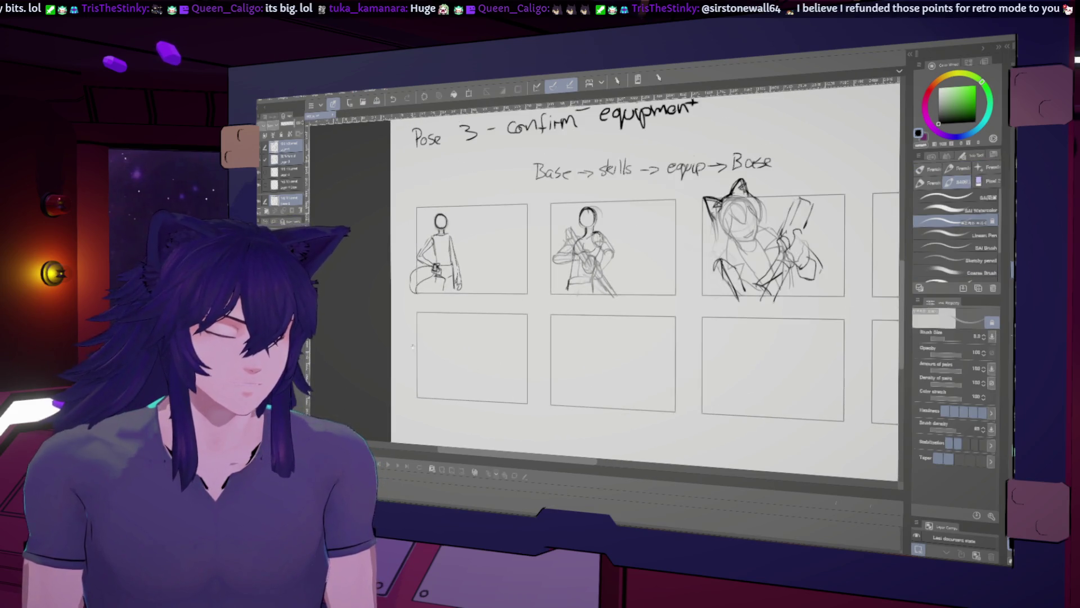
middle_click_drag(411, 346, 477, 334)
left_click_drag(519, 255, 539, 246)
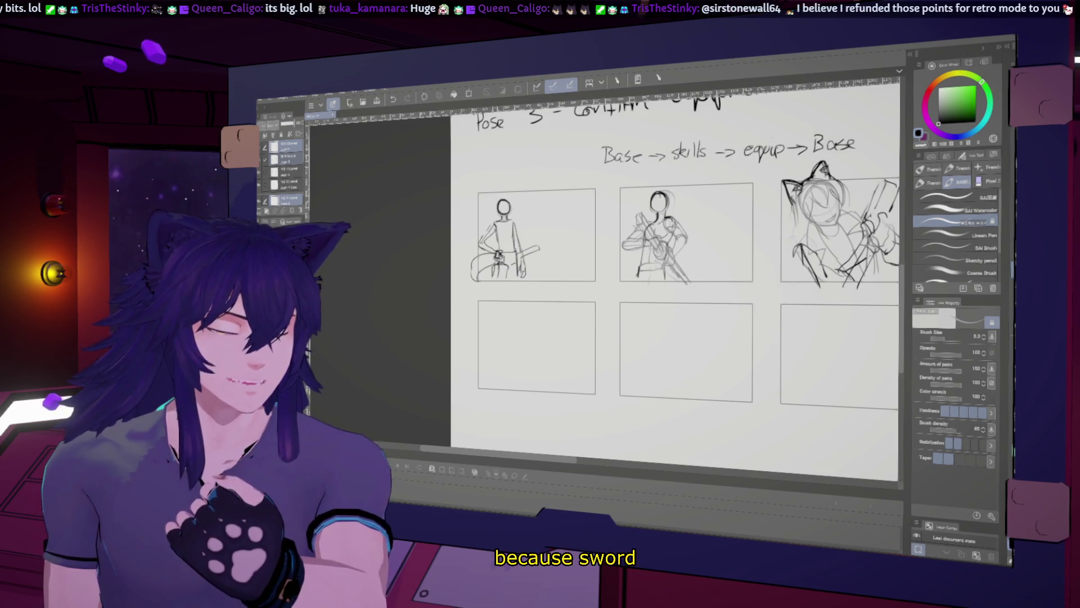
Pan and zoom in on the Pose 3 and Pose 2 labels and their sketches
mouse_move(631, 321)
middle_mouse_down()
mouse_move(628, 355)
mouse_move(663, 355)
mouse_move(640, 378)
middle_mouse_up()
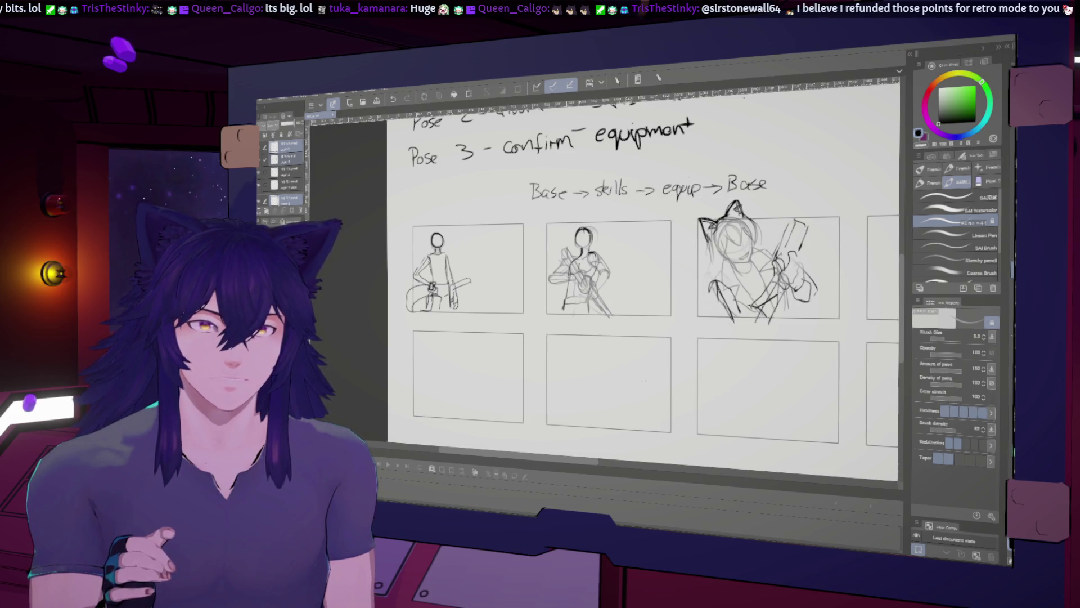
middle_click_drag(642, 380, 608, 413)
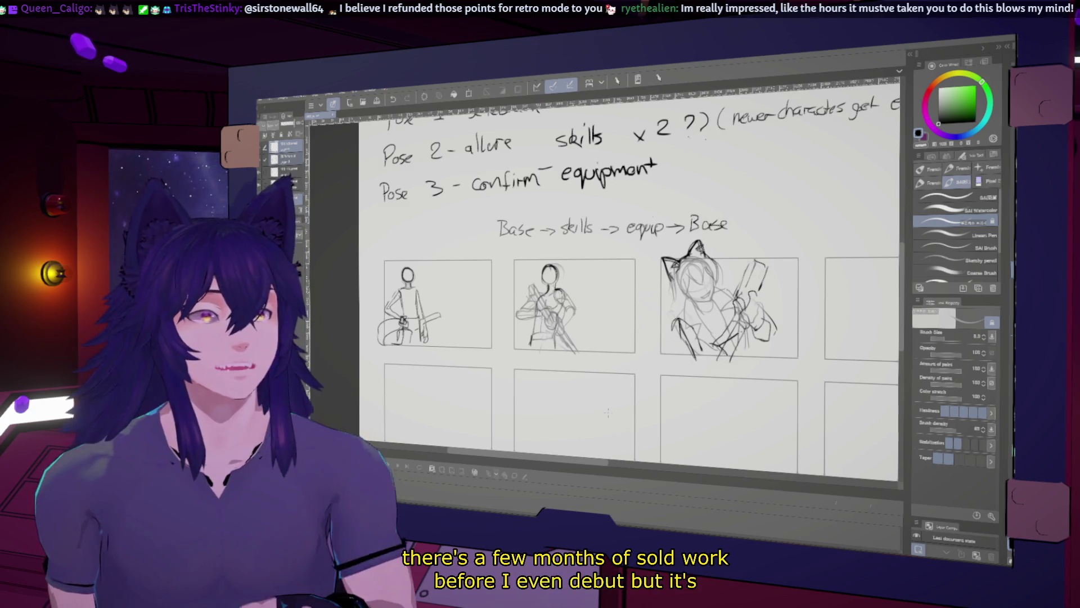
left_click_drag(608, 412, 646, 433)
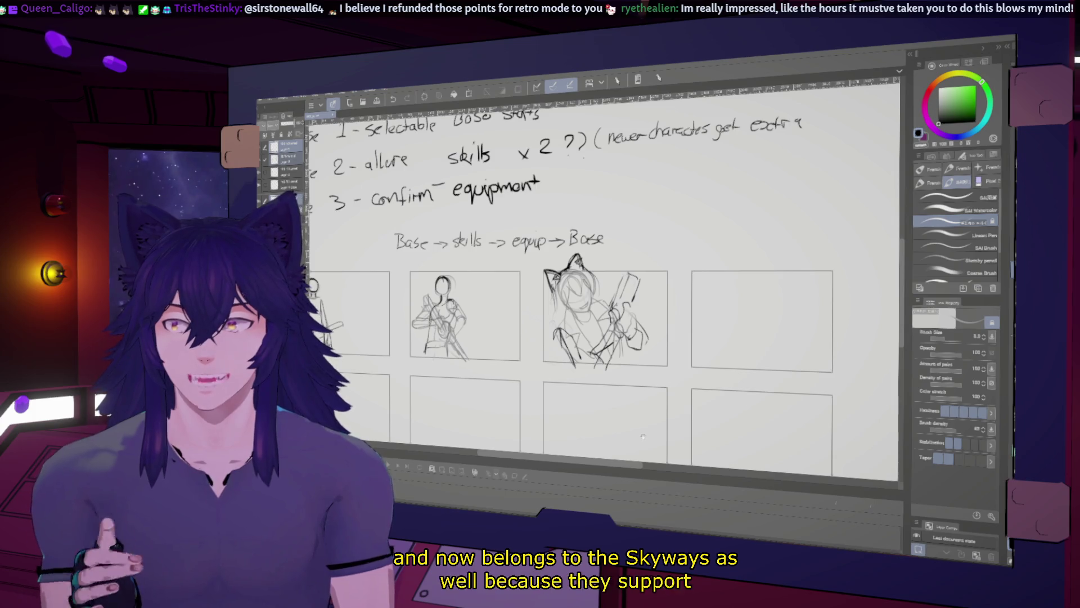
mouse_move(643, 436)
left_mouse_down()
mouse_move(664, 397)
mouse_move(776, 414)
mouse_move(903, 400)
left_mouse_up()
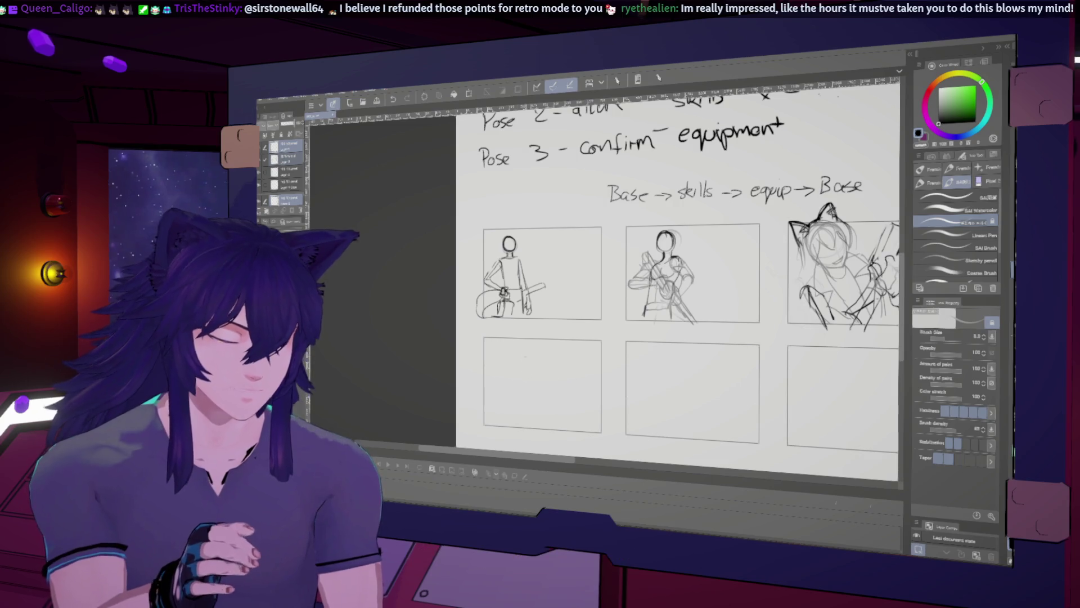
Draw a small figure's body and a stroke beside it in the lower-left panel
left_click_drag(519, 373, 517, 393)
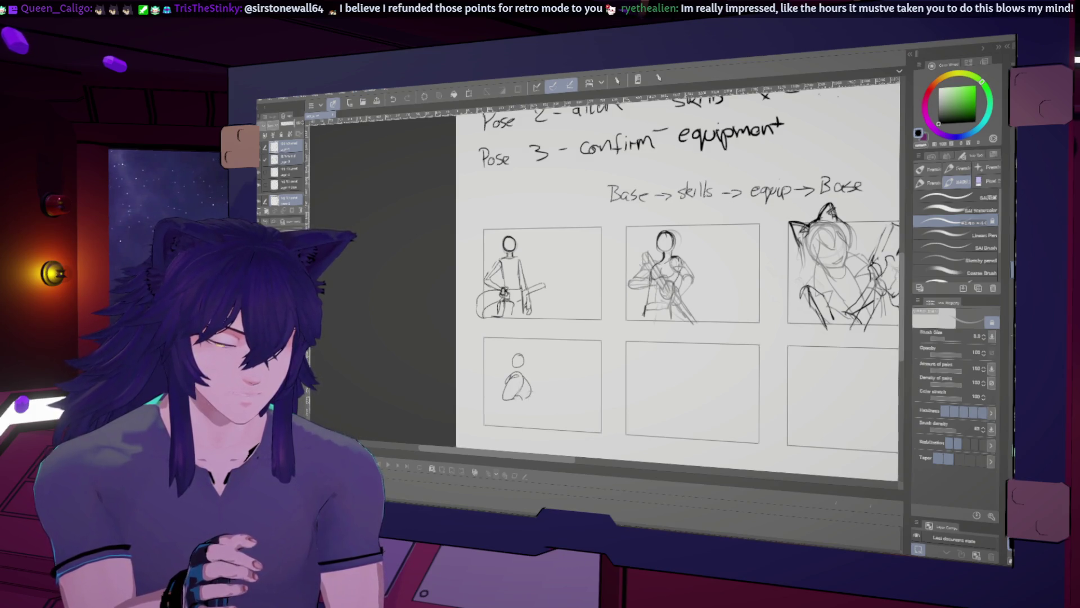
left_click_drag(521, 396, 538, 385)
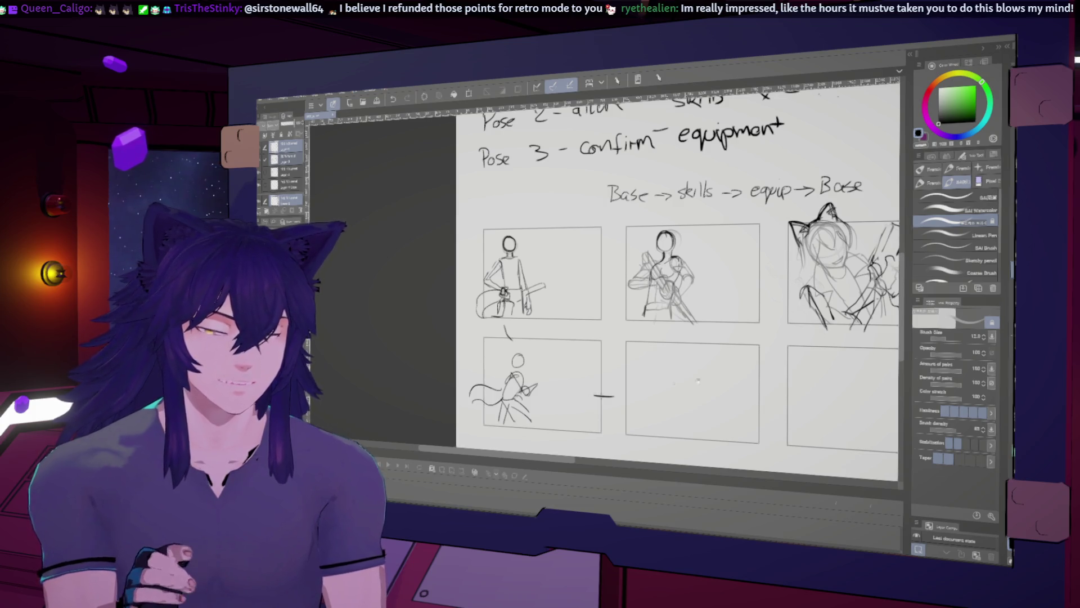
scroll(675, 281, "down", 1)
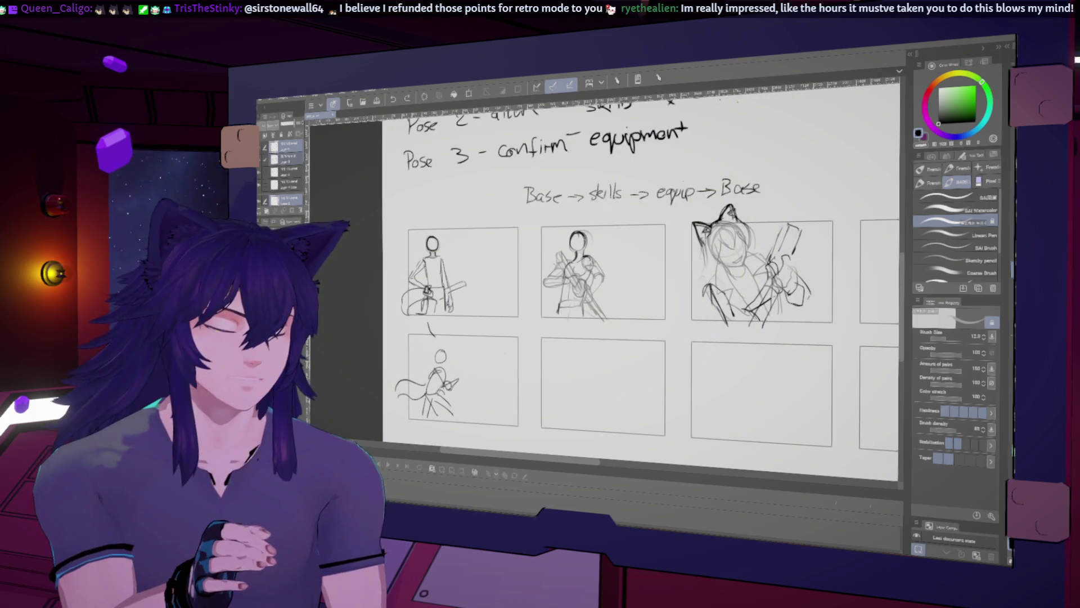
scroll(636, 384, "down", 1)
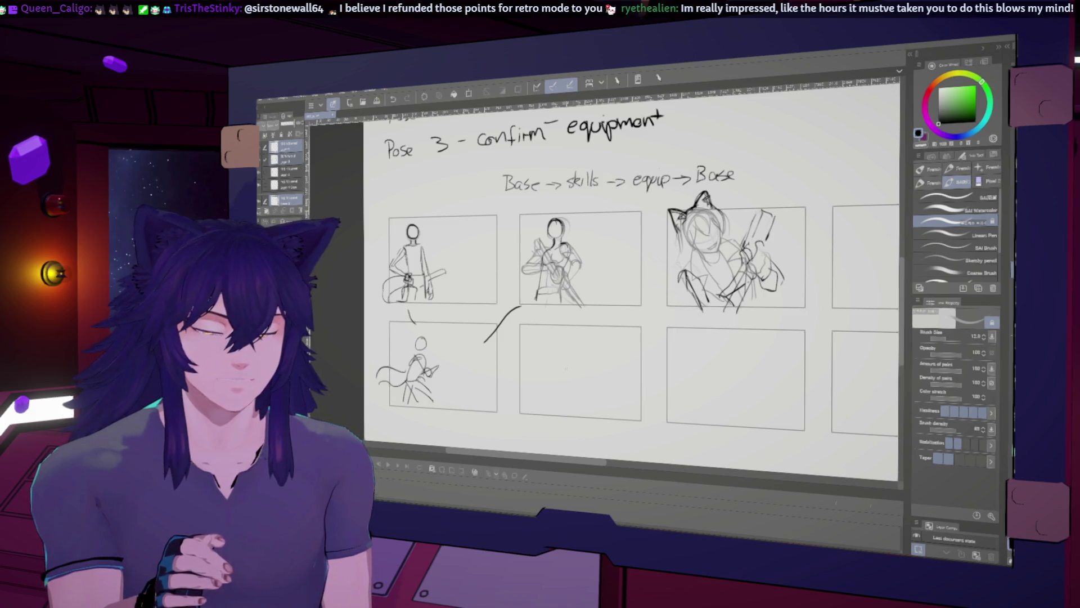
scroll(564, 366, "up", 1)
scroll(578, 378, "up", 2)
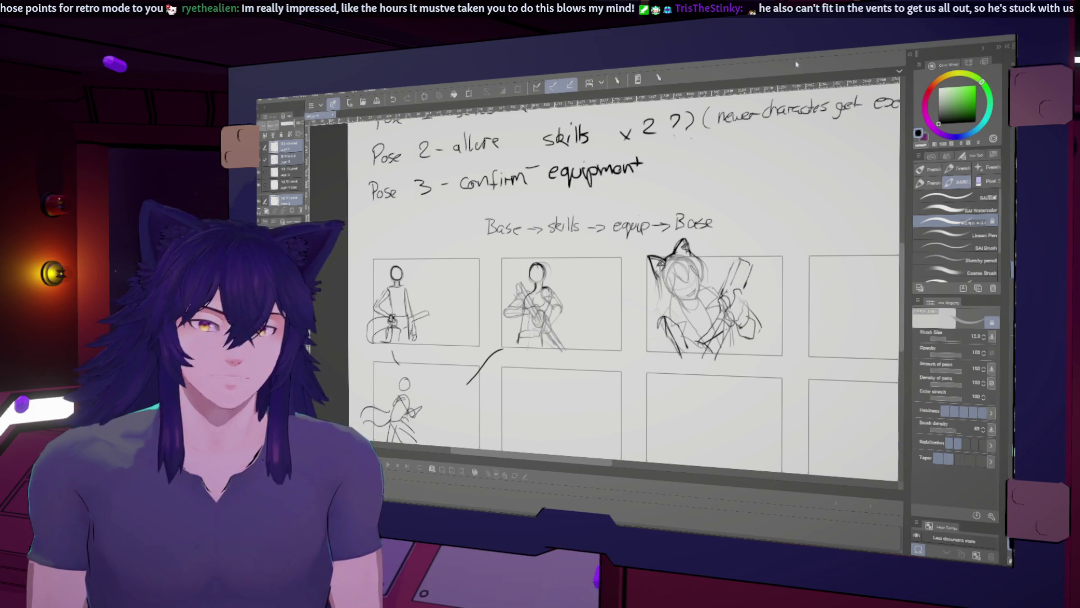
scroll(567, 347, "down", 2)
scroll(568, 347, "down", 2)
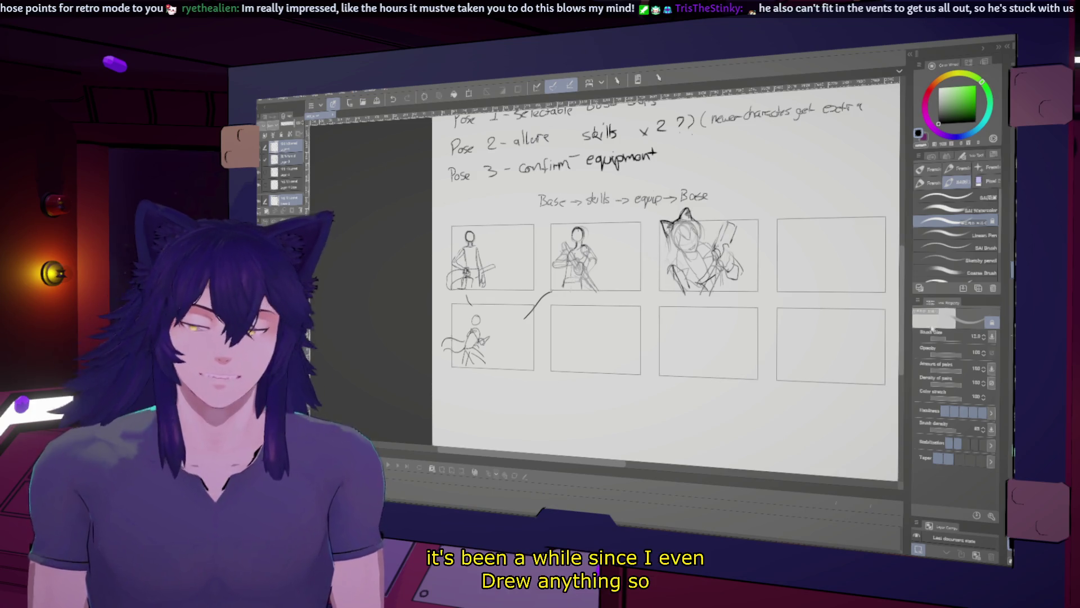
Lasso the bottom-left sketch and transform it to 113% scale with a 3° tilt
key("m")
mouse_move(578, 351)
left_mouse_down()
mouse_move(450, 306)
mouse_move(425, 347)
mouse_move(478, 405)
mouse_move(533, 344)
mouse_move(515, 323)
left_mouse_up()
key("ctrl+d")
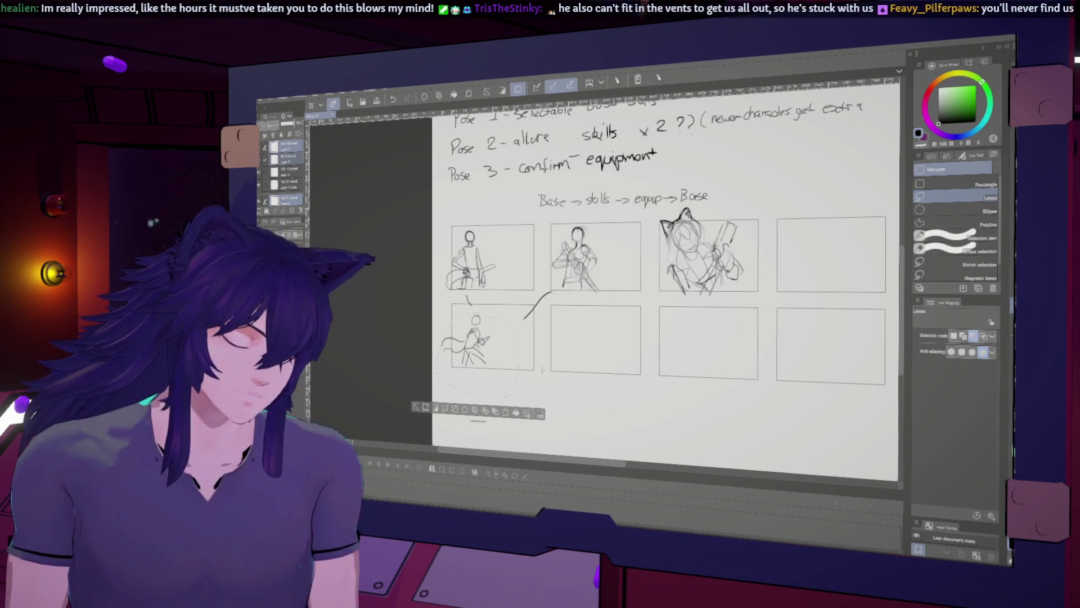
key("ctrl+t")
left_click_drag(519, 313, 533, 302)
left_click_drag(537, 394, 532, 404)
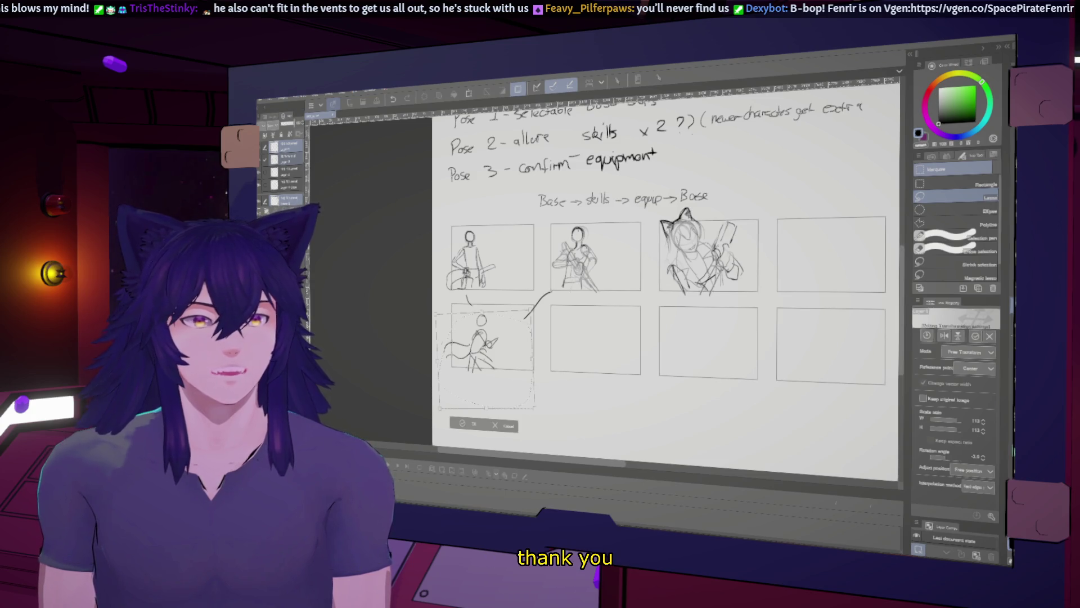
key("Return")
Deselect and begin a new sketch in the empty second-row panel with the pen
key("ctrl+d")
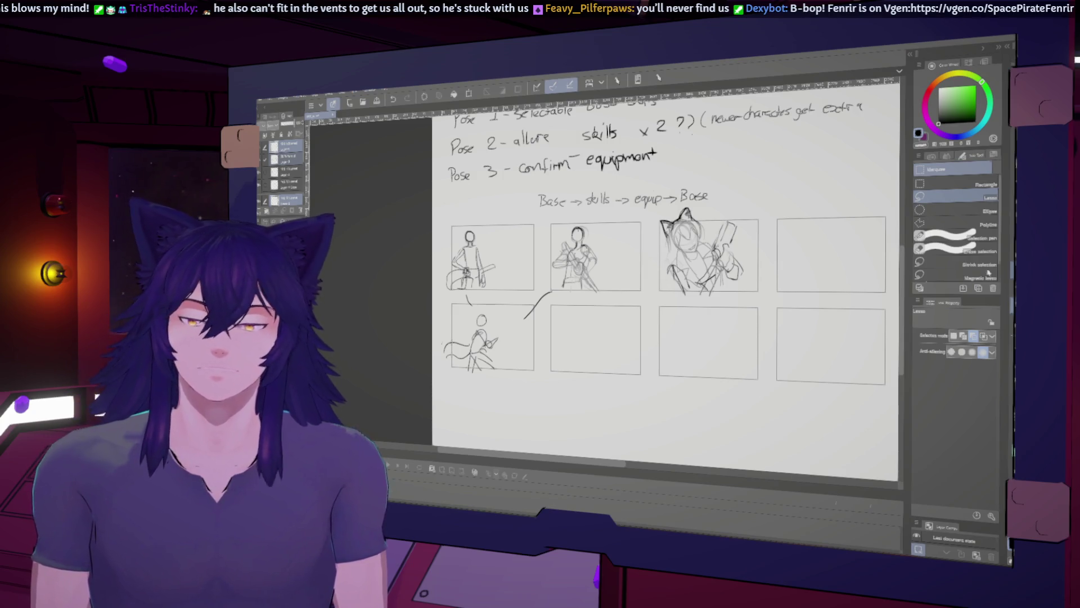
key("b")
mouse_move(587, 315)
left_mouse_down()
mouse_move(568, 325)
mouse_move(597, 354)
mouse_move(630, 318)
mouse_move(577, 361)
mouse_move(585, 336)
mouse_move(572, 361)
left_mouse_up()
Fix stray strokes and add arrows linking the second and third lower panels and the panel above
key("ctrl+z")
key("ctrl+z")
mouse_move(635, 345)
left_mouse_down()
mouse_move(658, 347)
mouse_move(697, 320)
mouse_move(706, 354)
mouse_move(679, 356)
mouse_move(732, 338)
mouse_move(732, 347)
left_mouse_up()
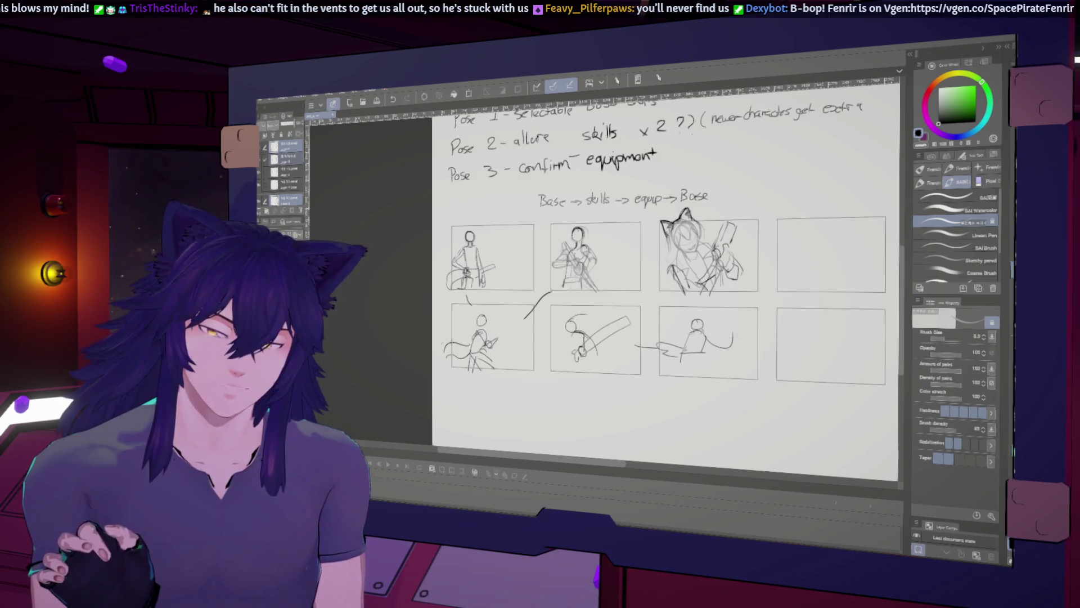
key("ctrl+z")
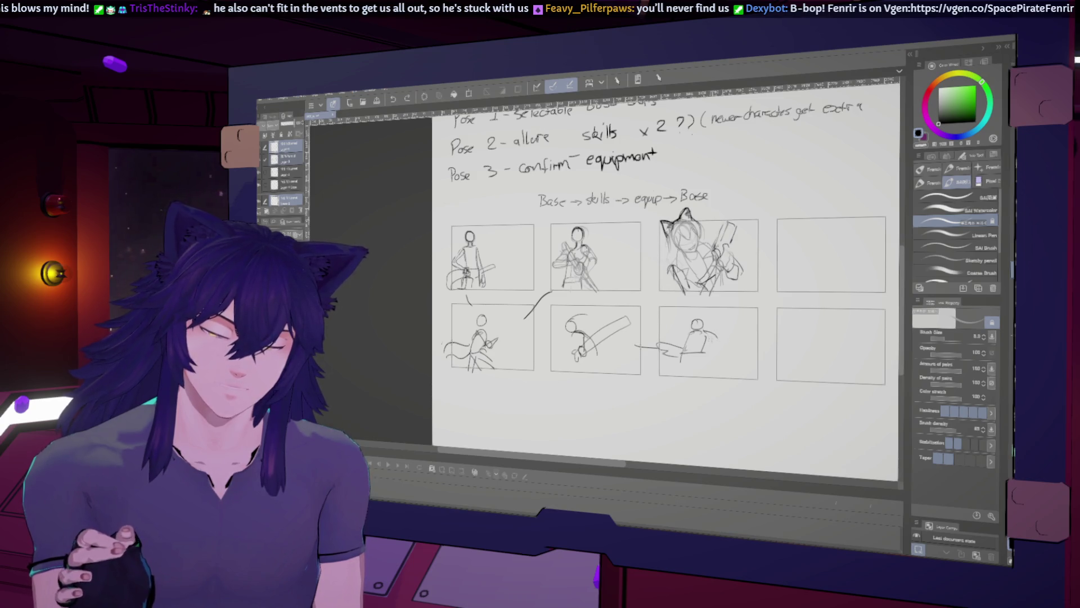
left_click_drag(711, 332, 724, 342)
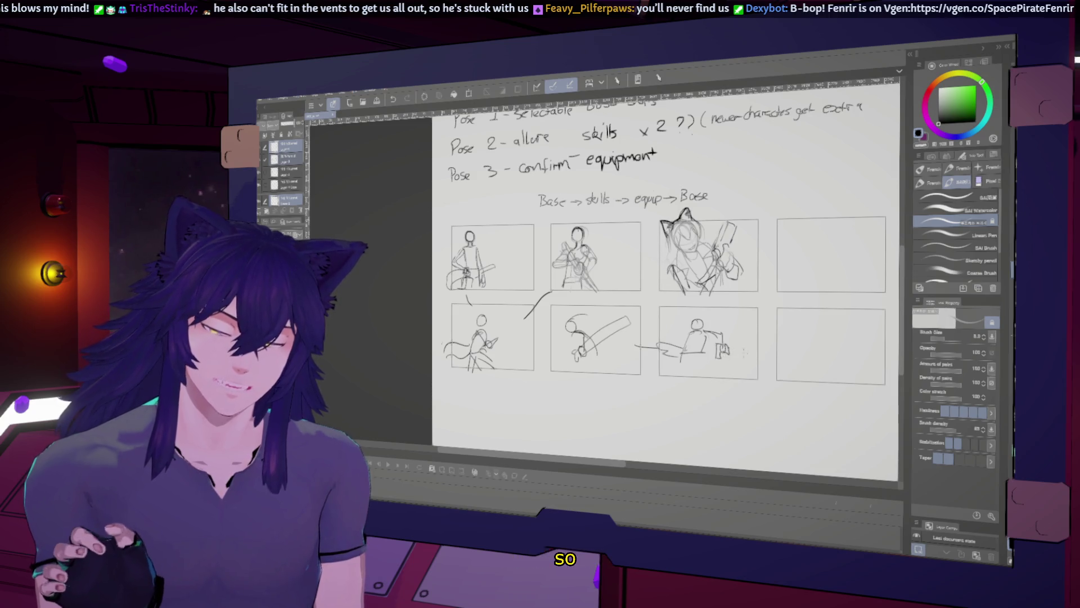
left_click_drag(734, 347, 755, 292)
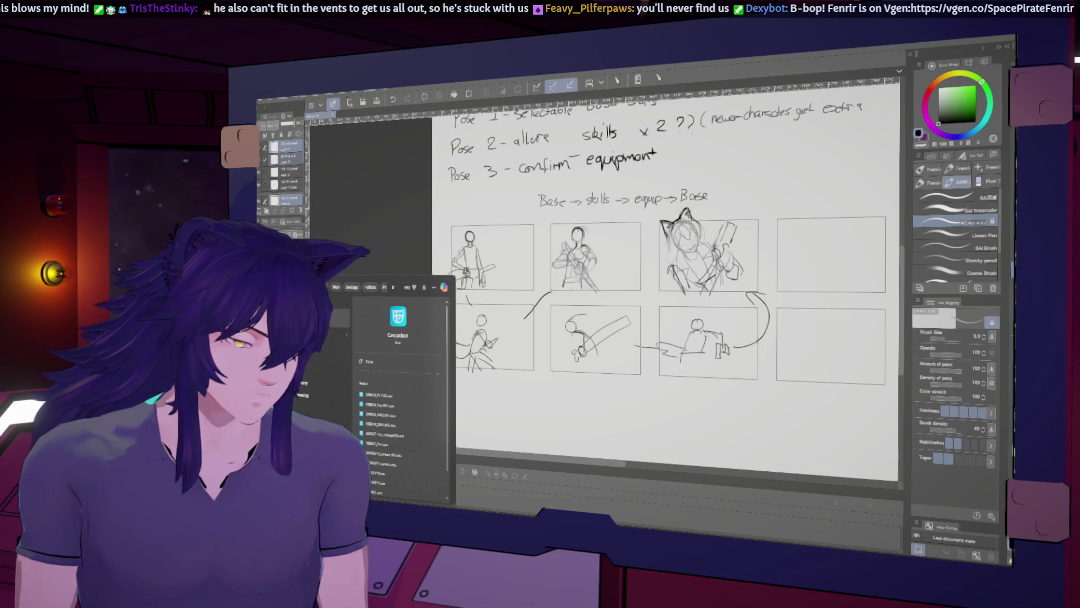
Launch Cascadeur from the Start menu search results
key("Escape")
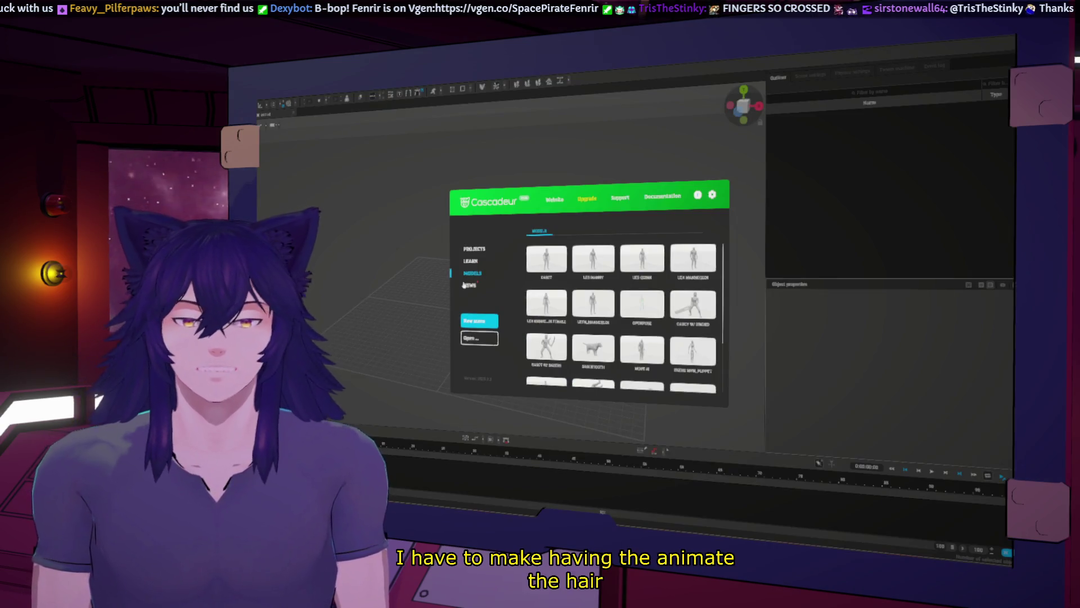
Start a new scene and accept entering rig mode for the imported character
left_click(479, 320)
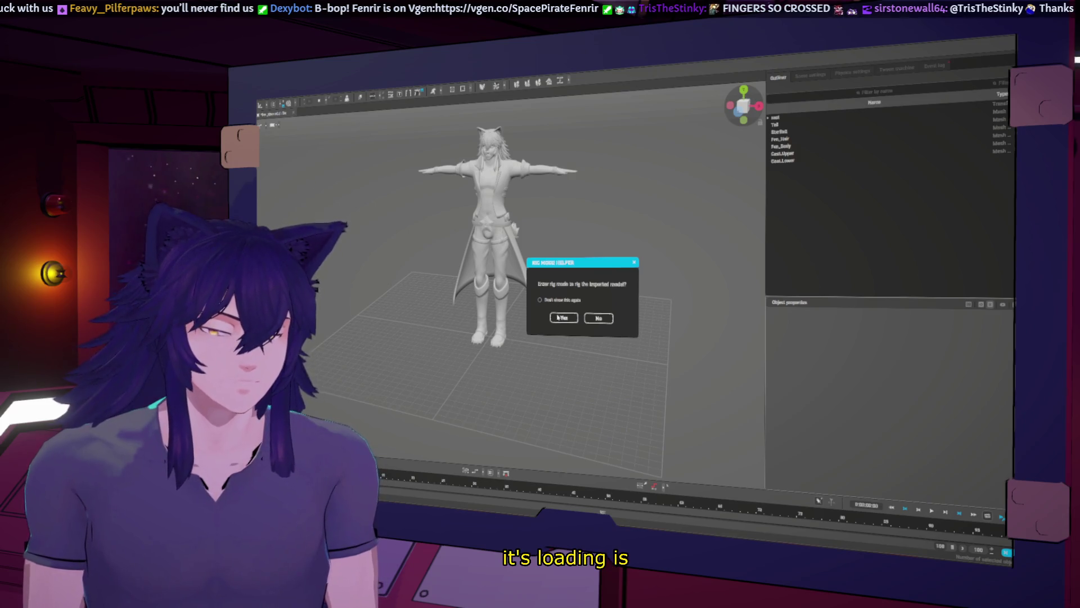
left_click(564, 318)
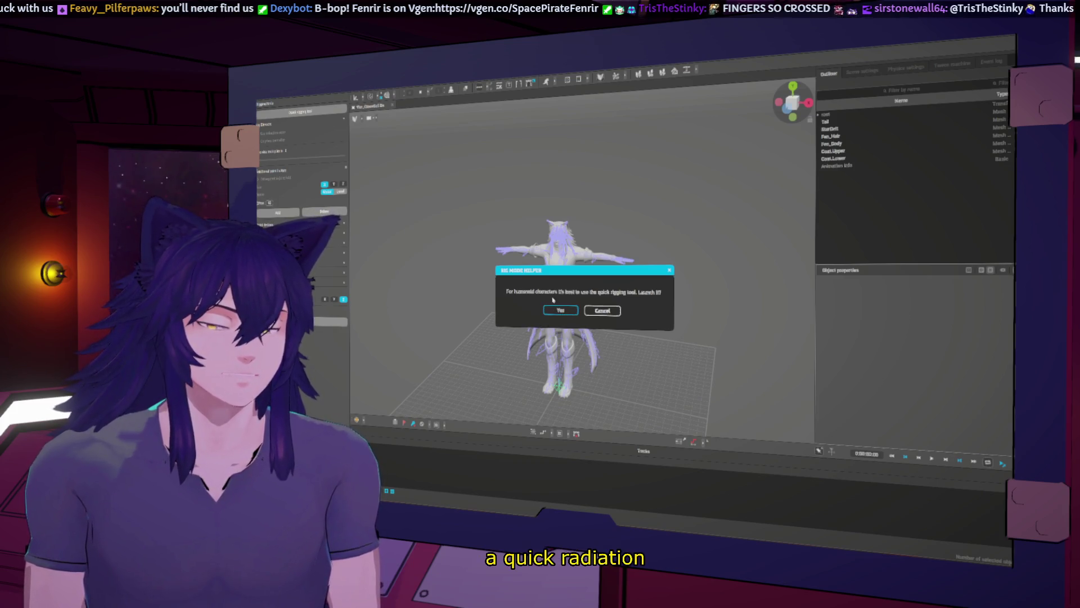
Run the Quick Rigging Tool, add rig elements to the character, and select the hand_l bone
left_click(556, 310)
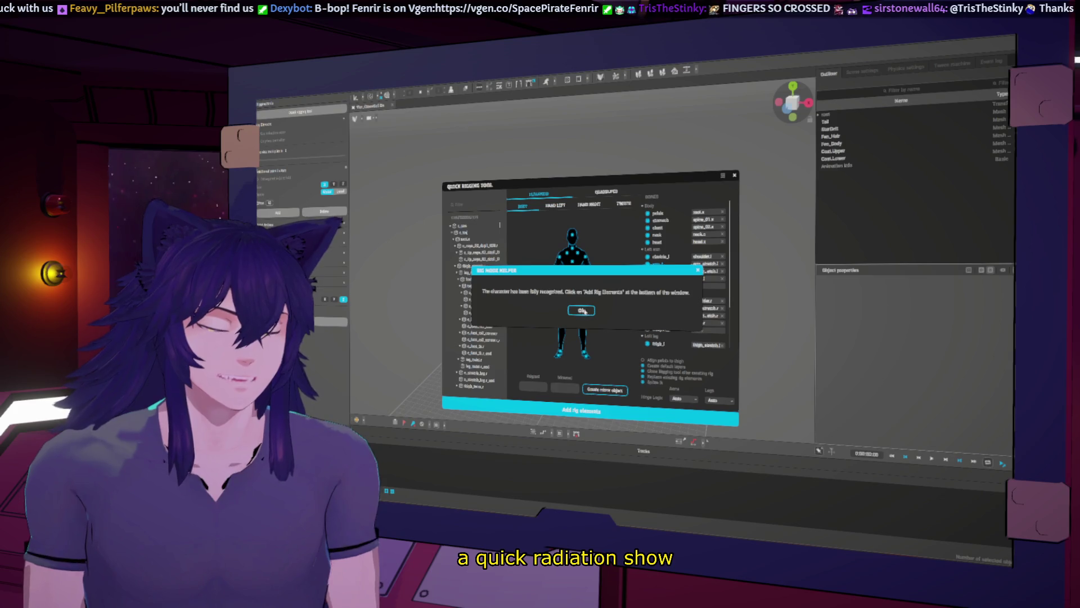
left_click(583, 311)
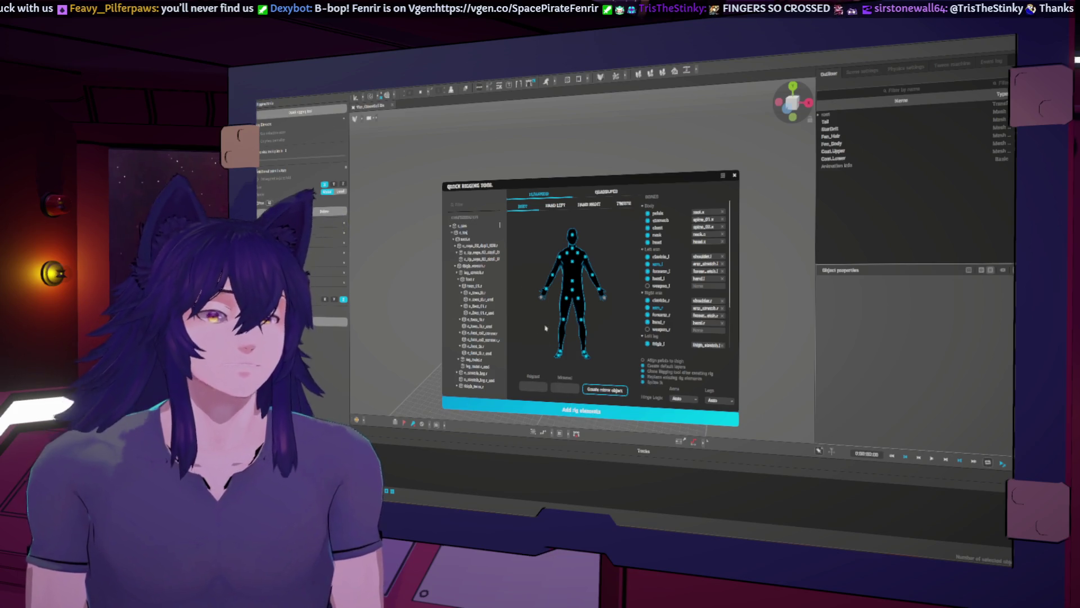
left_click(585, 412)
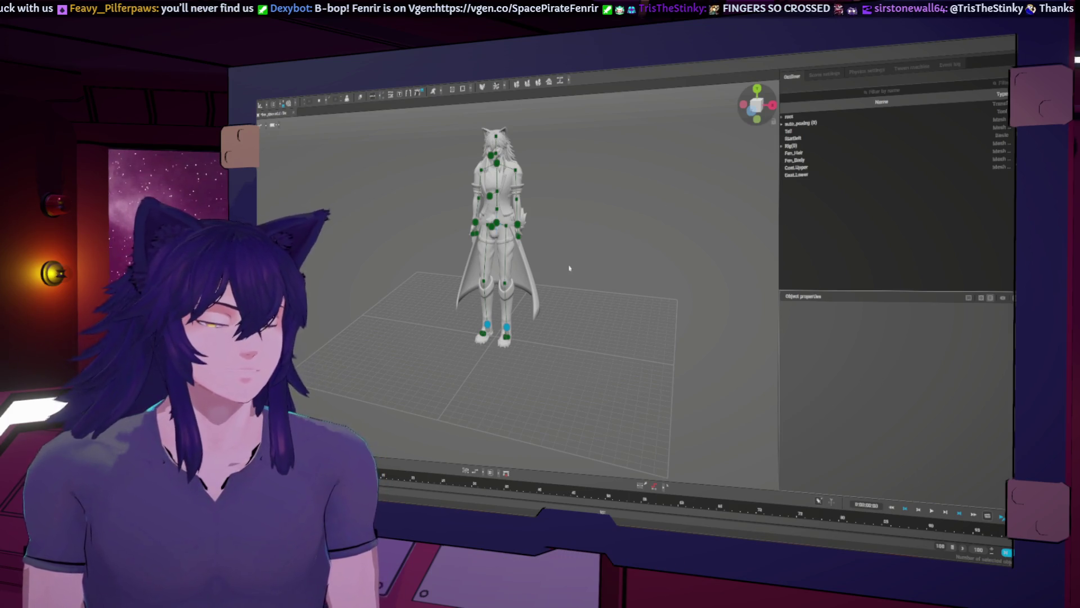
scroll(579, 299, "up", 5)
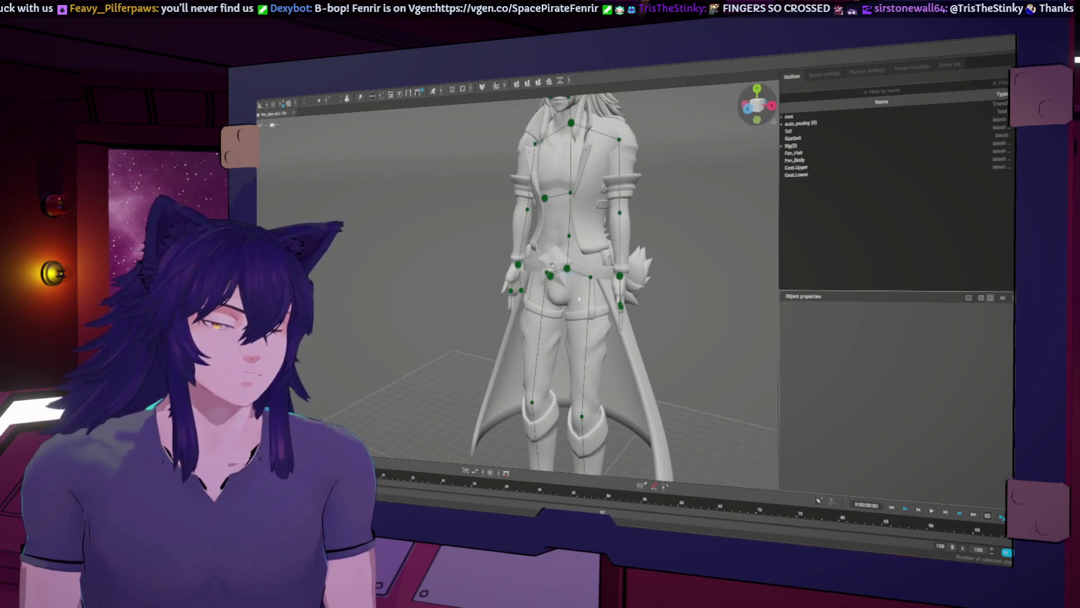
left_click(619, 275)
Orbit the rigged model and snap to front view to inspect the arm and tail
middle_click_drag(687, 357, 647, 354)
mouse_move(616, 290)
middle_mouse_down()
mouse_move(619, 278)
mouse_move(691, 367)
middle_mouse_up()
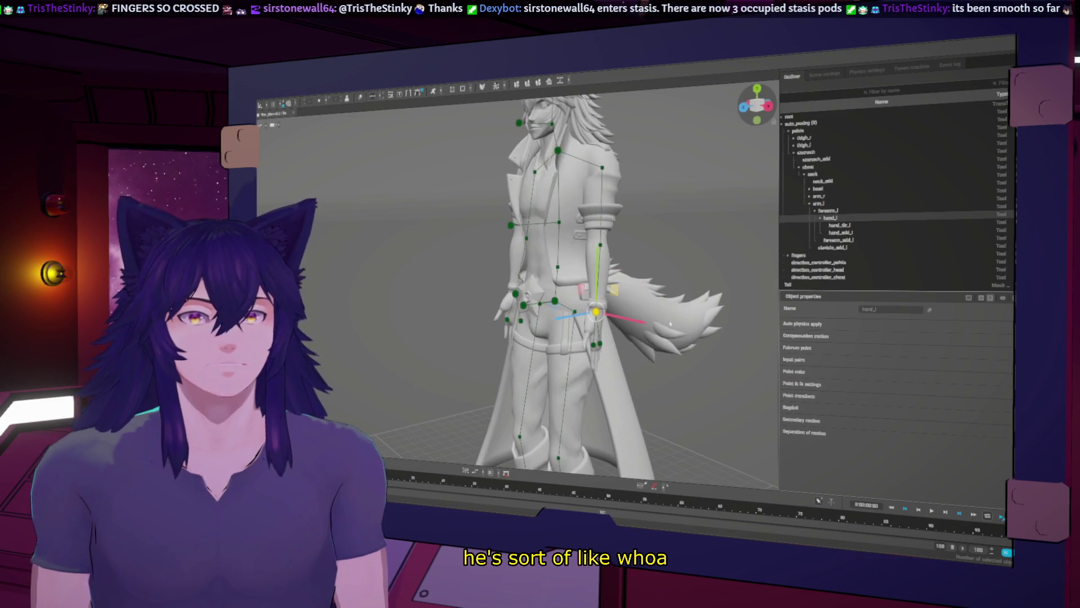
key("Home")
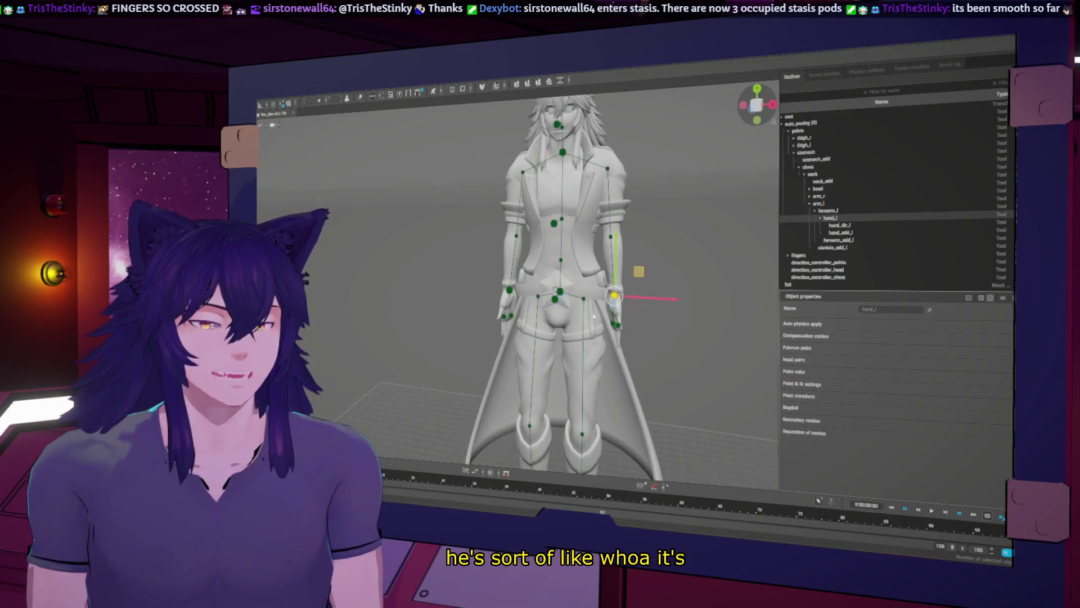
middle_click_drag(686, 309, 630, 350)
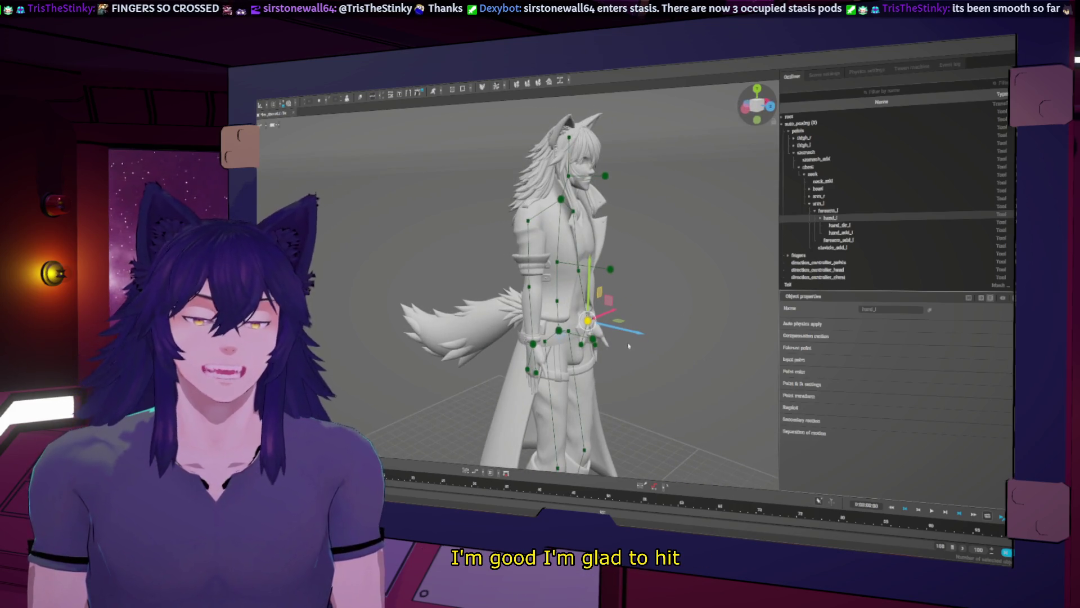
scroll(645, 388, "down", 3)
key("Home")
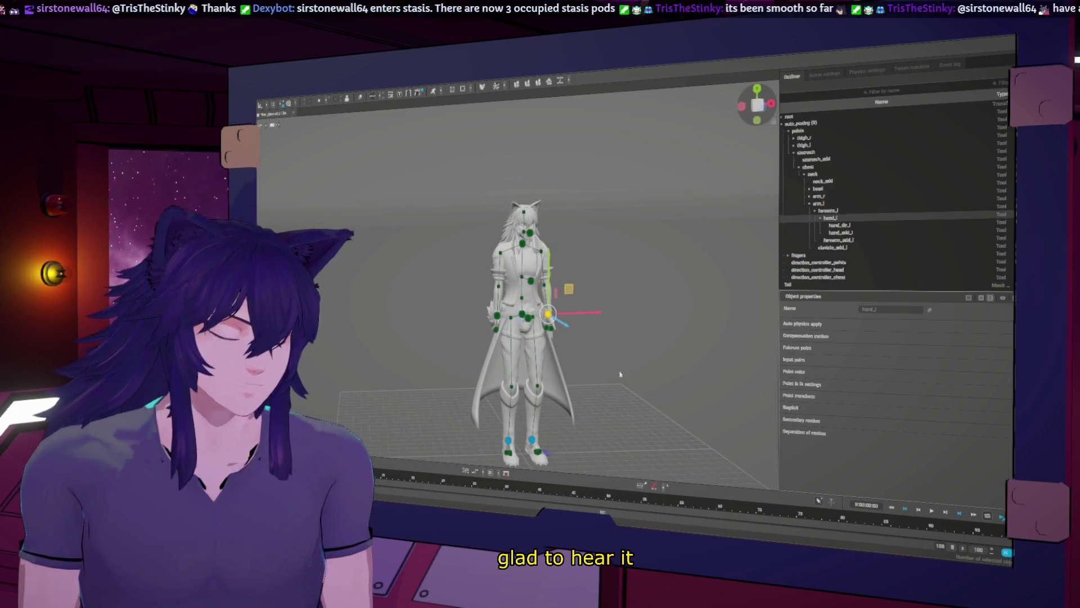
middle_click_drag(659, 368, 610, 362)
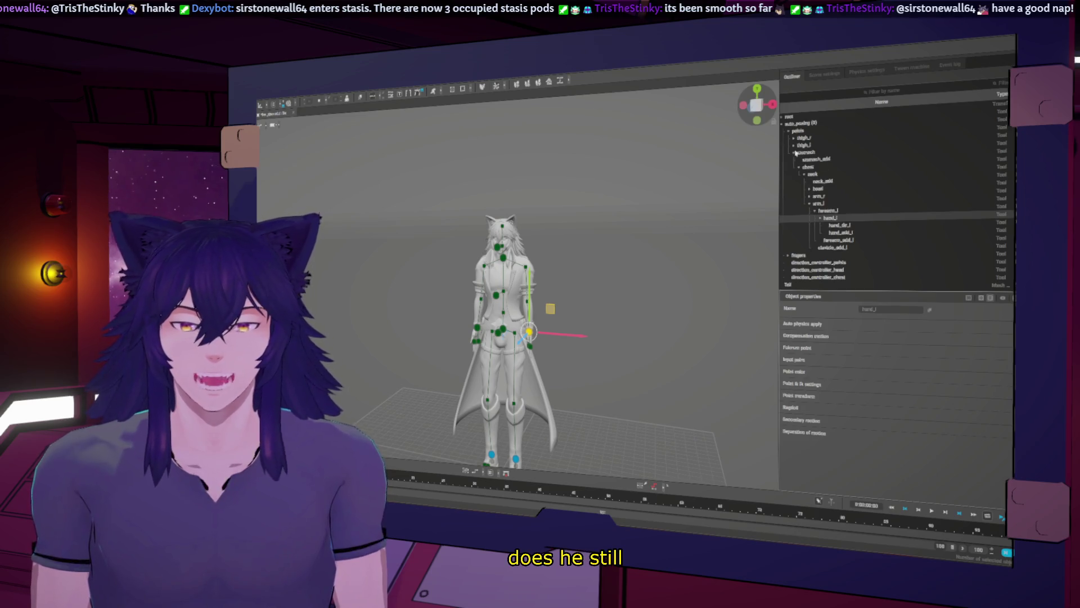
Select the stomach, clavicle_add_l and root bones, then switch to File Explorer
left_click(792, 153)
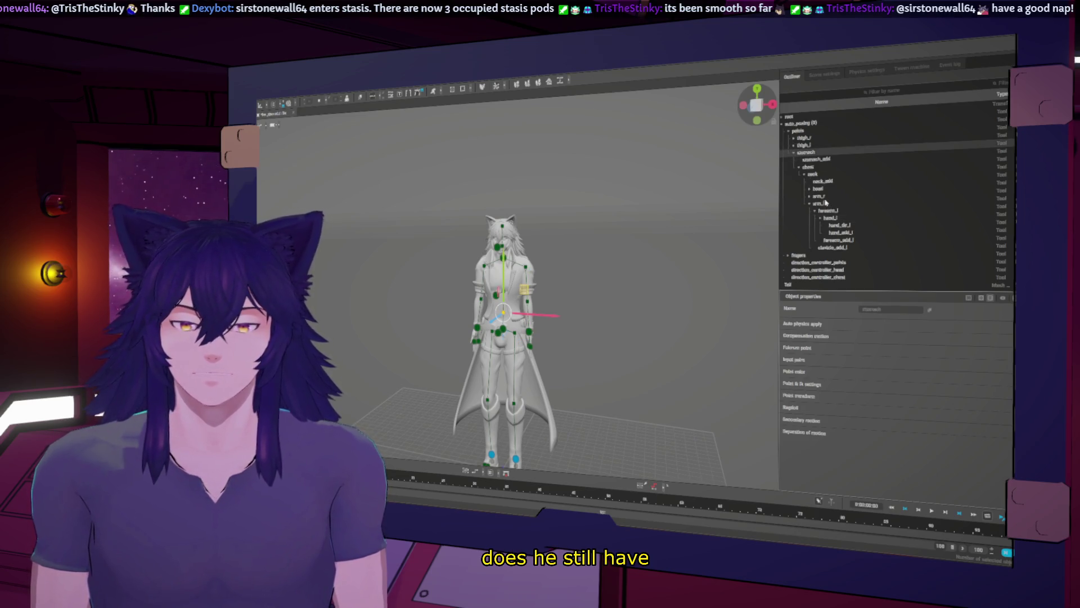
left_click(829, 248)
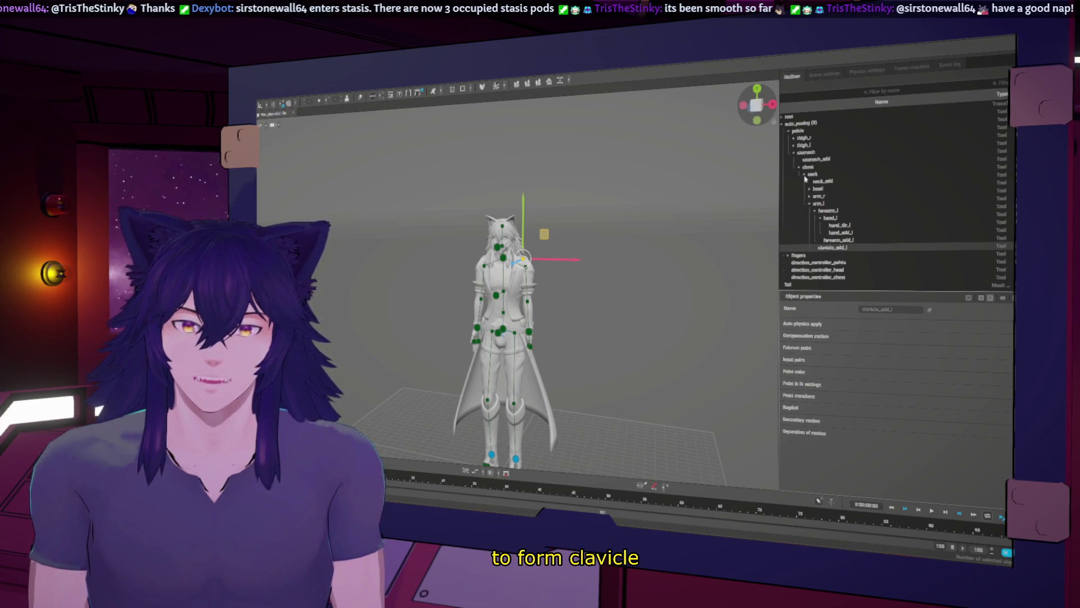
left_click(783, 117)
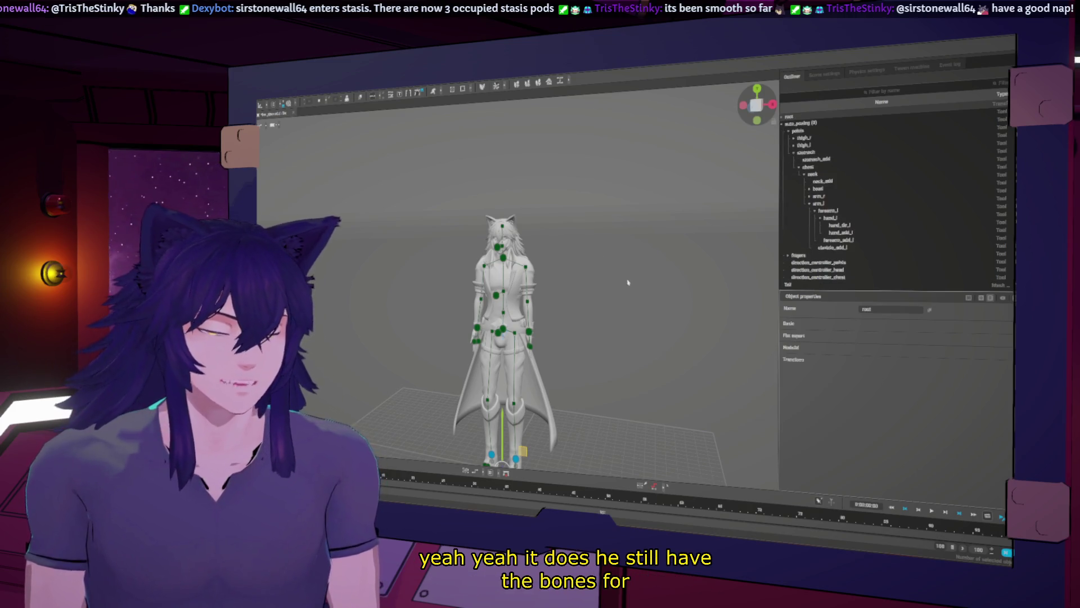
right_click_drag(629, 279, 568, 281)
scroll(557, 320, "up", 2)
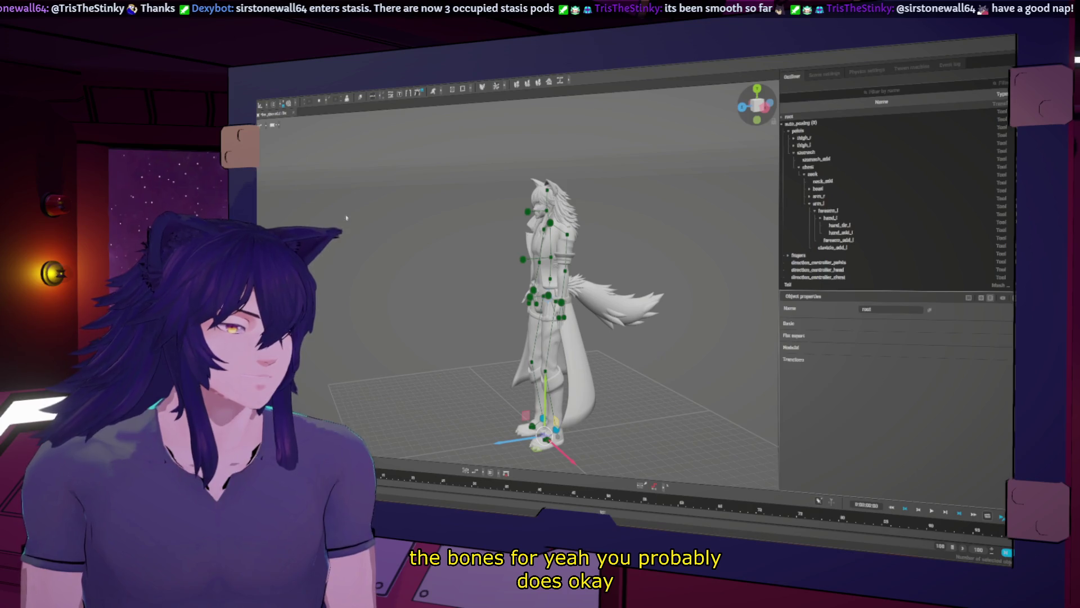
key("alt+Tab")
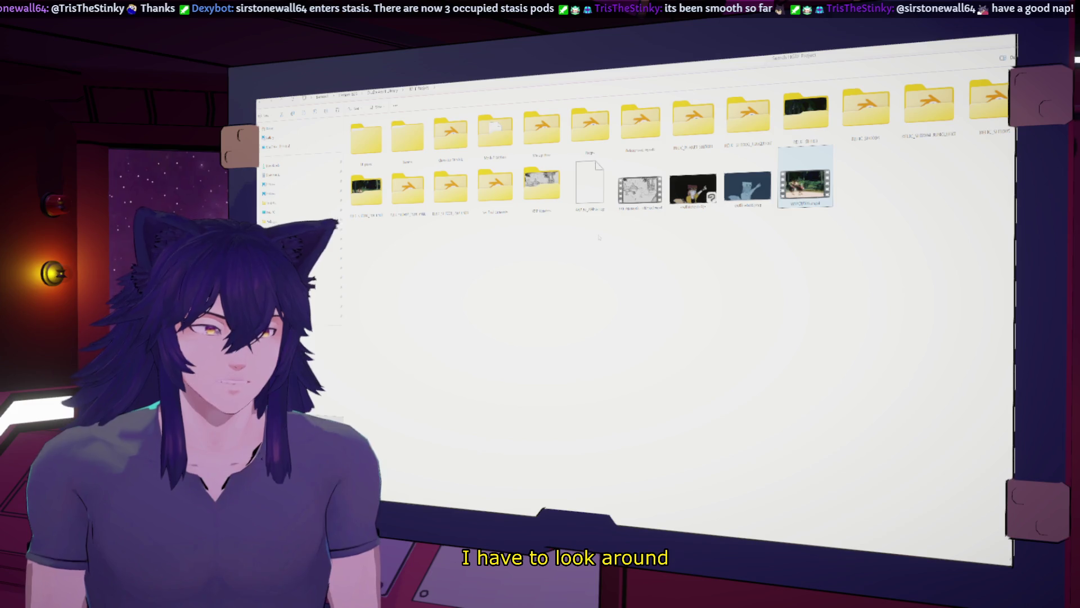
Open Character Models and the model's texture subfolder, then launch Blender from Steam's tray menu
double_click(450, 134)
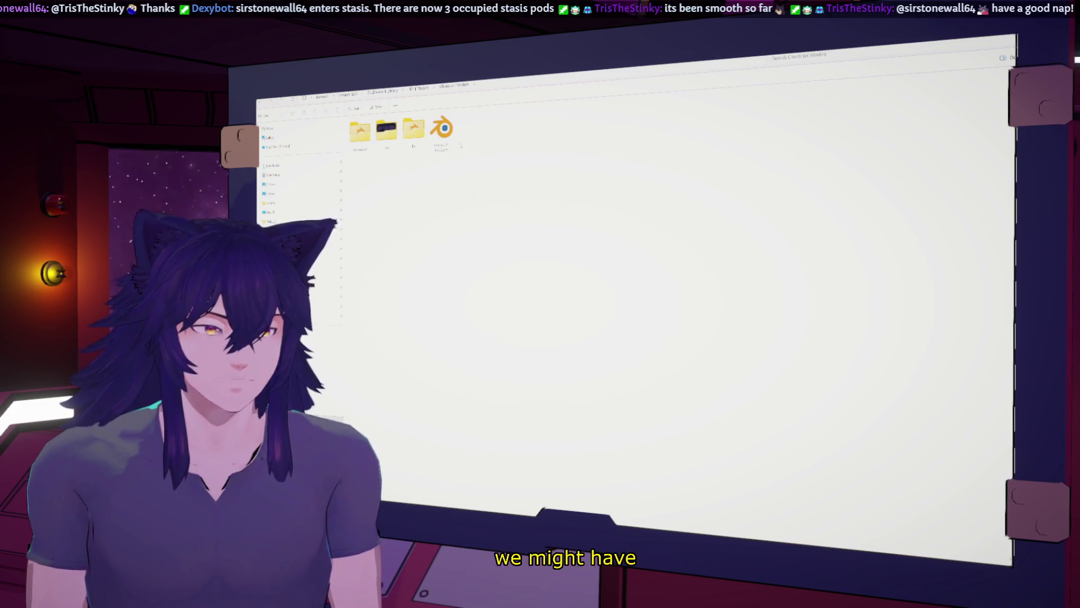
double_click(386, 131)
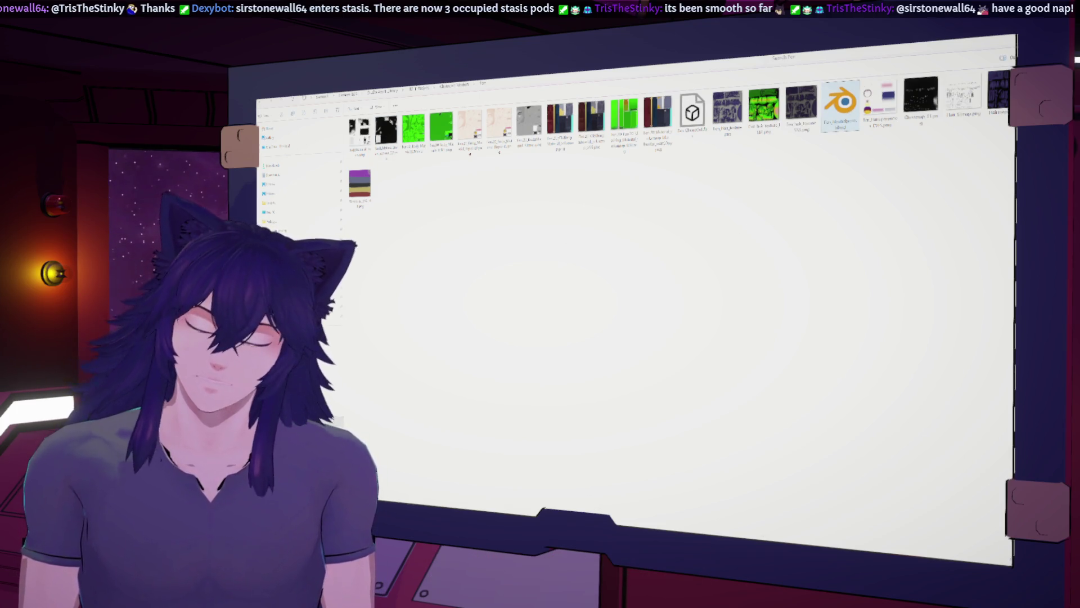
left_click(914, 560)
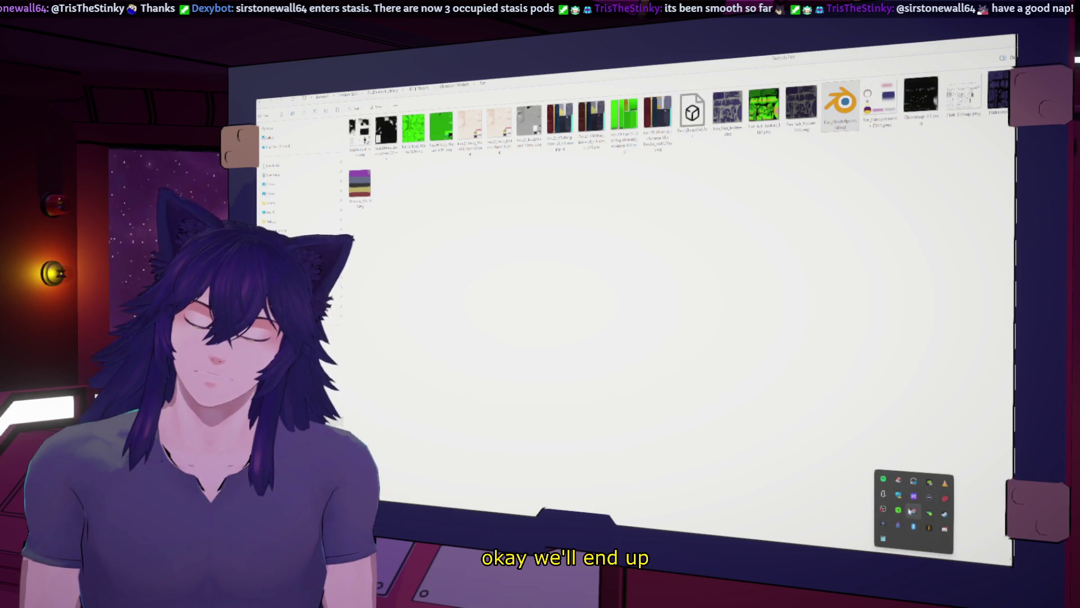
right_click(913, 525)
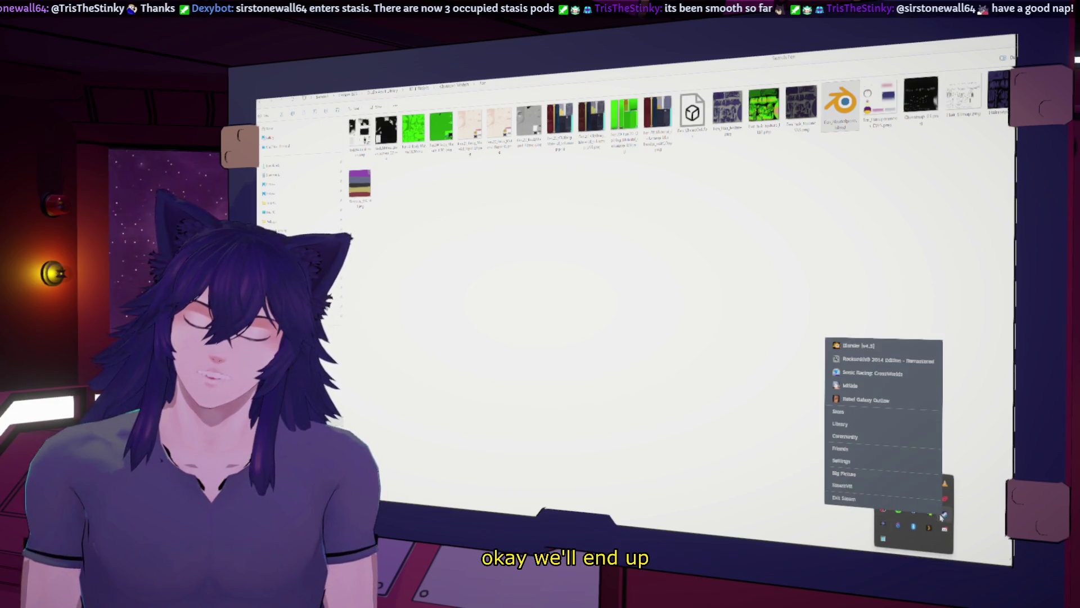
left_click(862, 345)
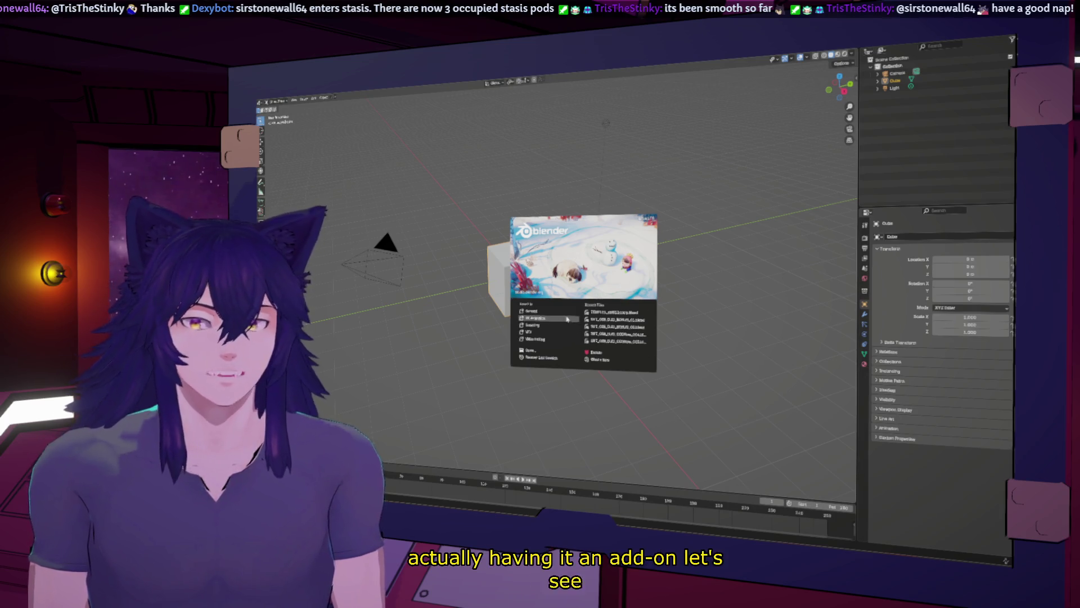
Switch to Material Preview shading and hide the default camera, cube and light
left_click(663, 133)
key("z")
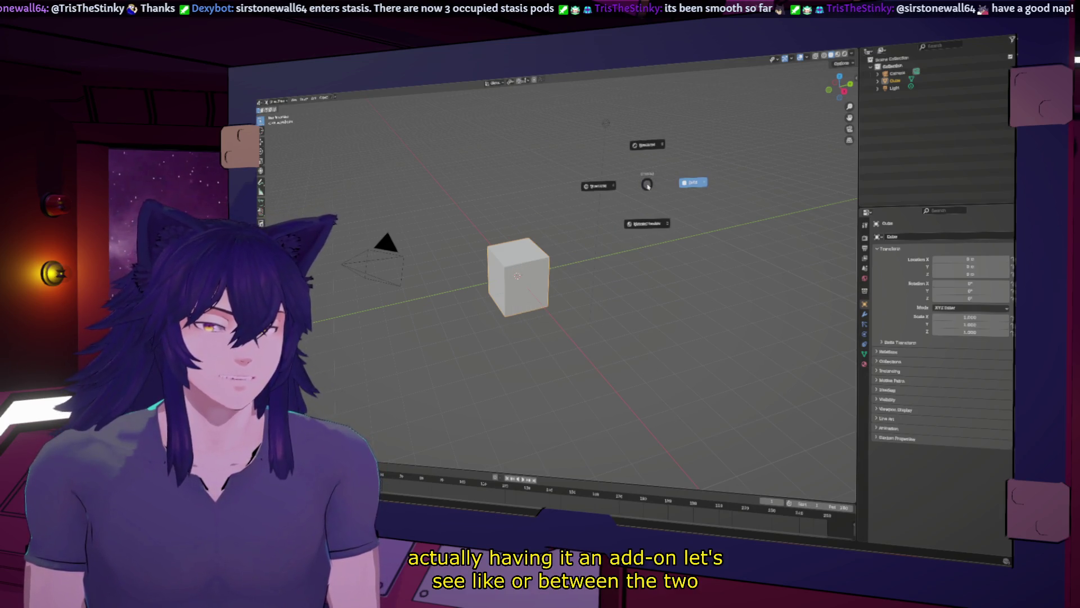
left_click(647, 223)
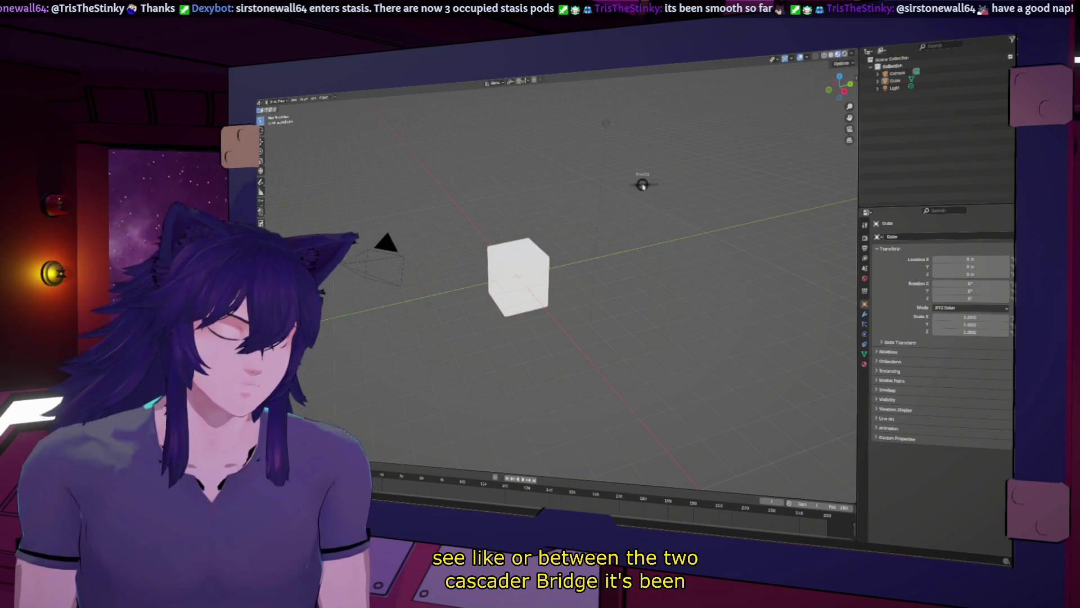
key("a")
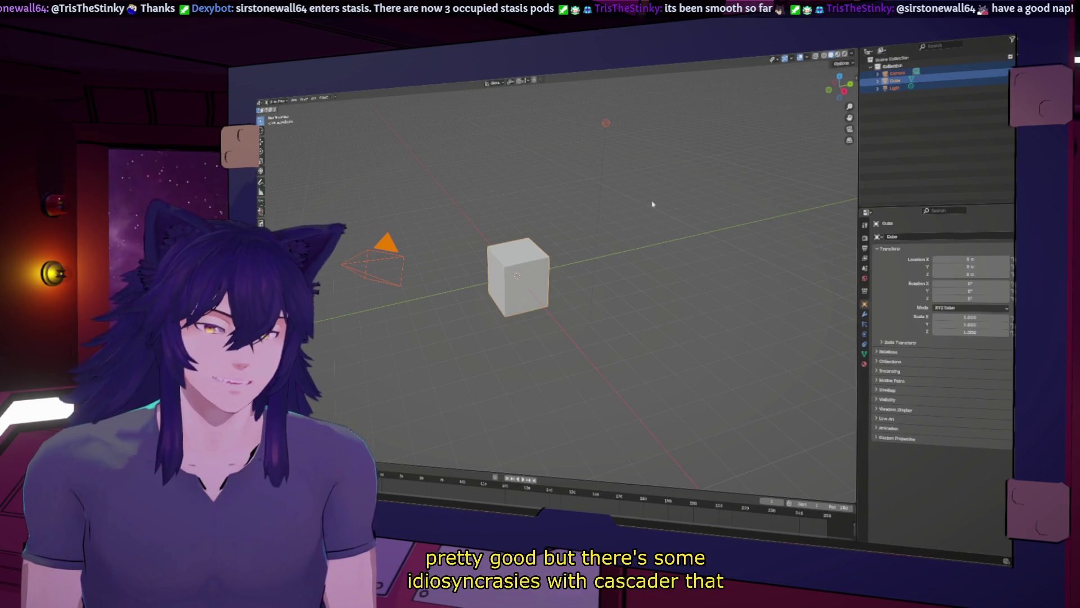
key("h")
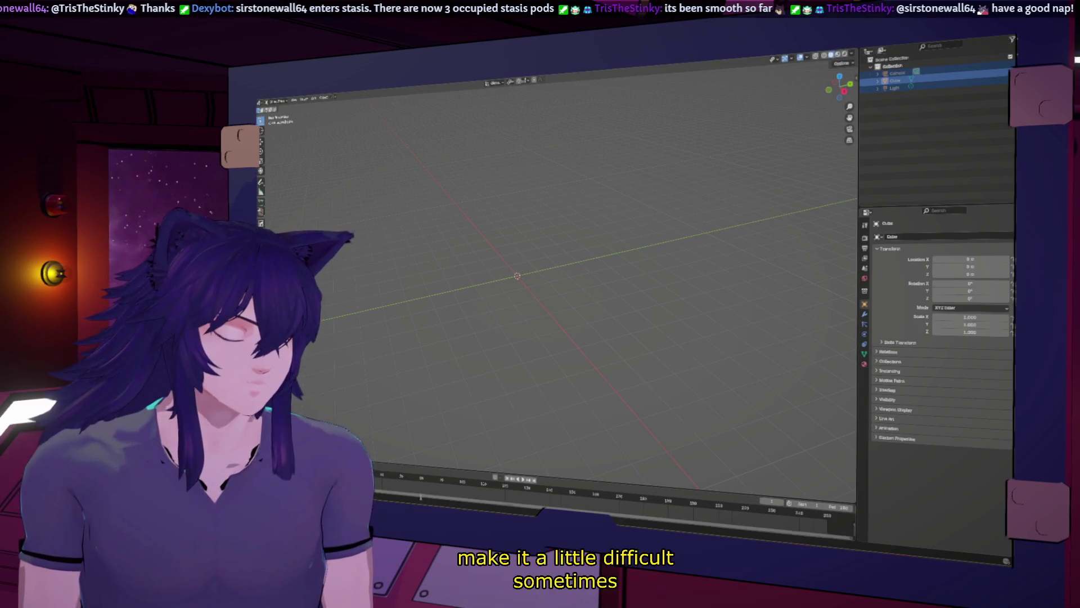
Load the rigged character's .blend file, discarding changes to the default scene
key("alt+Tab")
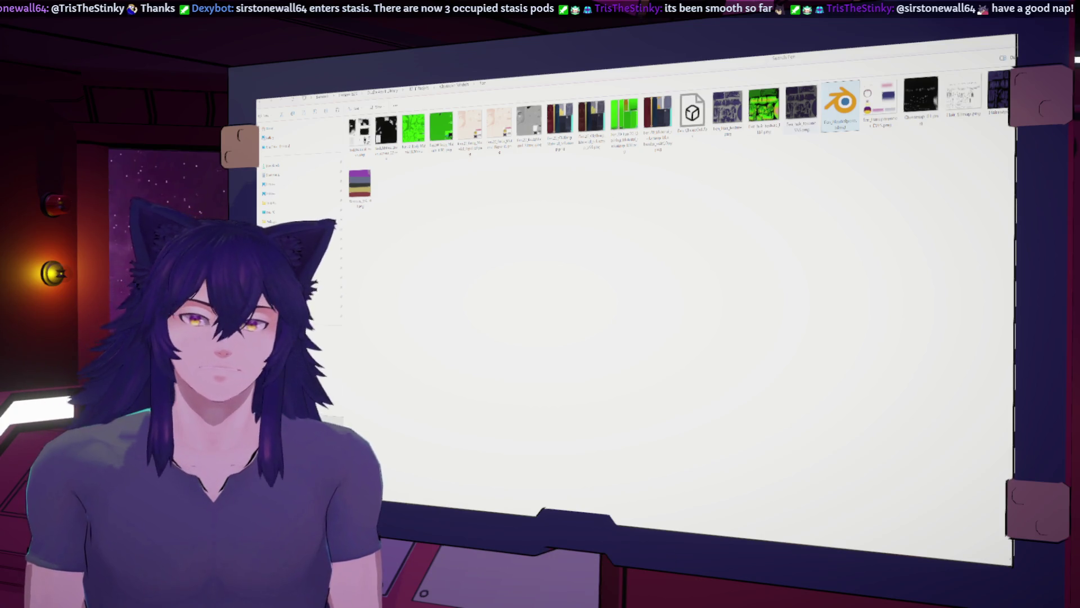
key("alt+Tab")
key("ctrl+q")
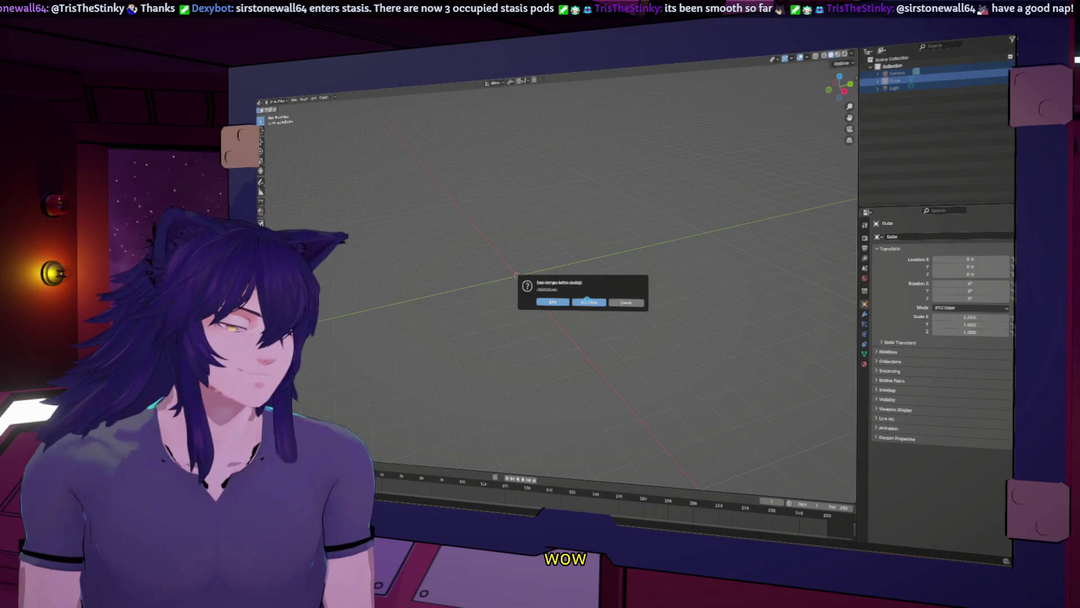
left_click(584, 309)
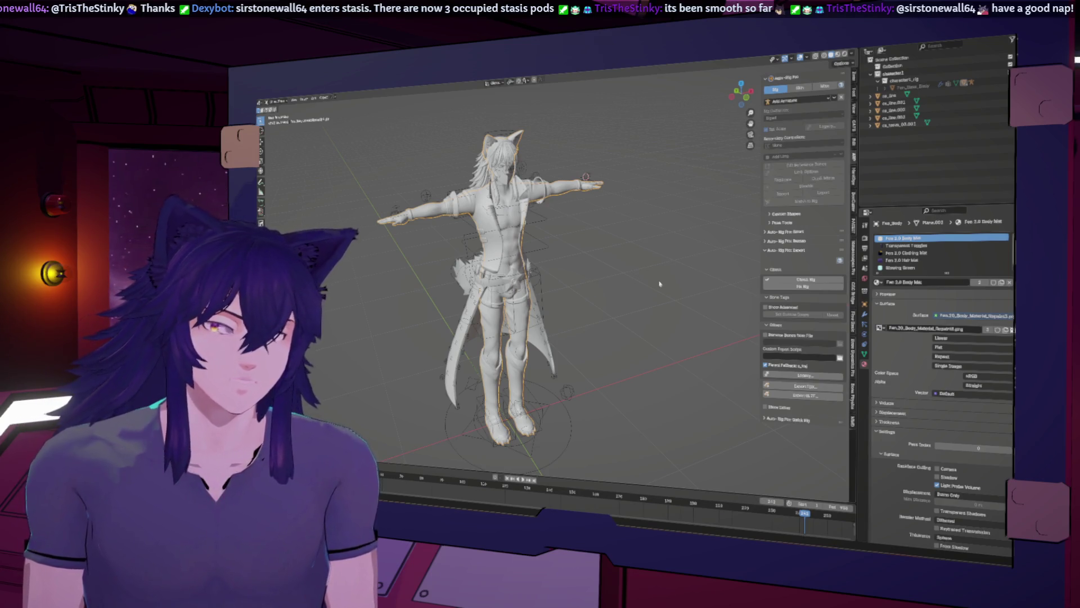
Expand Fen_Base_Body and the rig in the Outliner and unhide Kitsu_no_Kiba_Sheathed
left_click(888, 87)
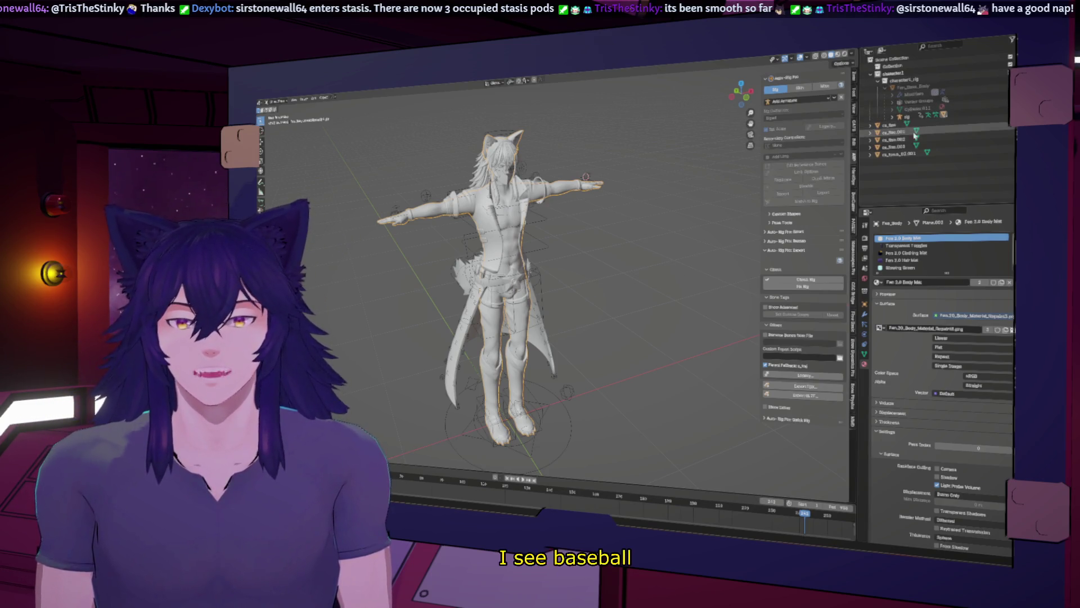
left_click(892, 117)
scroll(934, 175, "down", 2)
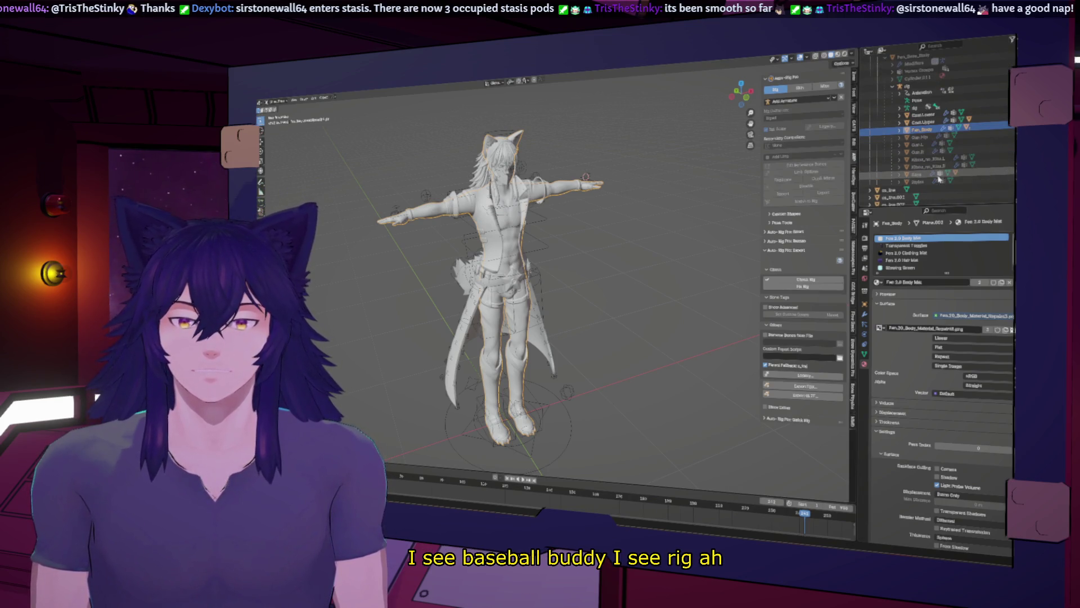
left_click(899, 174)
scroll(990, 169, "down", 3)
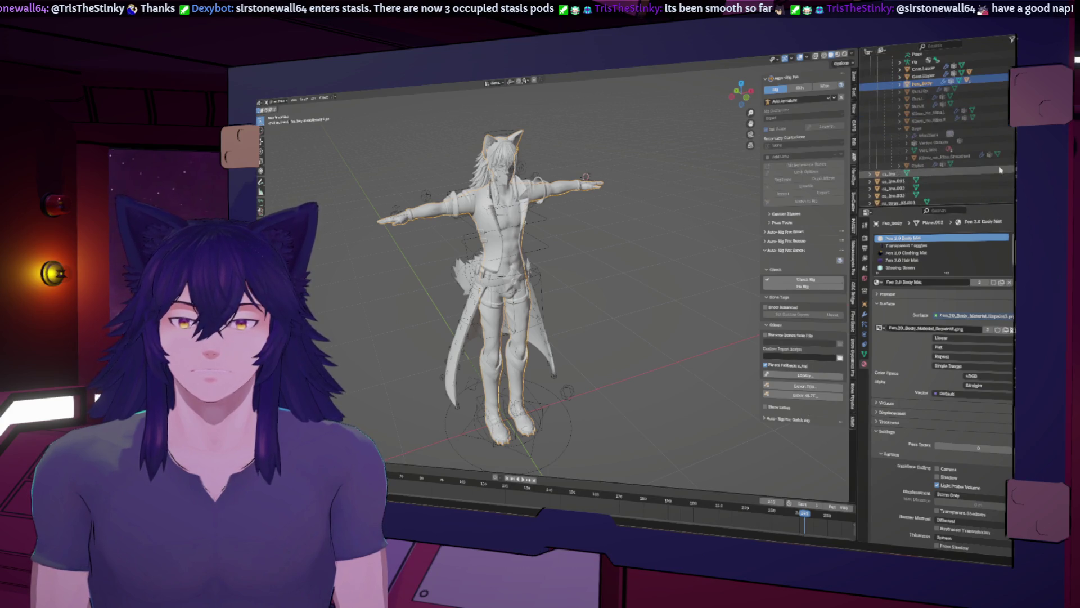
left_click(1006, 156)
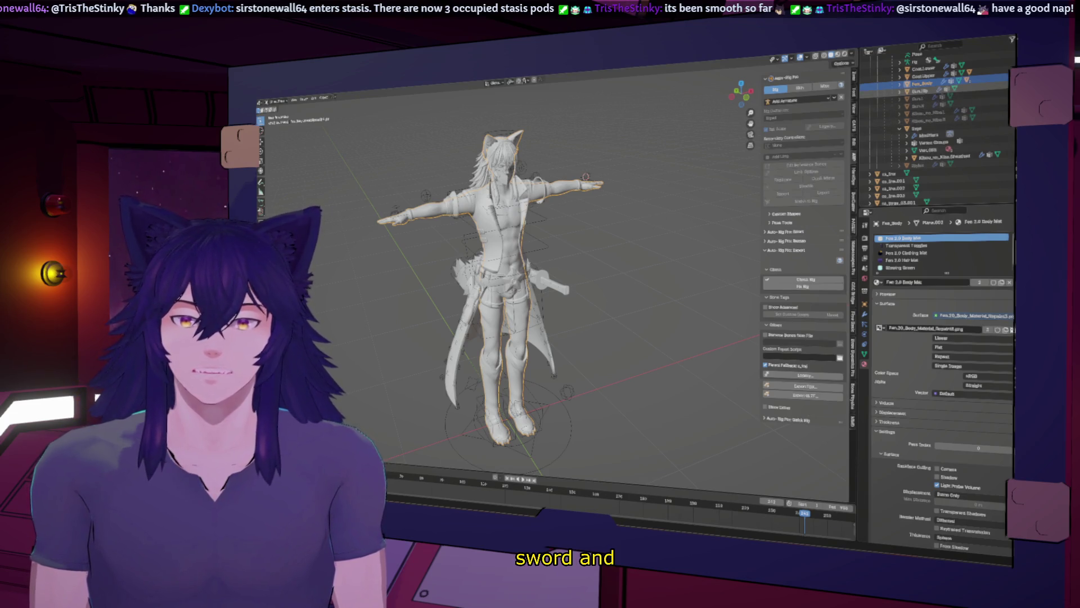
Inspect the Saya scabbard, the Kitsu_no_Kiba sword and the Gun.Hip object from a front view
left_click(738, 102)
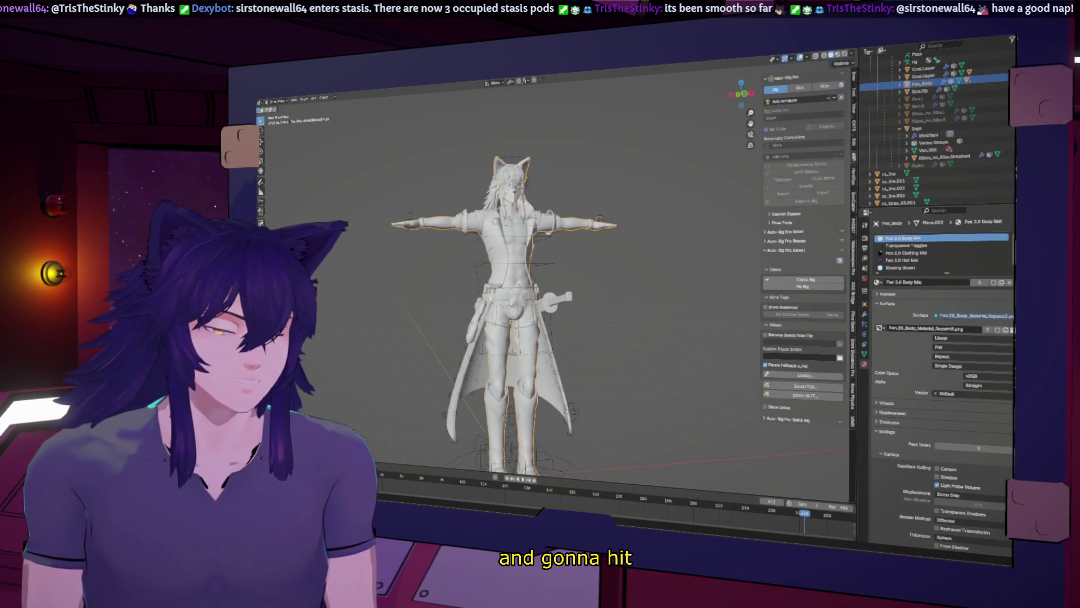
left_click(919, 91)
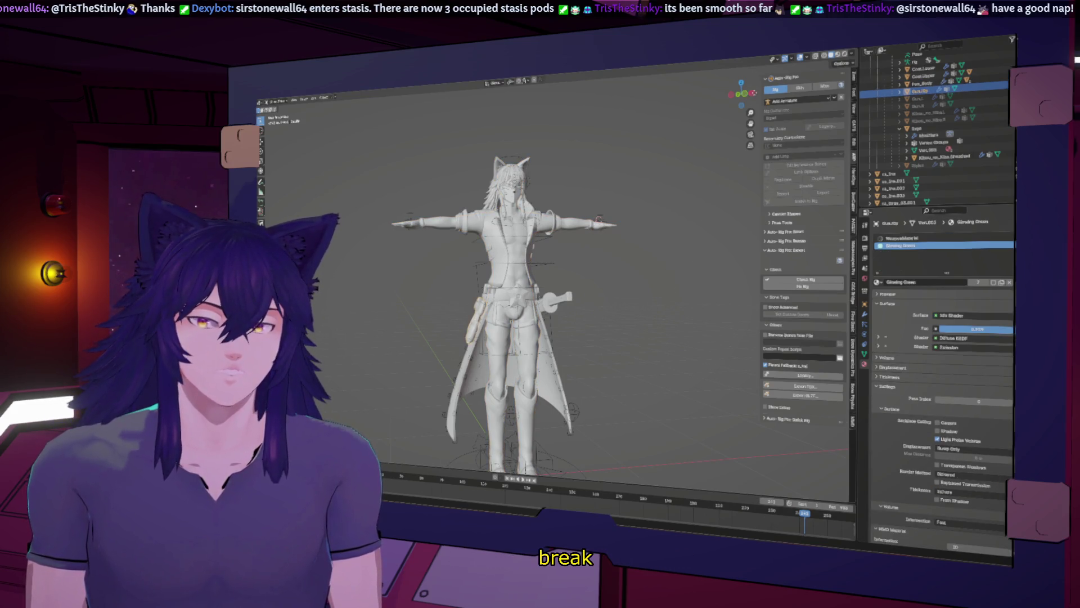
left_click_drag(743, 93, 724, 153)
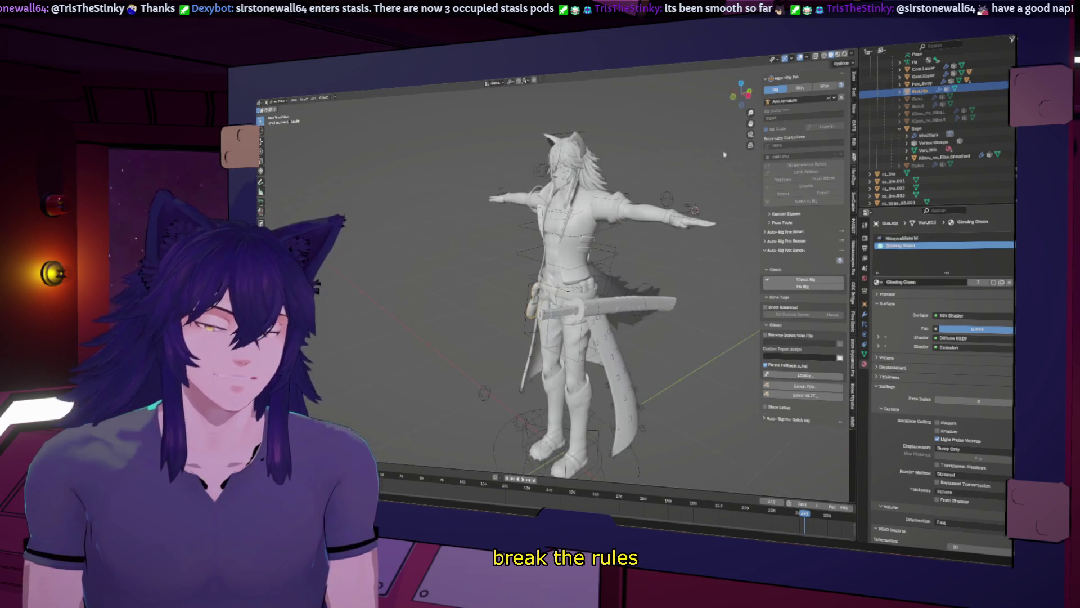
scroll(920, 117, "up", 4)
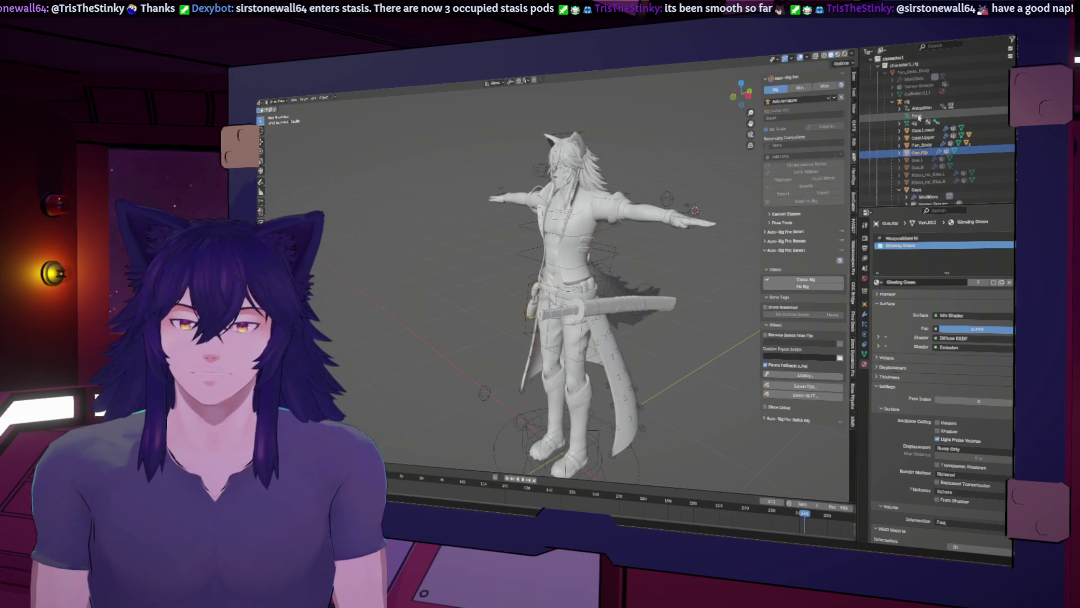
left_click(618, 304)
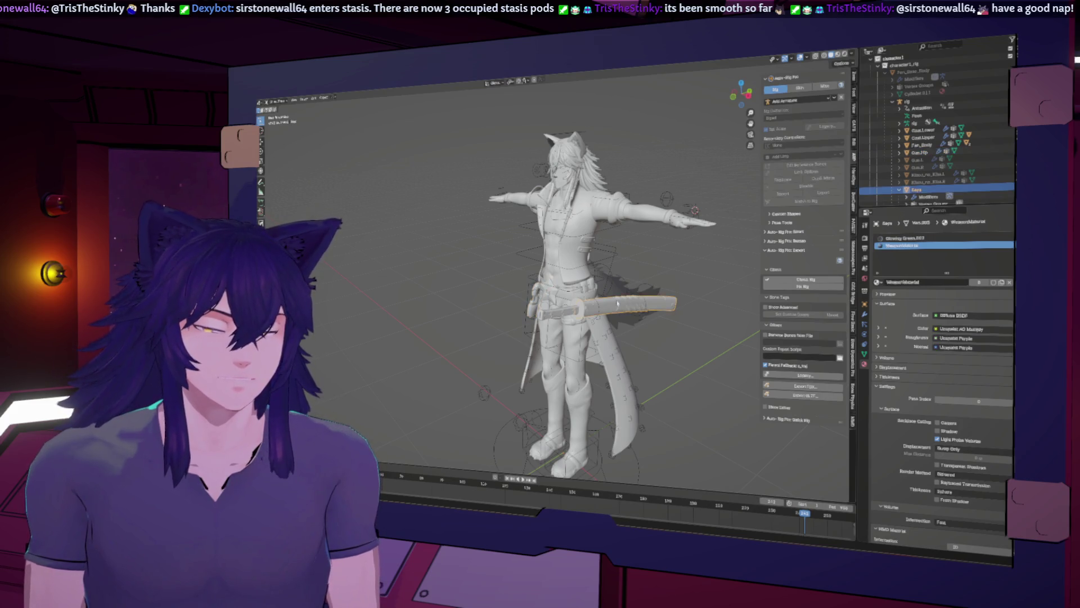
left_click(650, 302)
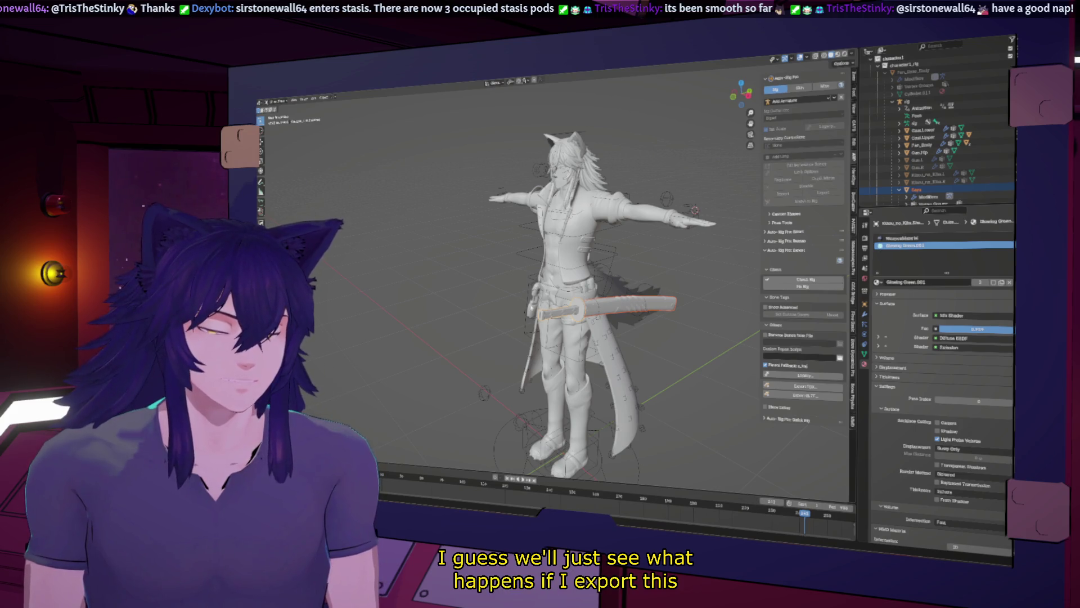
left_click(920, 151)
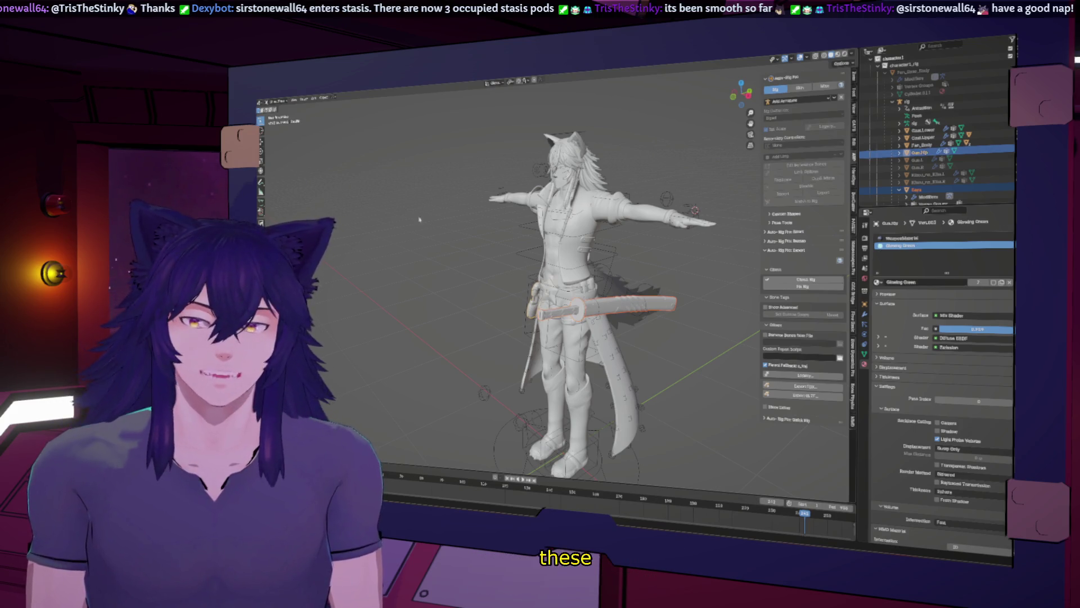
Export only the selected objects to FBX under an edited file name, with -Y Forward
left_click(266, 102)
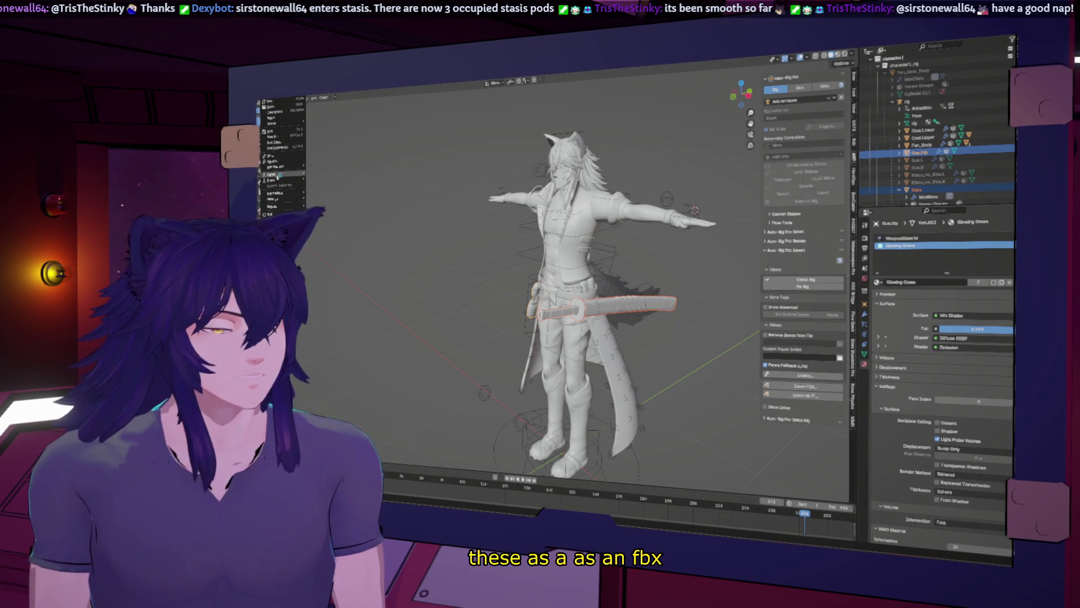
mouse_move(273, 180)
left_click(329, 229)
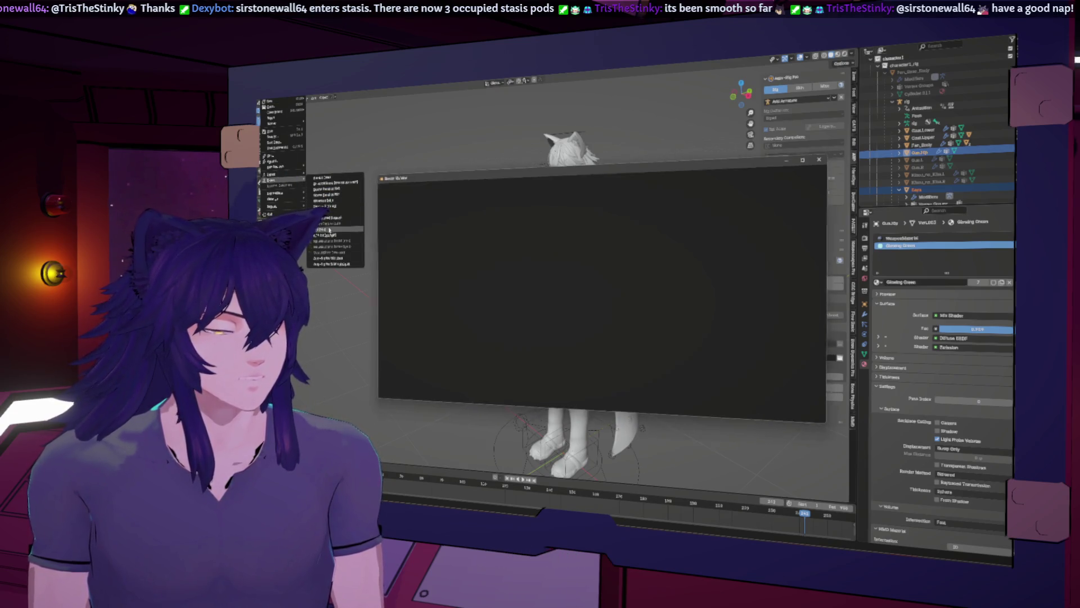
left_click(785, 221)
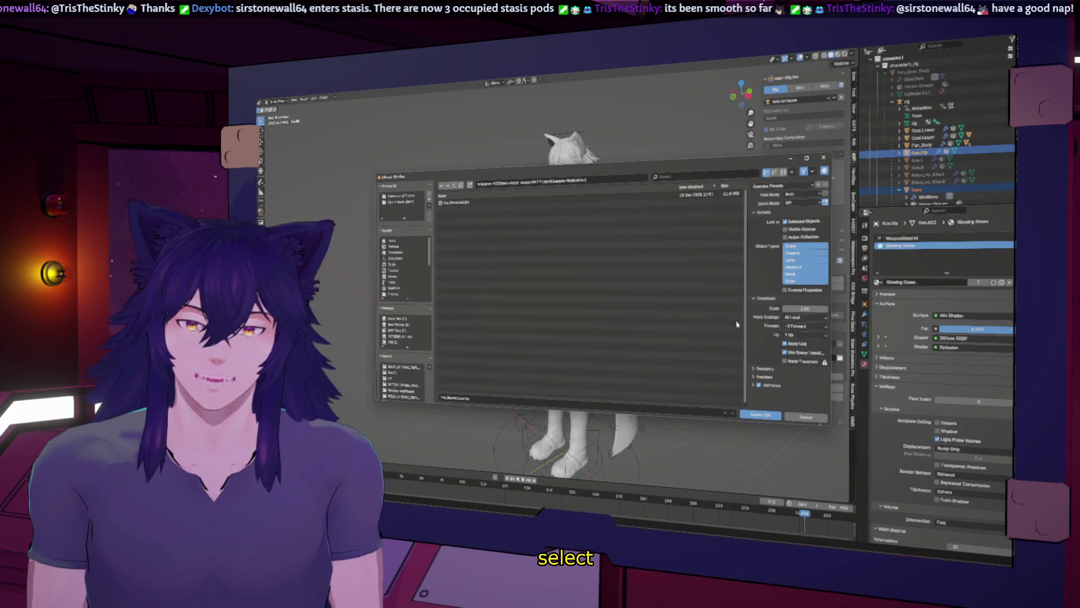
left_click(458, 398)
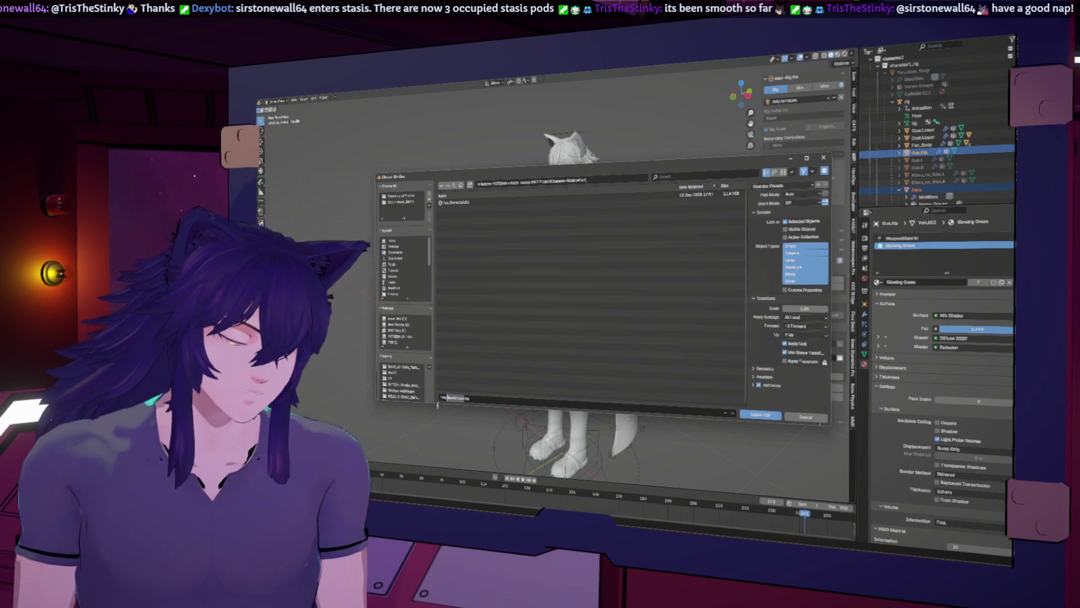
key("End")
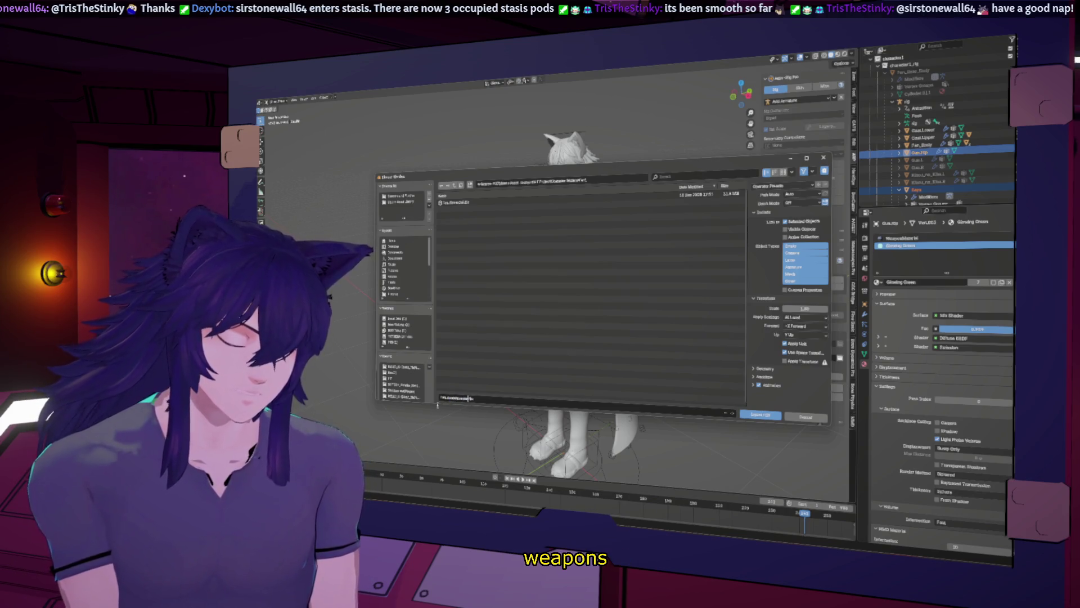
key("Return")
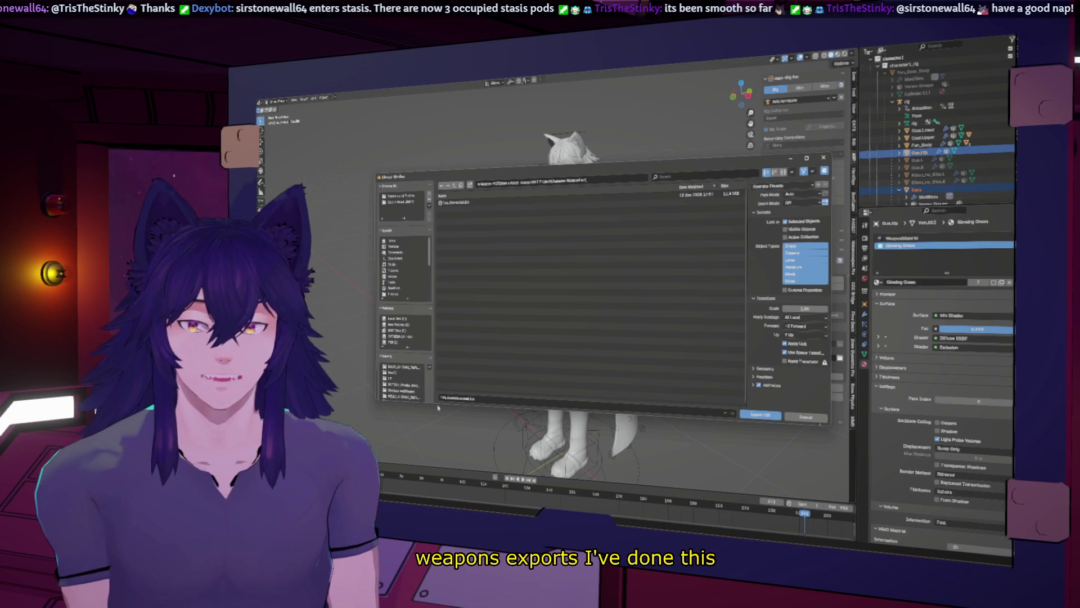
left_click(805, 326)
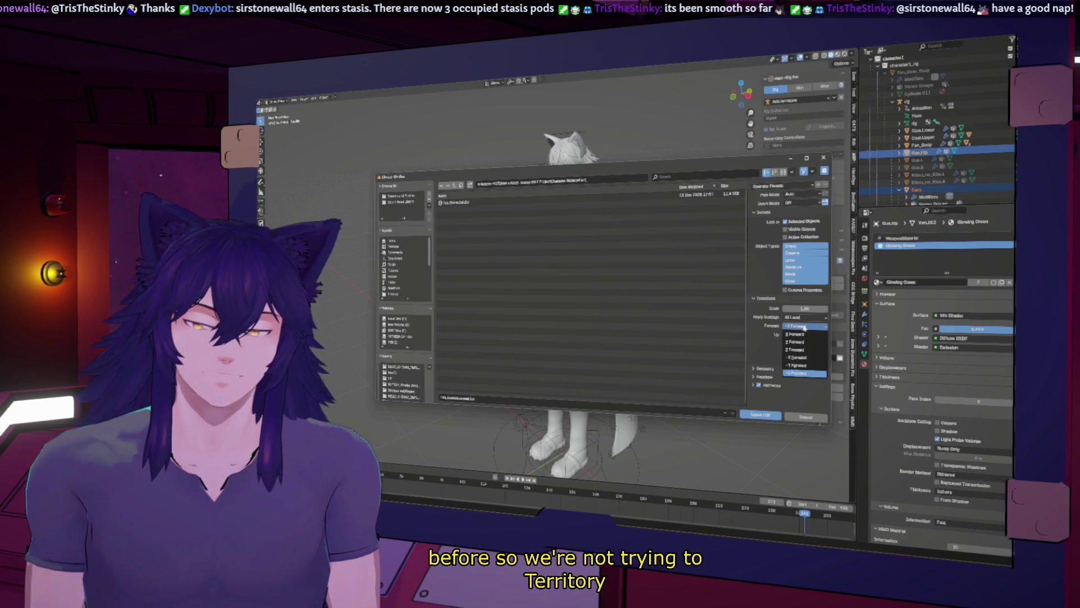
left_click(803, 365)
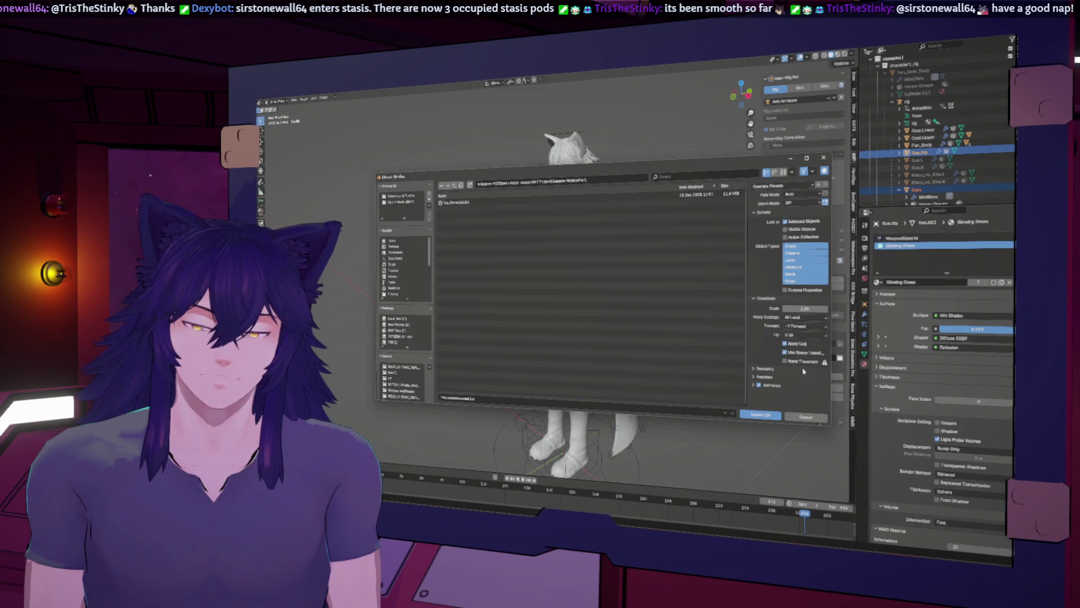
left_click(766, 416)
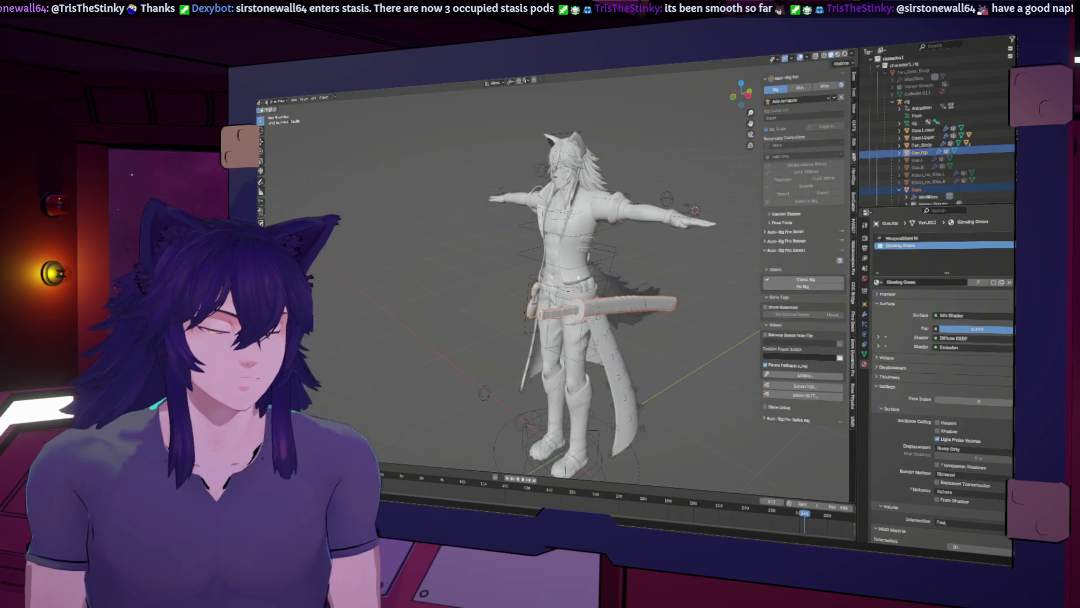
mouse_move(627, 184)
middle_mouse_down()
mouse_move(551, 315)
mouse_move(468, 503)
middle_mouse_up()
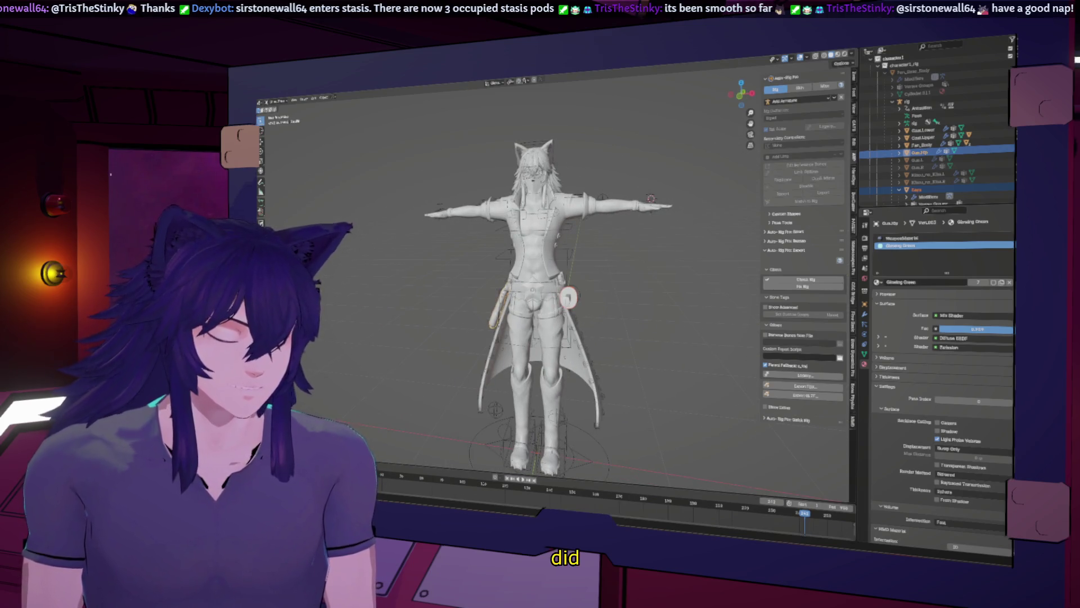
In Cascadeur, import the exported FBX file into the scene
key("alt+Tab")
left_click(272, 103)
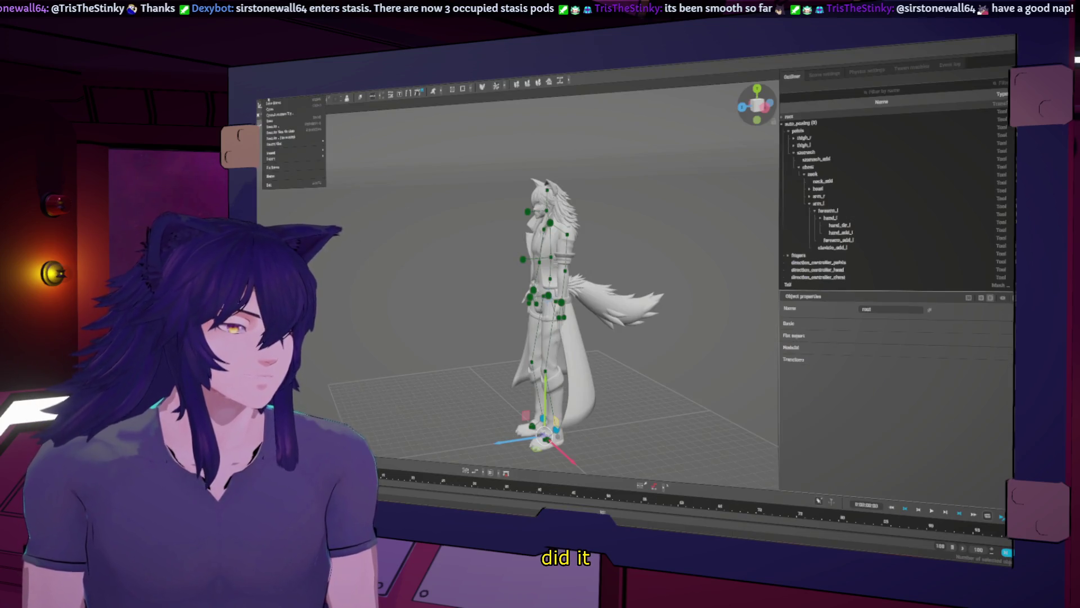
mouse_move(303, 153)
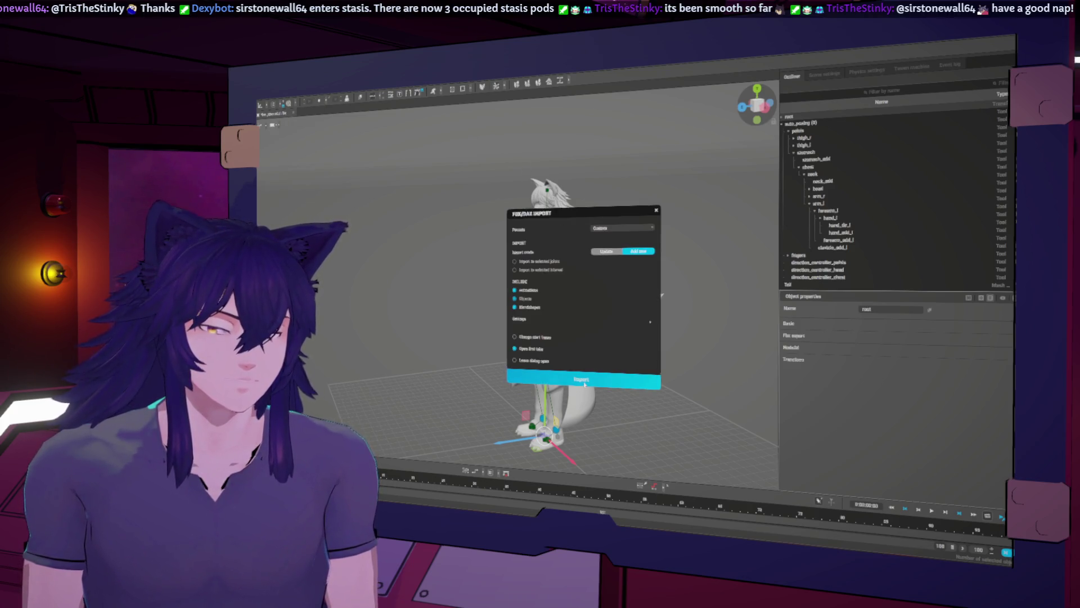
left_click(584, 384)
key("ctrl+o")
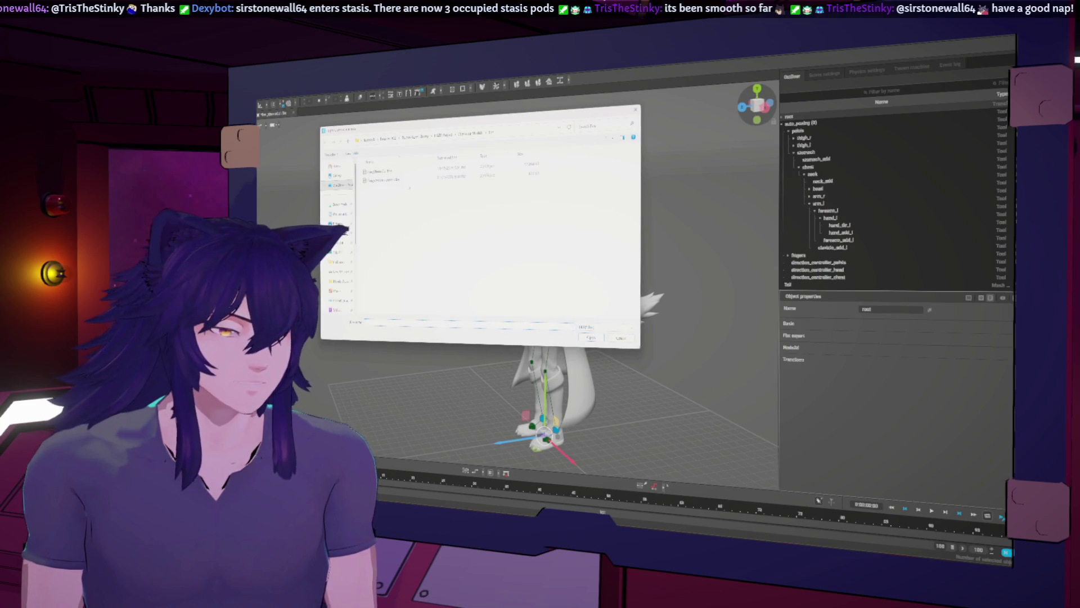
left_click(590, 338)
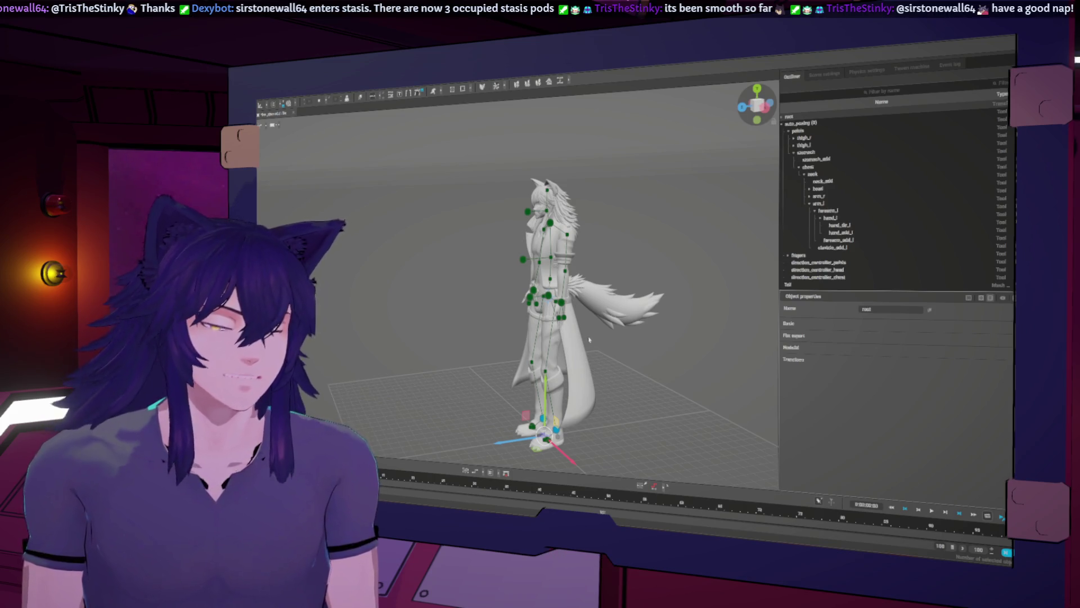
key("Return")
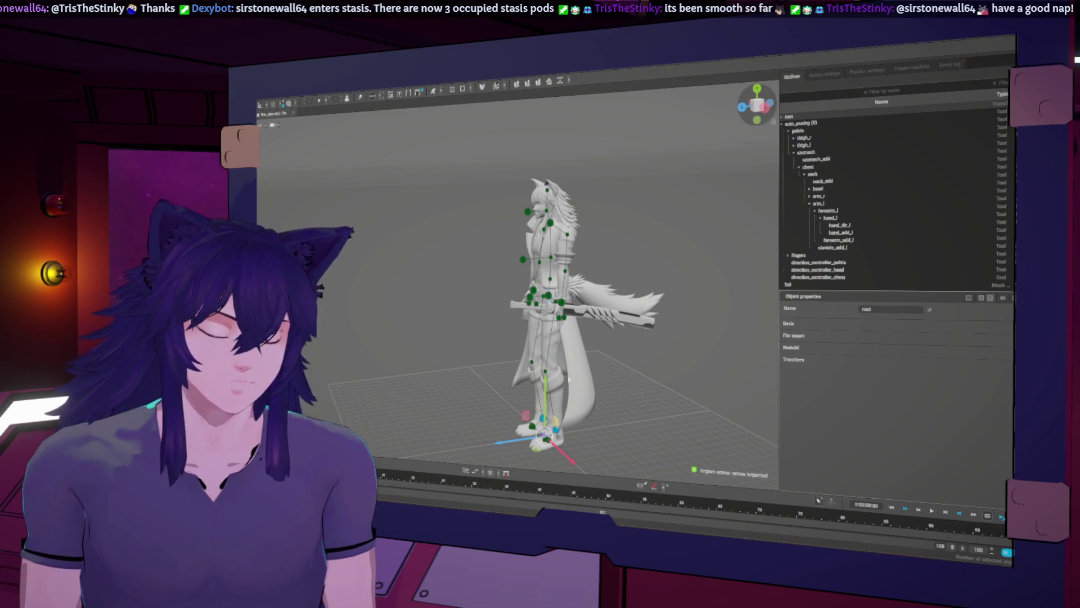
Zoom in on the character from the front view and select the pelvis bone
key("KP_1")
scroll(562, 311, "up", 5)
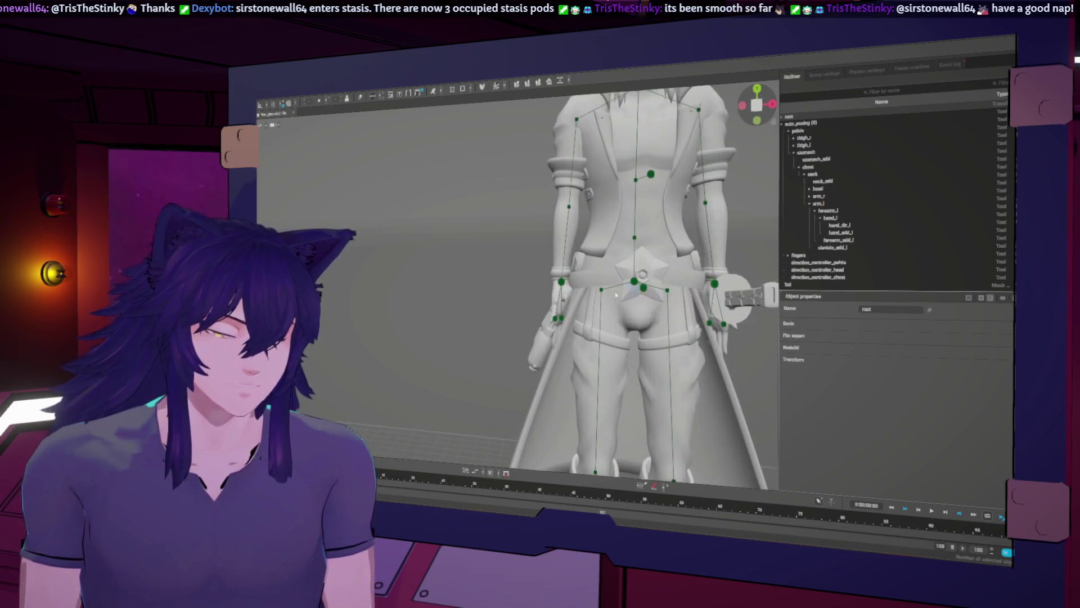
left_click(633, 281)
mouse_move(691, 286)
middle_mouse_down()
mouse_move(714, 284)
mouse_move(661, 267)
middle_mouse_up()
key("KP_1")
Deselect the pelvis bone and hide the rig's joints and bone lines
scroll(661, 266, "down", 5)
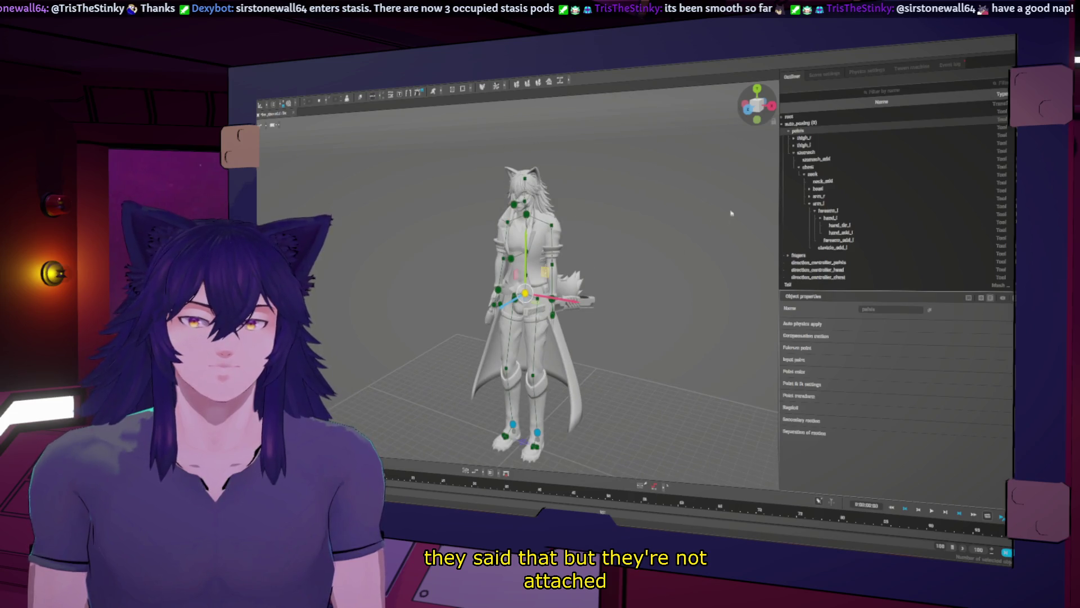
left_click(585, 308)
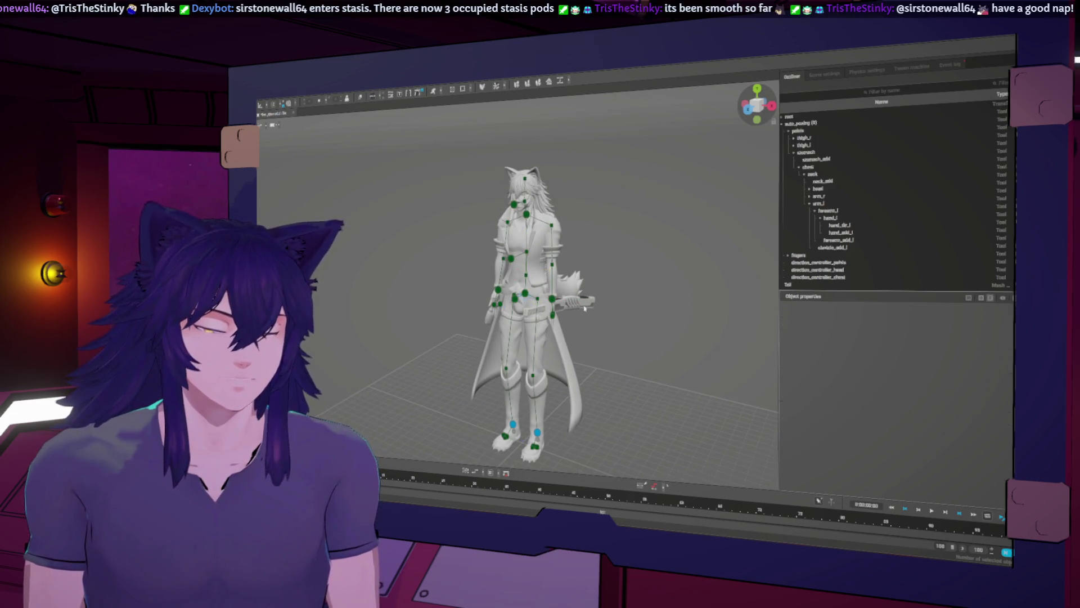
left_click(261, 126)
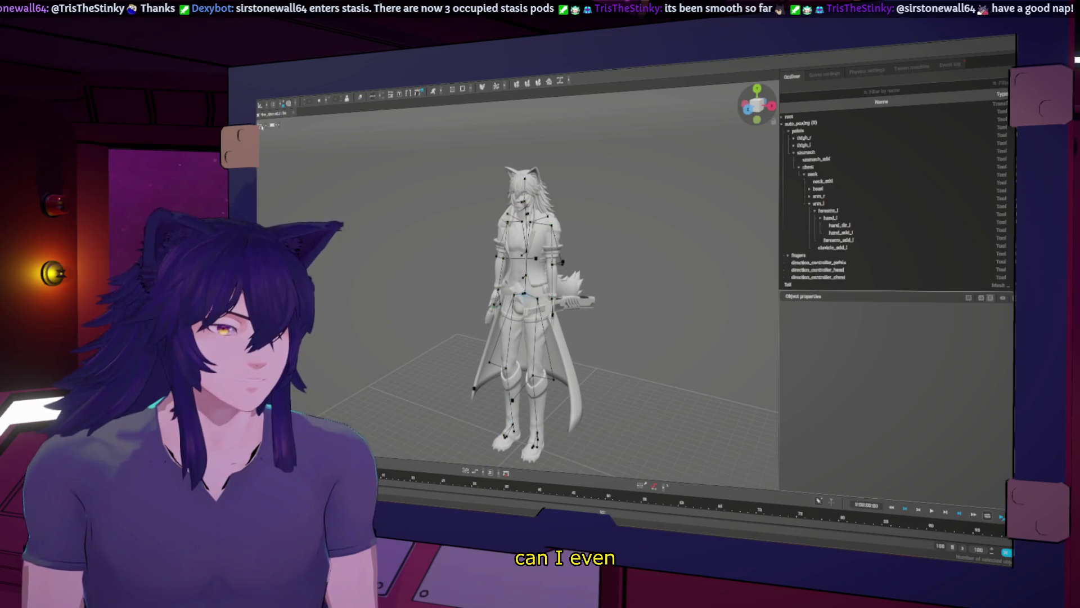
left_click(260, 126)
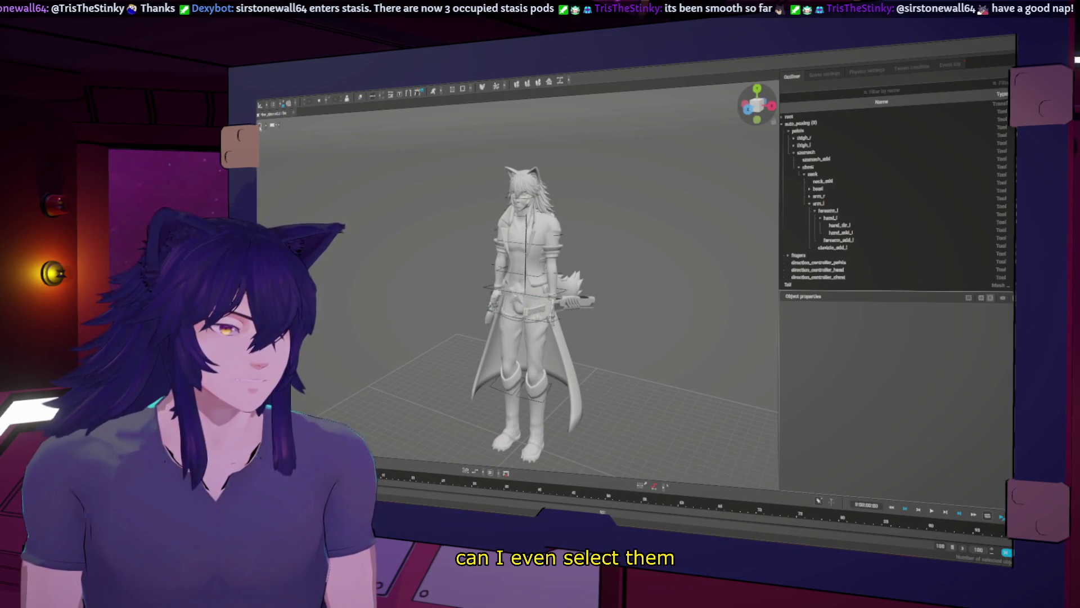
left_click(782, 124)
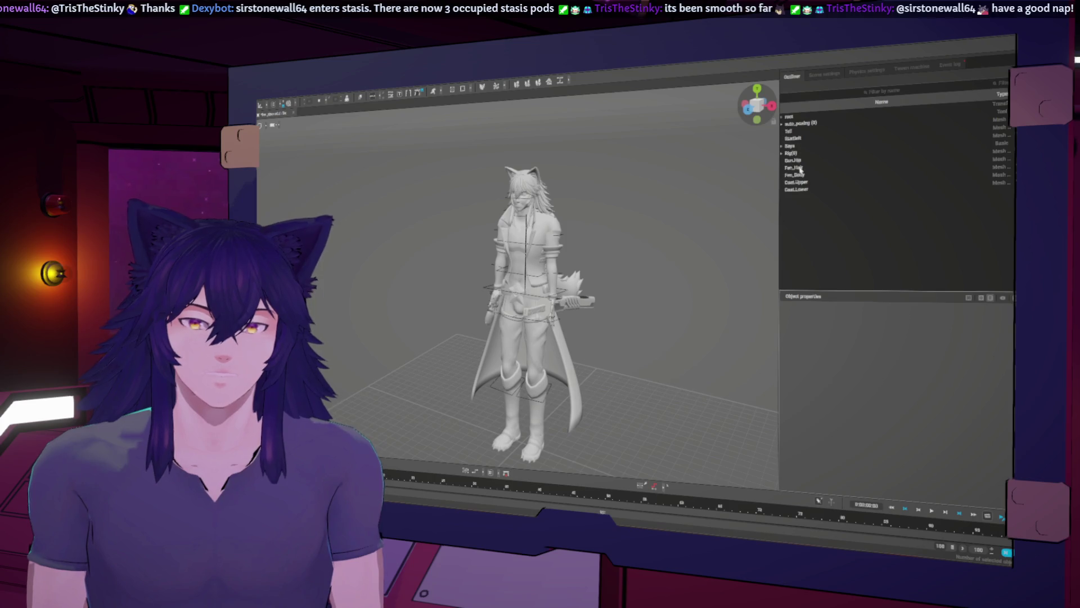
Expand Saya to select its sheathed blade, add a wireframe overlay, and zoom onto the sword
left_click(786, 147)
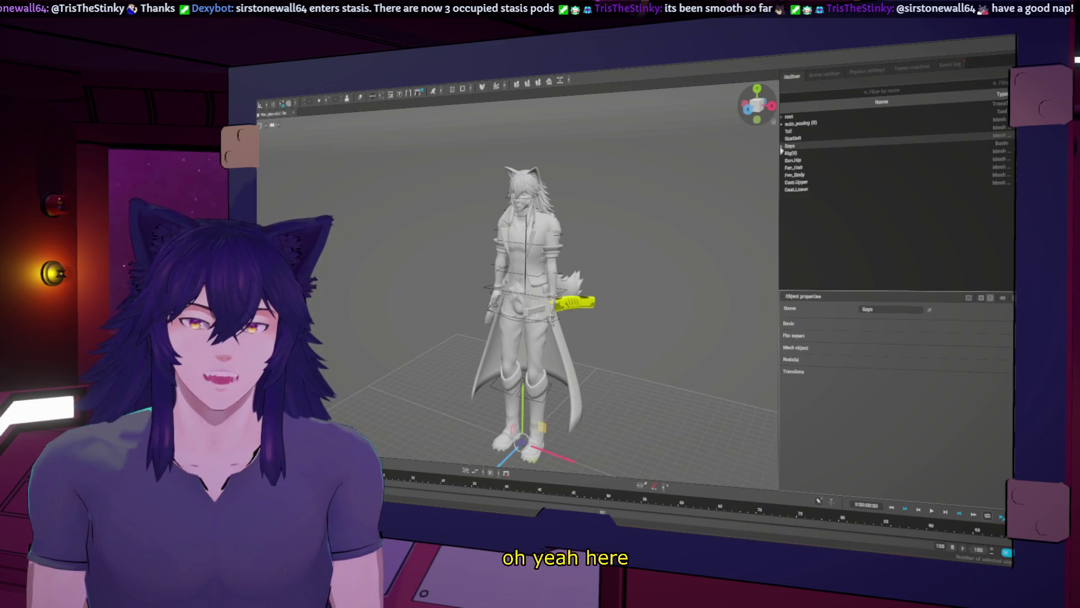
left_click(782, 147)
left_click(815, 152)
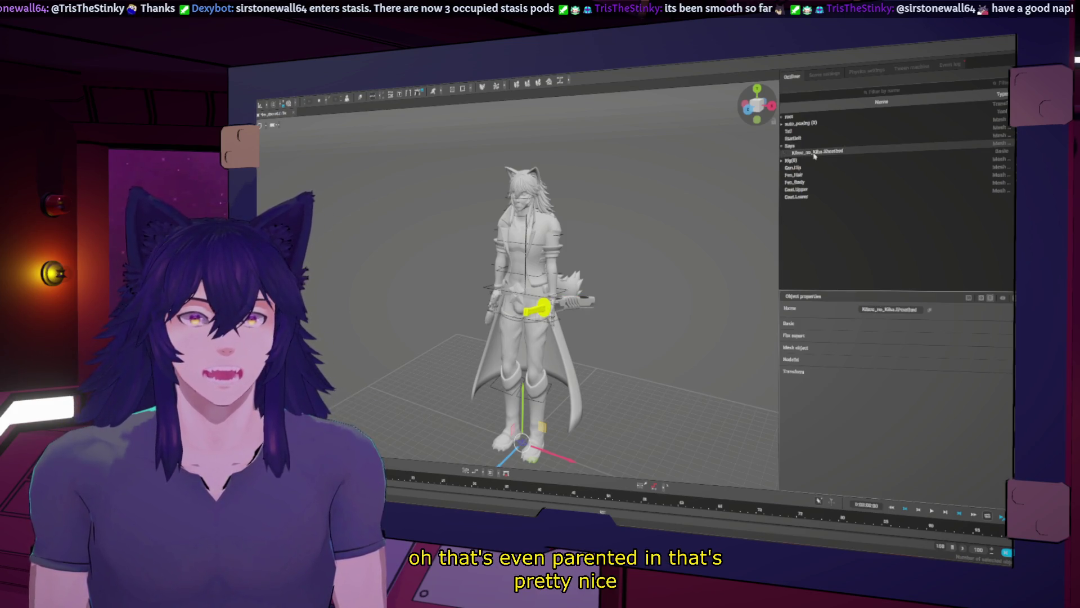
mouse_move(706, 212)
middle_mouse_down()
mouse_move(682, 236)
mouse_move(671, 233)
middle_mouse_up()
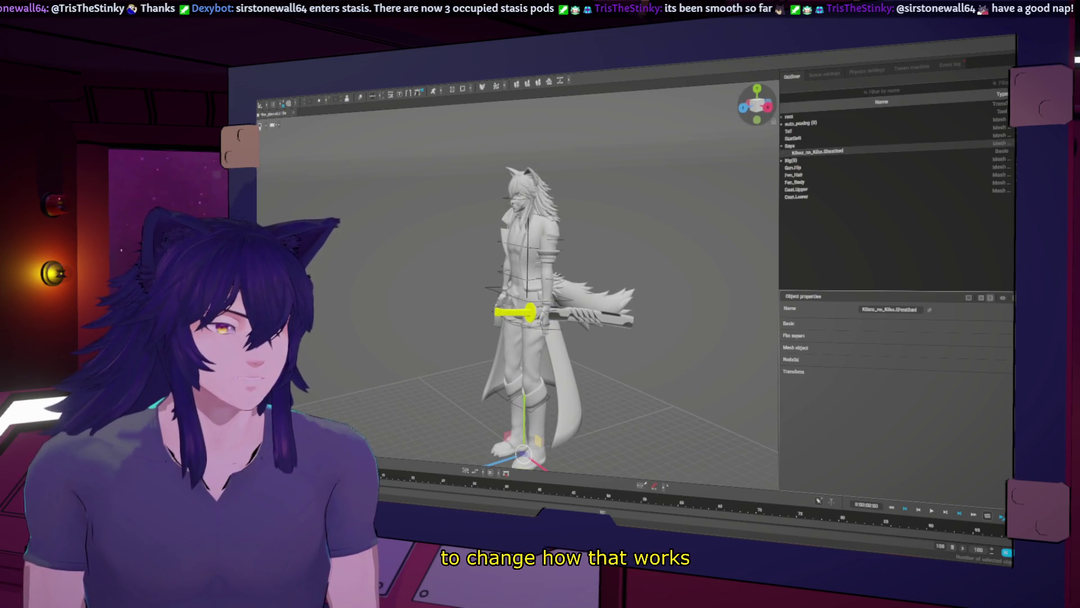
left_click(260, 126)
mouse_move(557, 327)
middle_mouse_down()
mouse_move(613, 325)
mouse_move(606, 305)
mouse_move(617, 297)
middle_mouse_up()
scroll(613, 324, "up", 5)
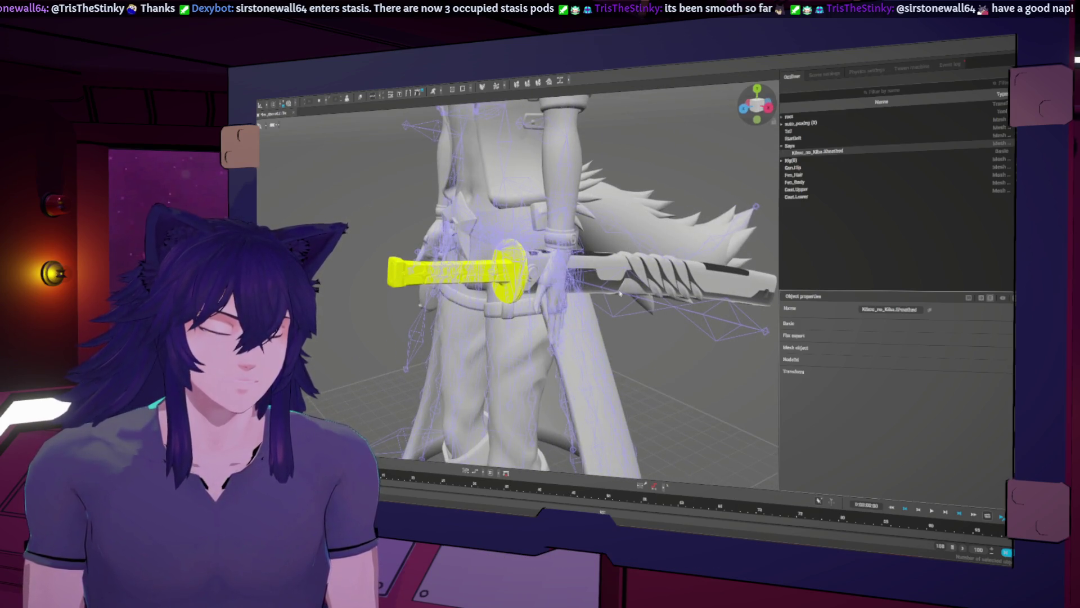
left_click(621, 293)
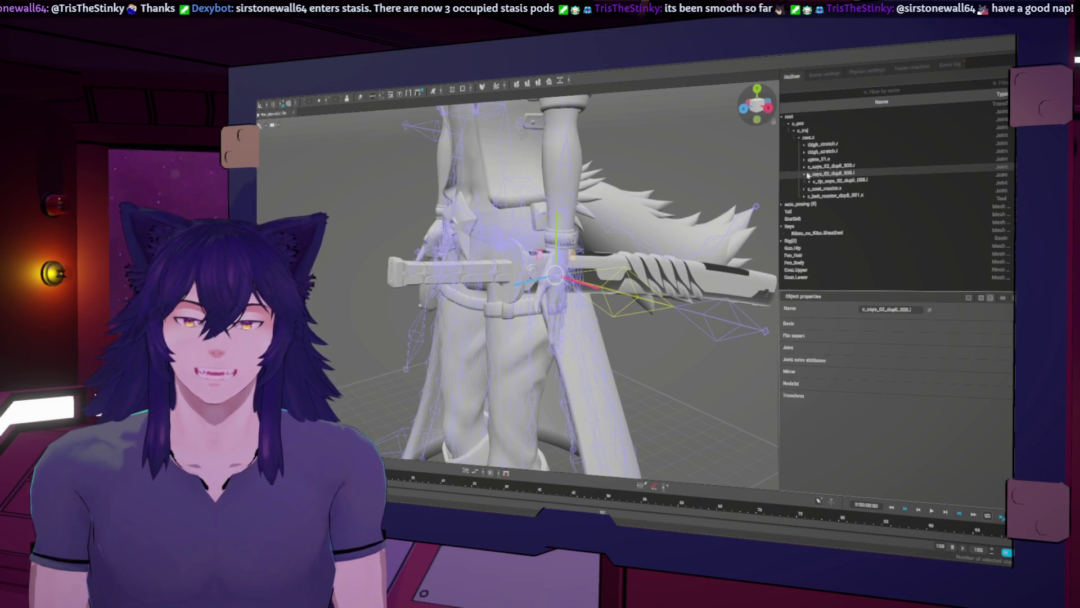
left_click(805, 258)
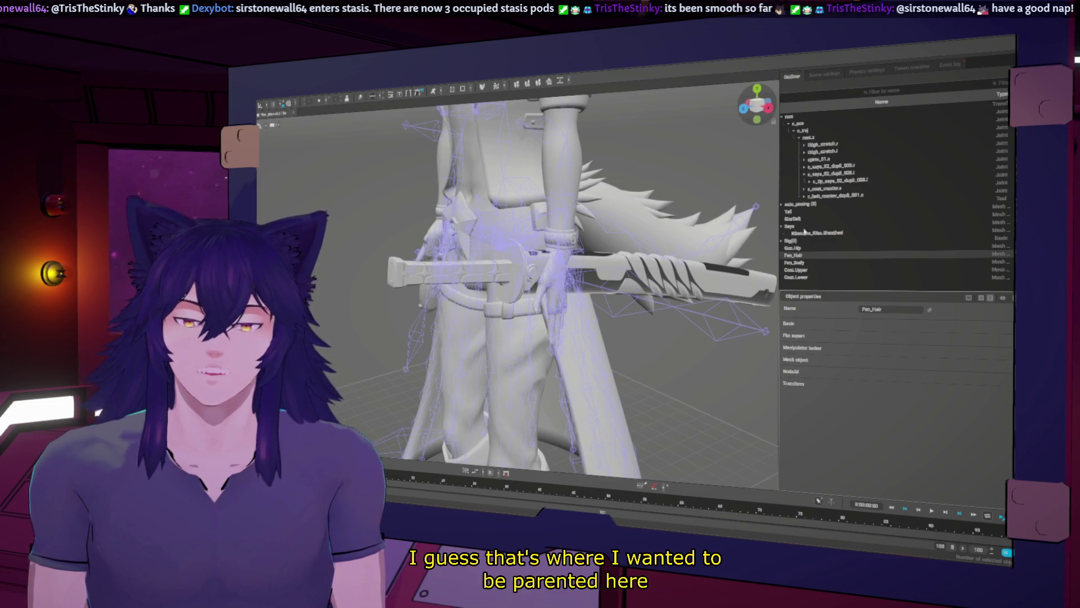
left_click(801, 228)
left_click_drag(796, 230, 824, 167)
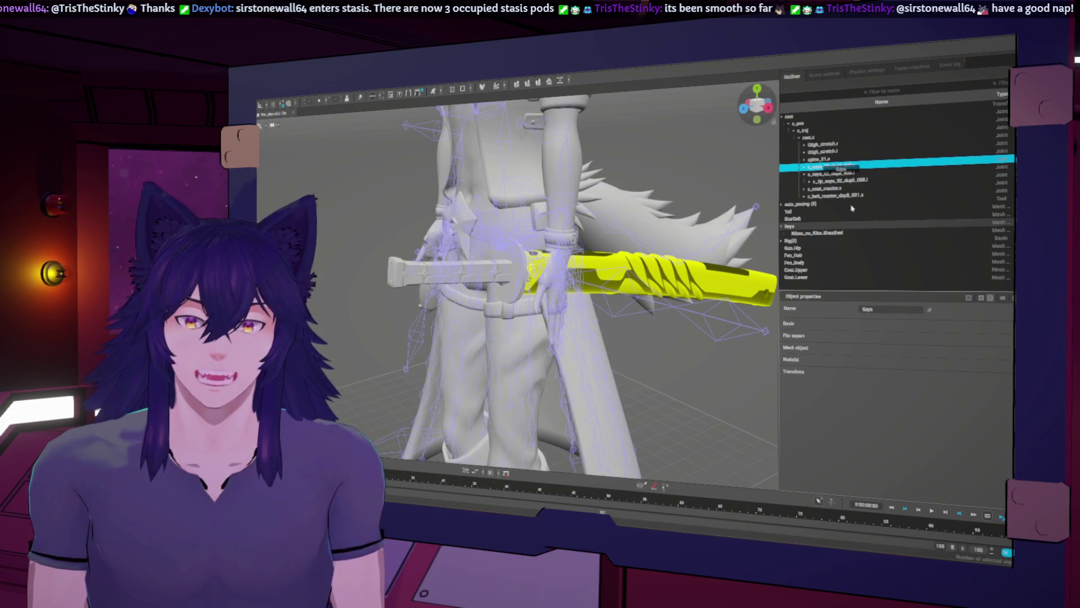
left_click_drag(824, 168, 824, 168)
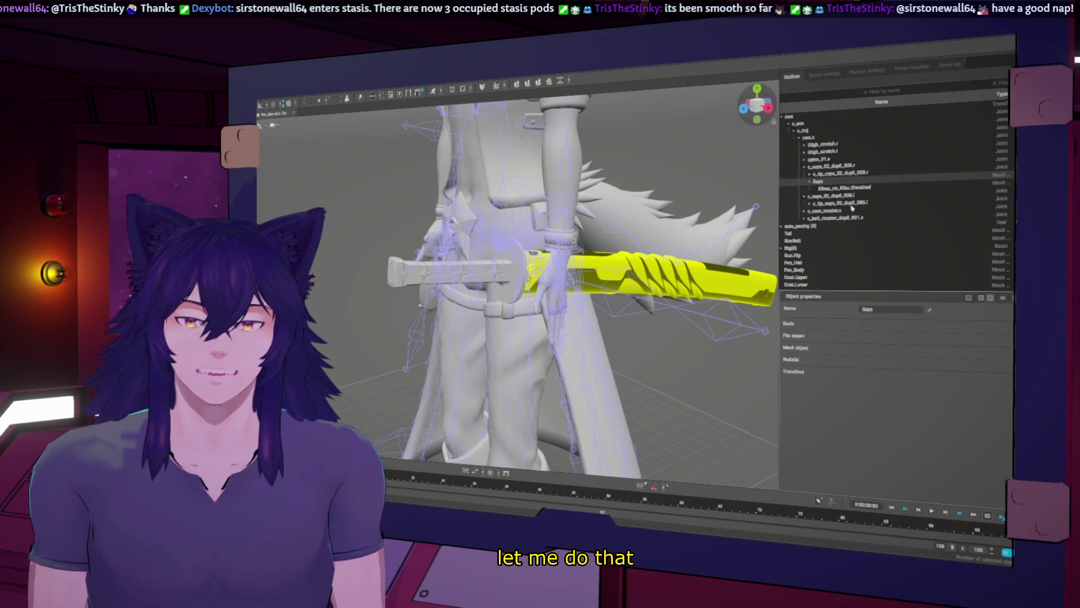
key("ctrl+z")
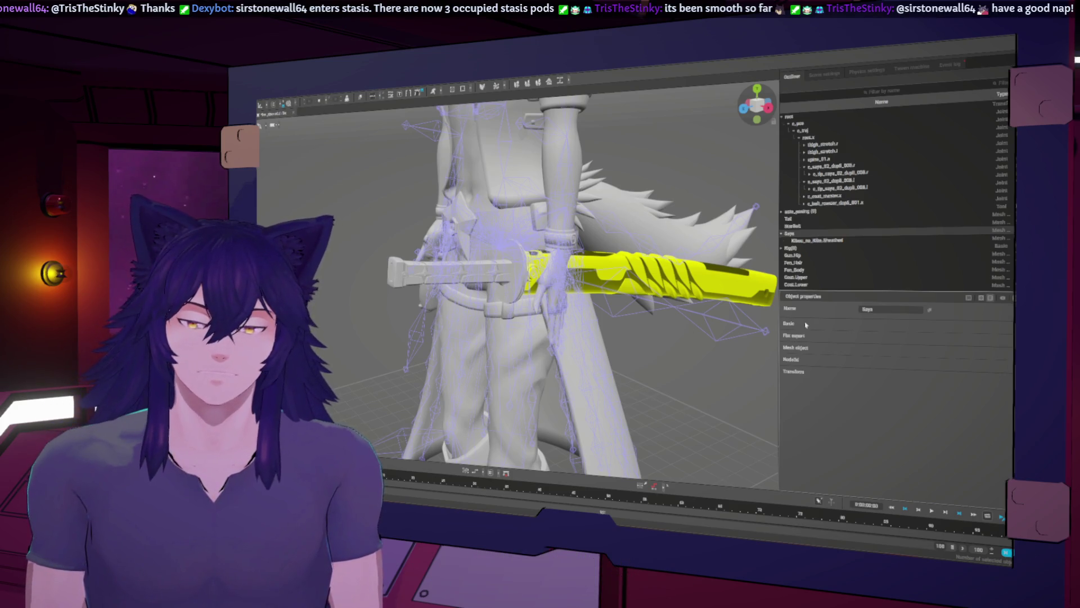
right_click(380, 90)
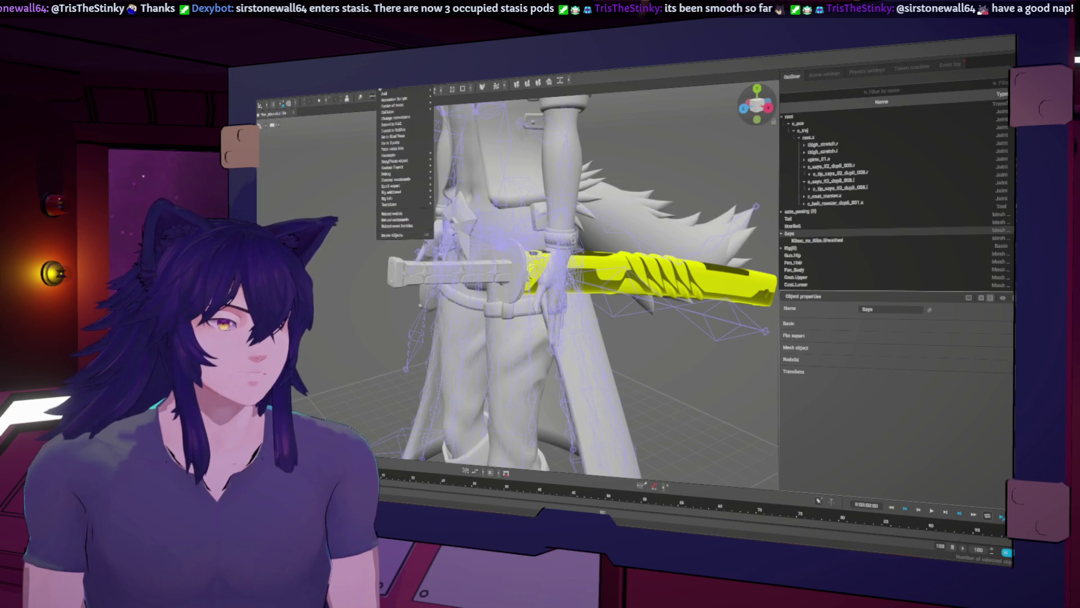
mouse_move(384, 94)
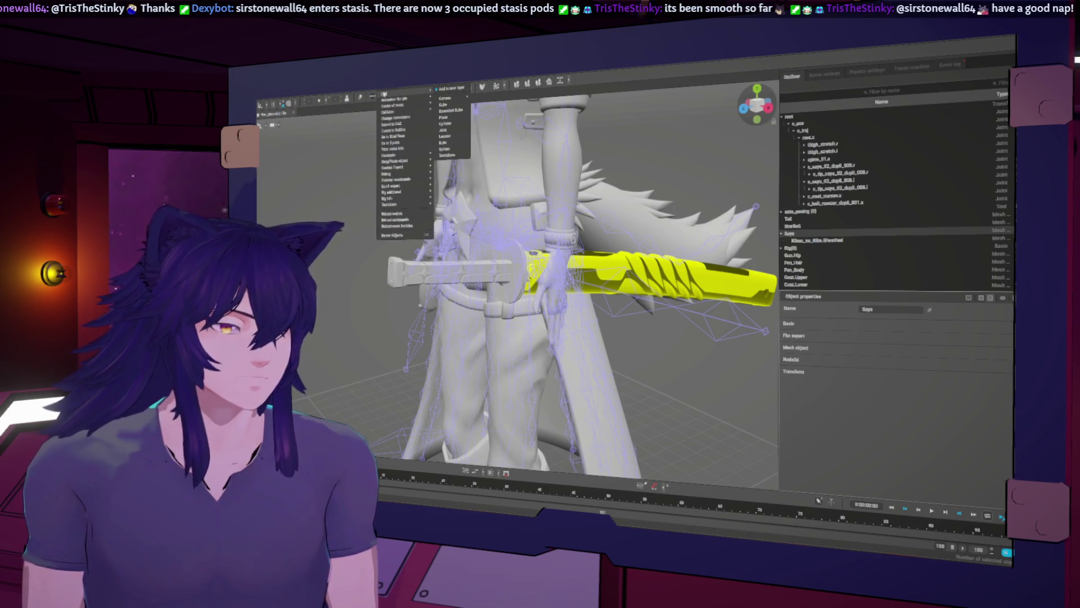
right_click(356, 92)
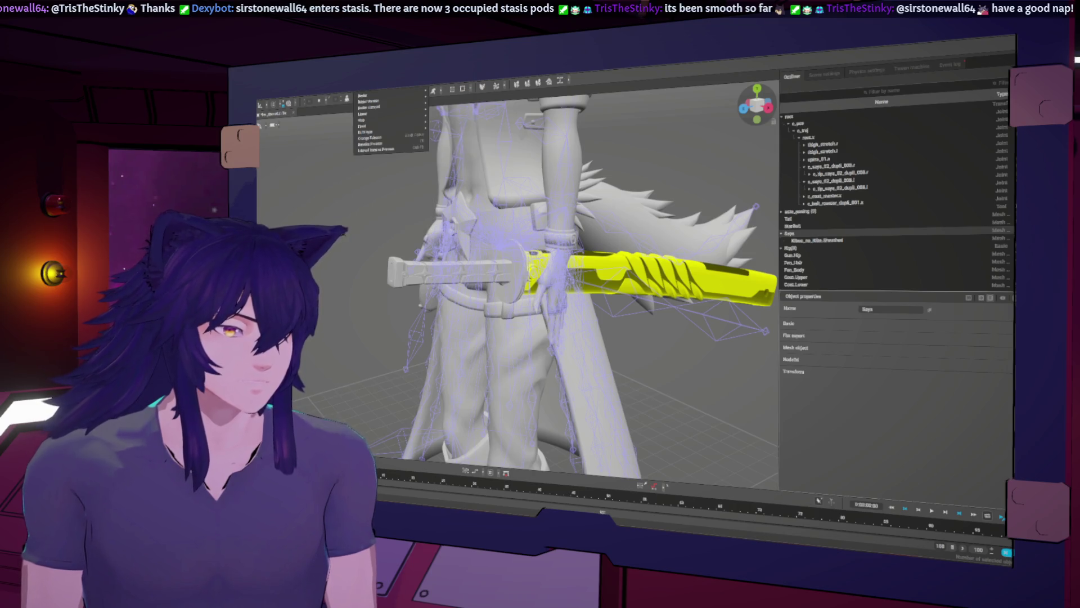
left_click(340, 97)
left_click(291, 100)
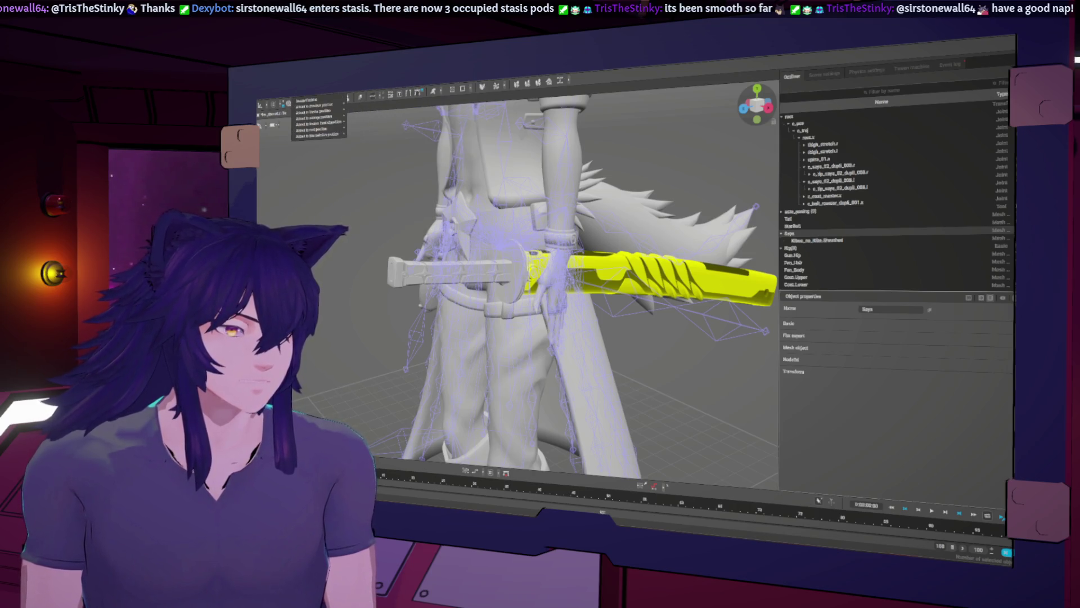
left_click(349, 94)
left_click(434, 89)
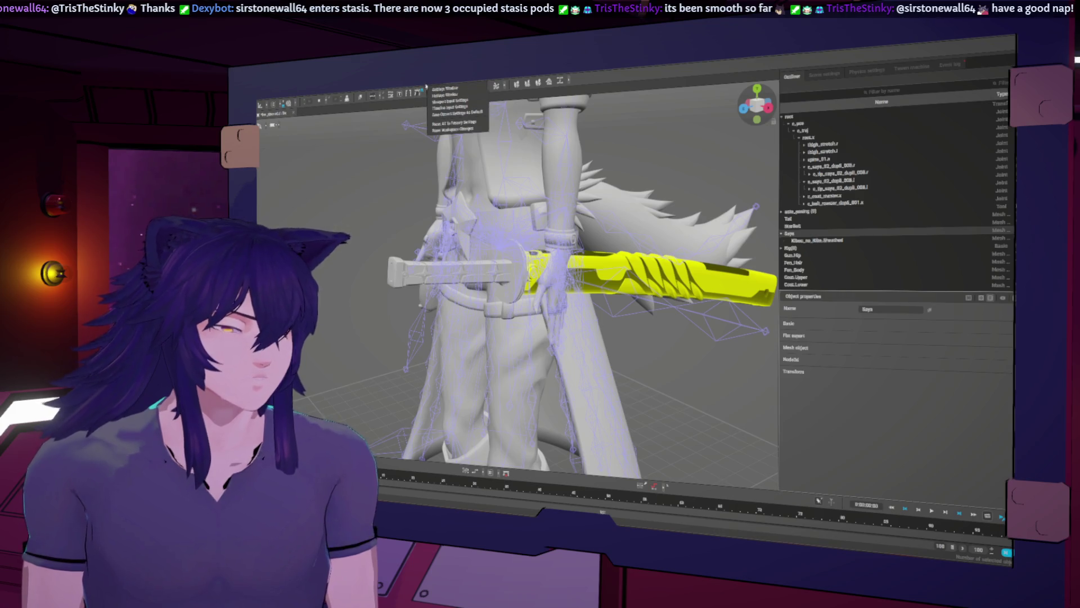
left_click(374, 106)
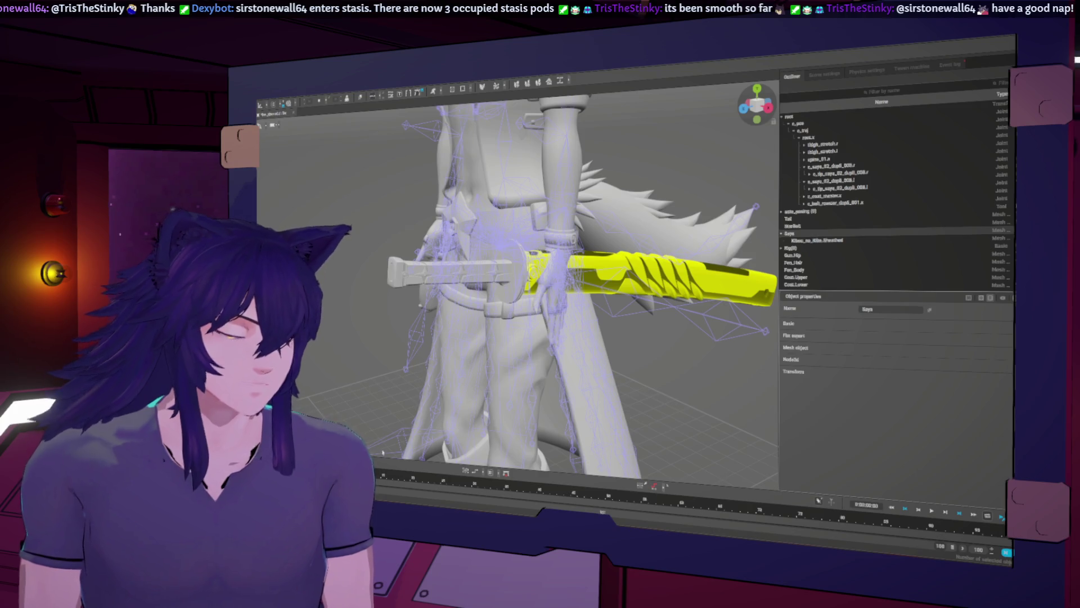
mouse_move(337, 513)
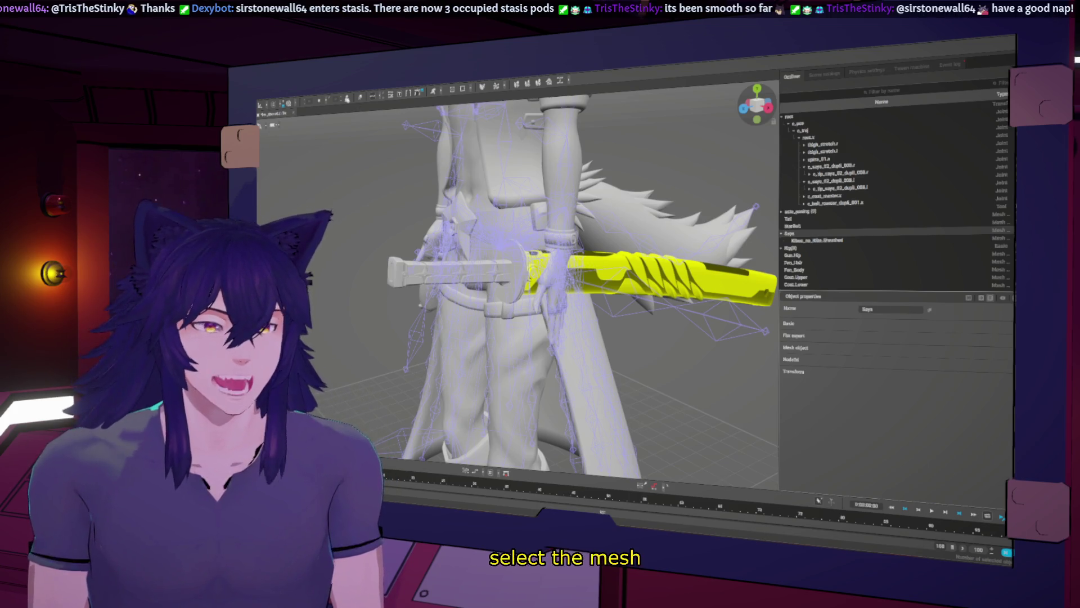
left_click(374, 95)
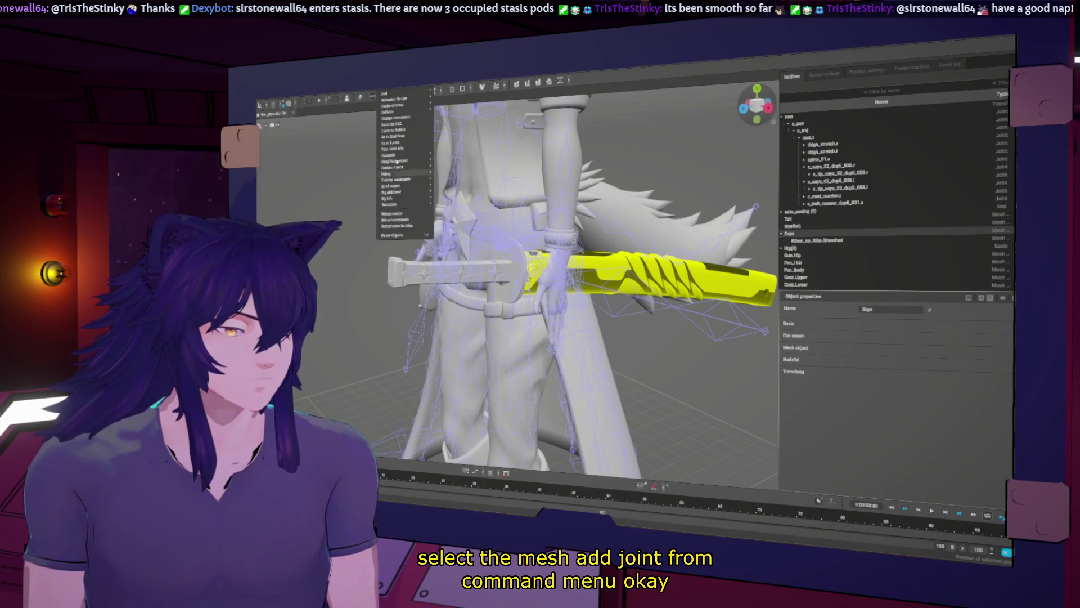
mouse_move(403, 91)
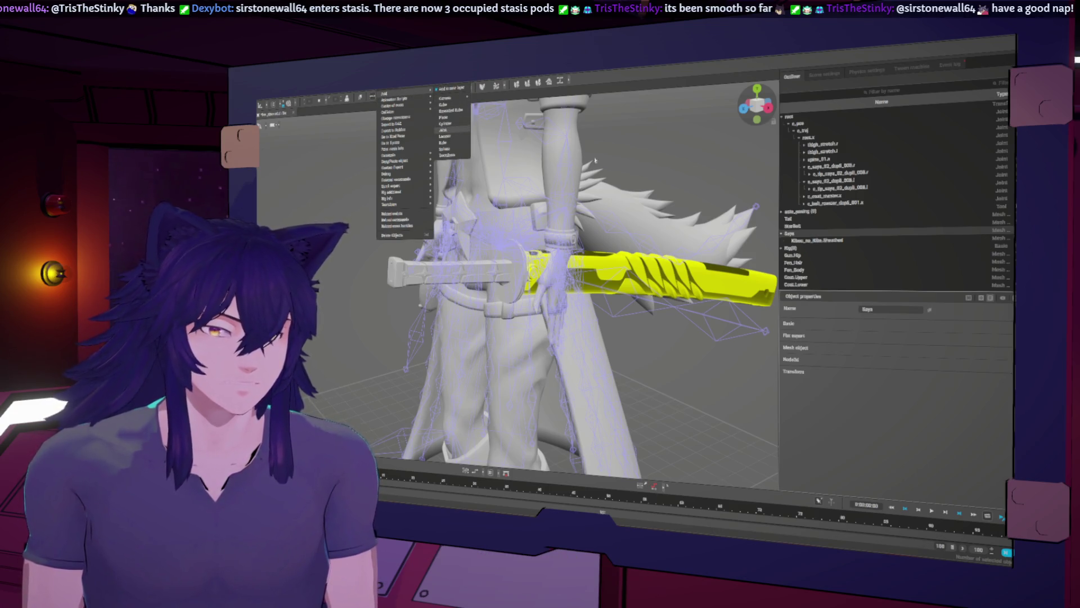
left_click(444, 130)
scroll(563, 282, "down", 5)
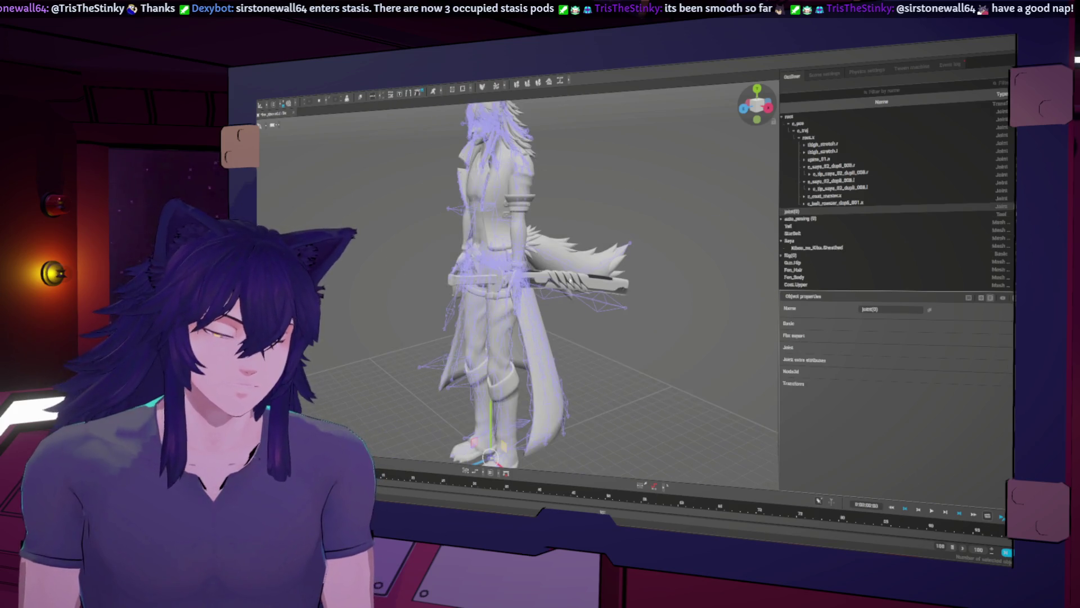
scroll(561, 318, "down", 3)
right_click_drag(549, 358, 617, 343)
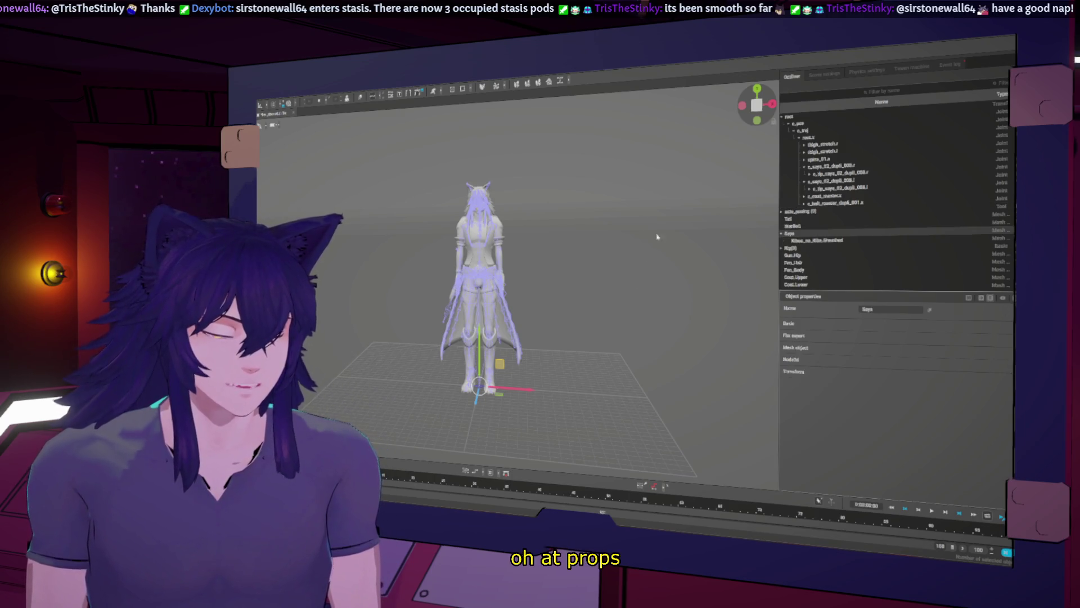
Drag Saya onto the rig's saya joint in the Outliner to parent it
left_click_drag(651, 217, 552, 236, "alt")
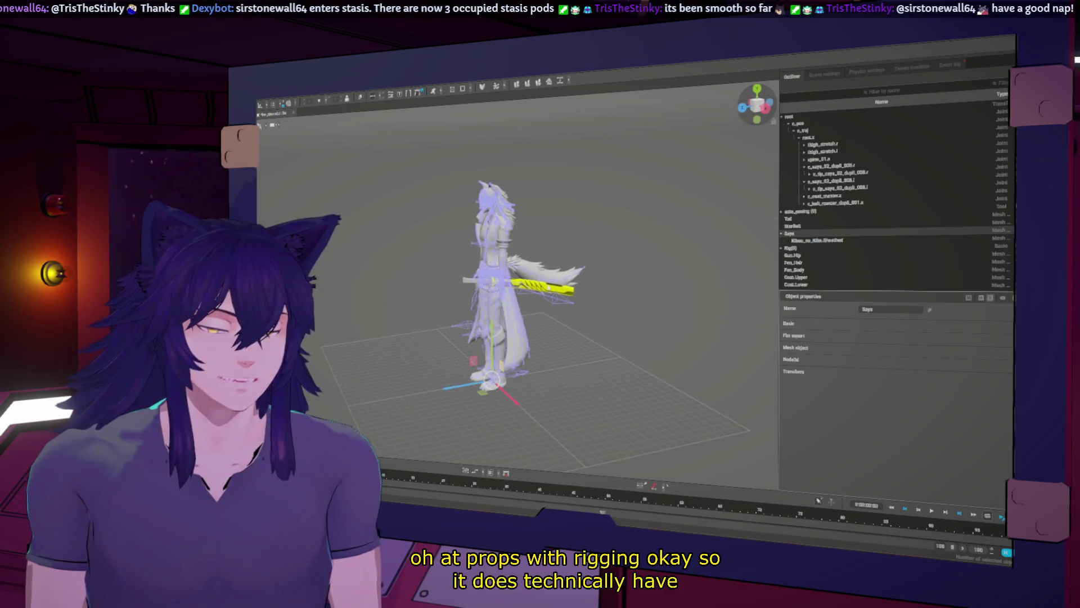
scroll(552, 281, "up", 3)
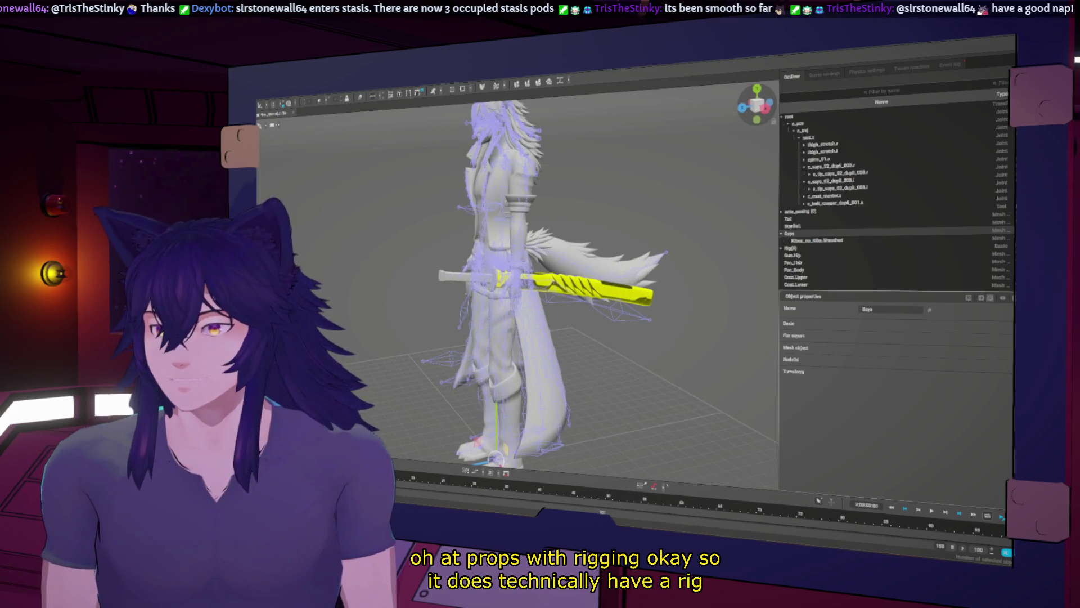
left_click(559, 302)
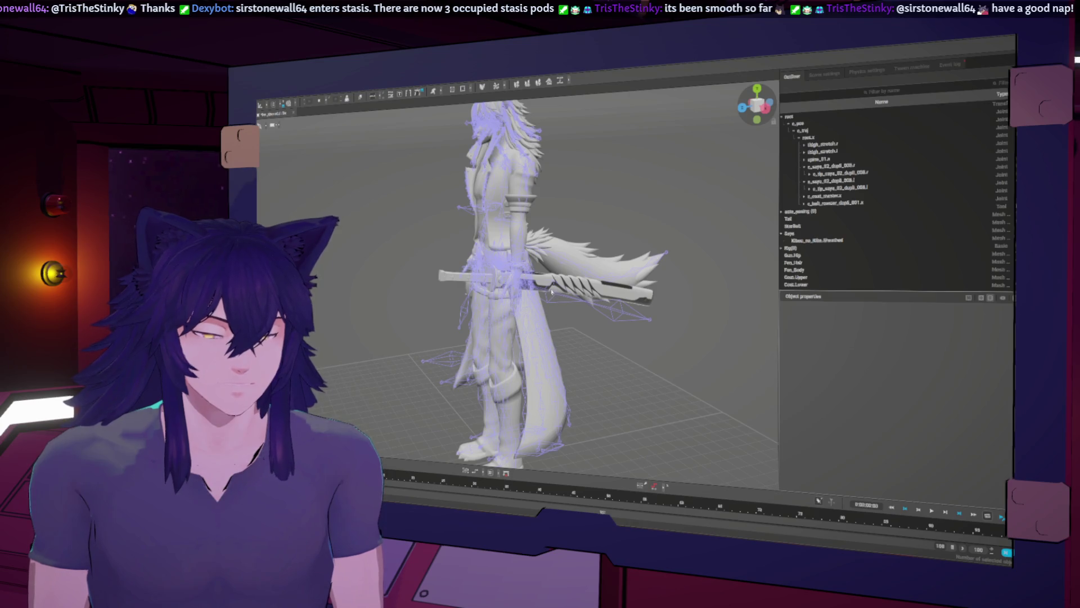
left_click(552, 291)
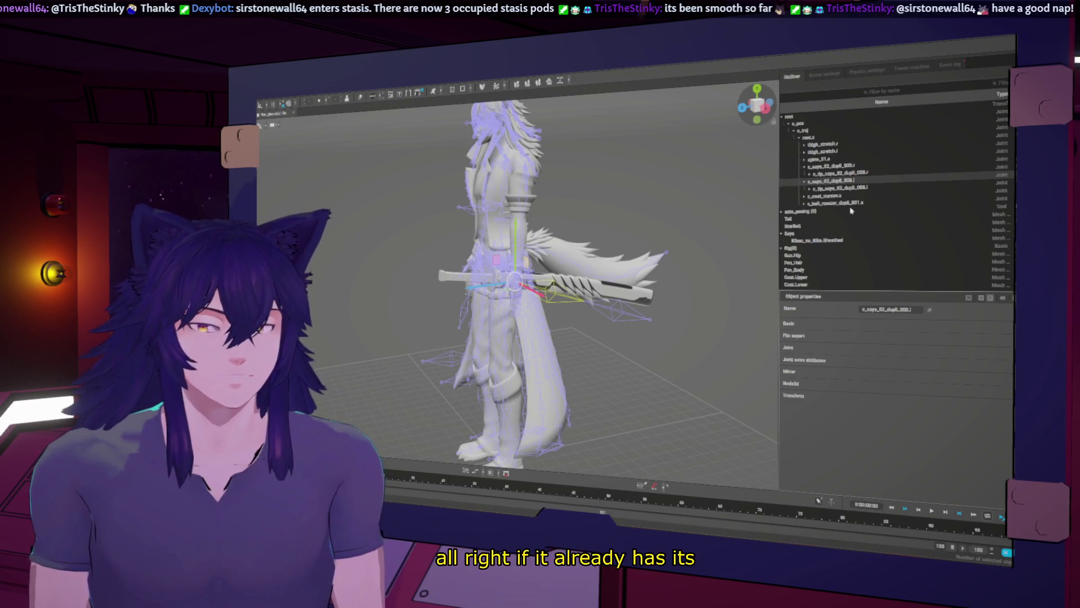
left_click(799, 227)
left_click(797, 263)
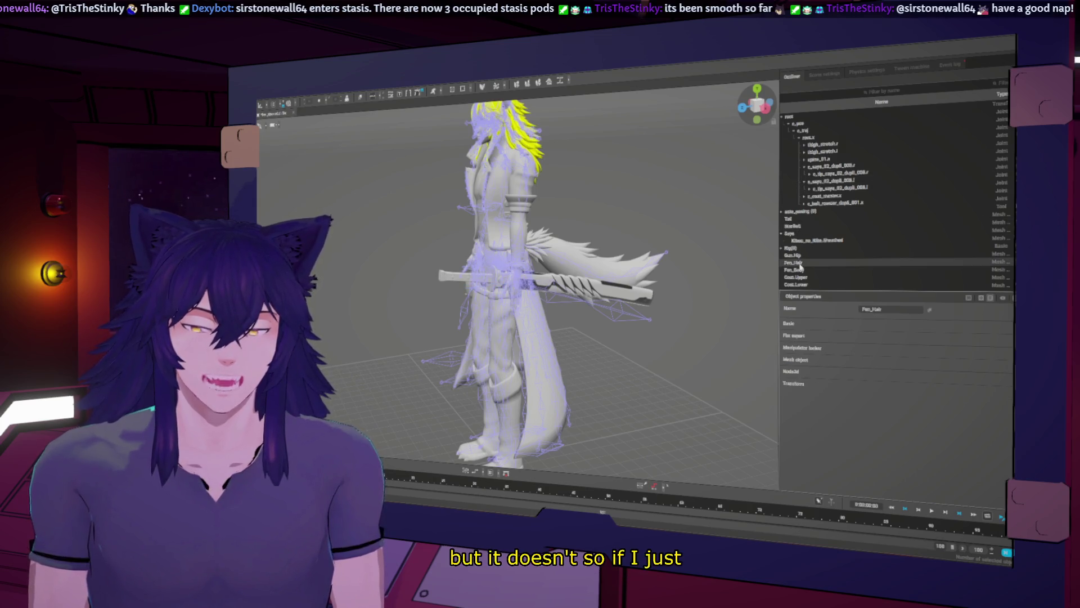
left_click(788, 234)
left_click_drag(789, 236, 826, 167)
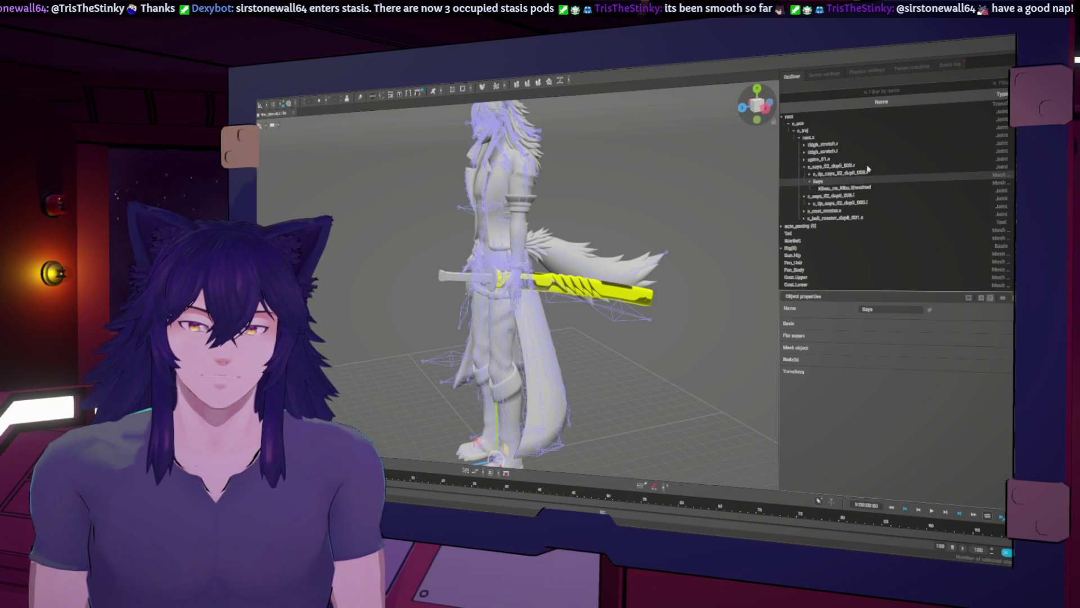
Show the character in solid shading with the skeleton drawn as thin bone lines
left_click(573, 302)
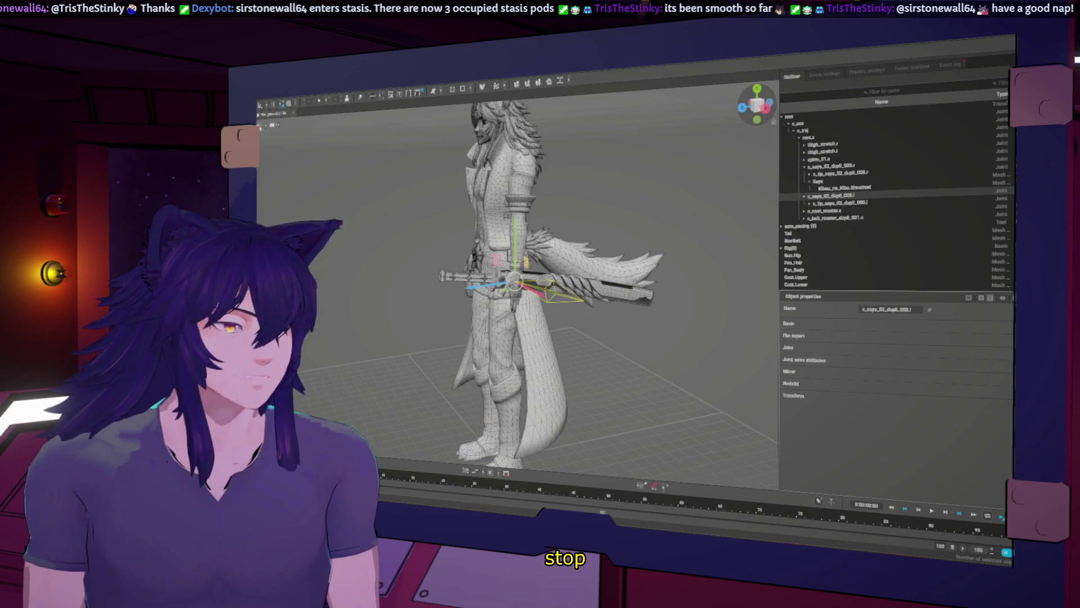
left_click(260, 126)
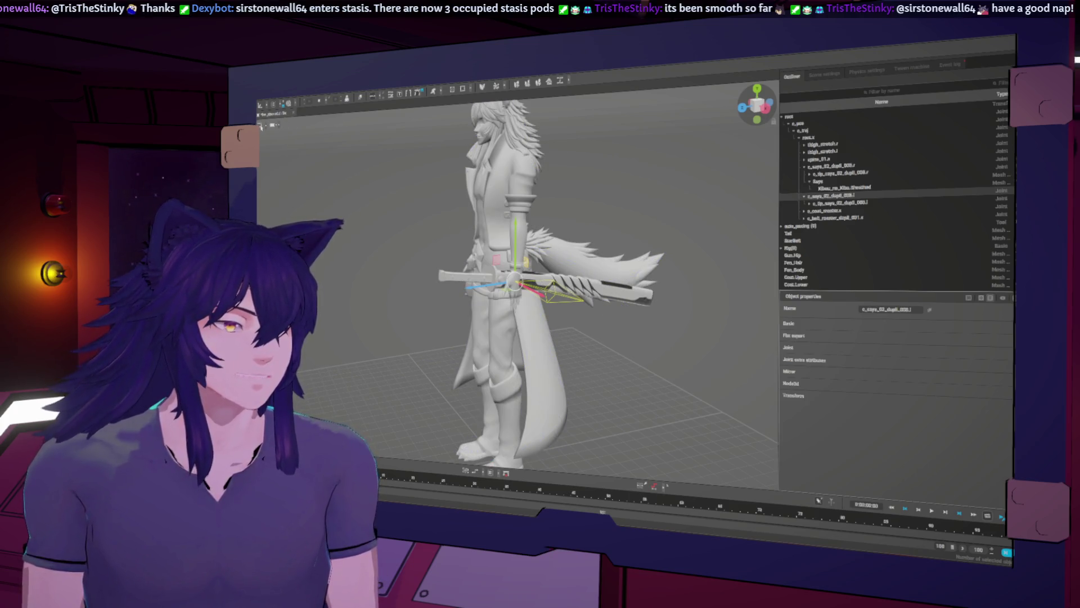
left_click(260, 126)
left_click(260, 127)
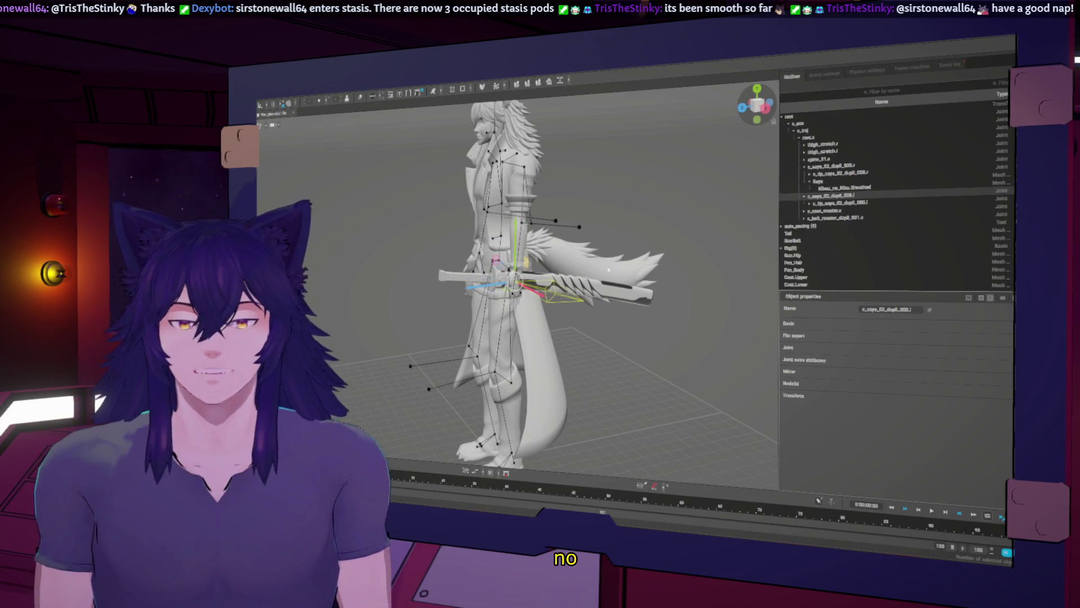
mouse_move(608, 270)
right_mouse_down()
mouse_move(590, 286)
mouse_move(566, 263)
mouse_move(553, 438)
right_mouse_up()
key("alt+Tab")
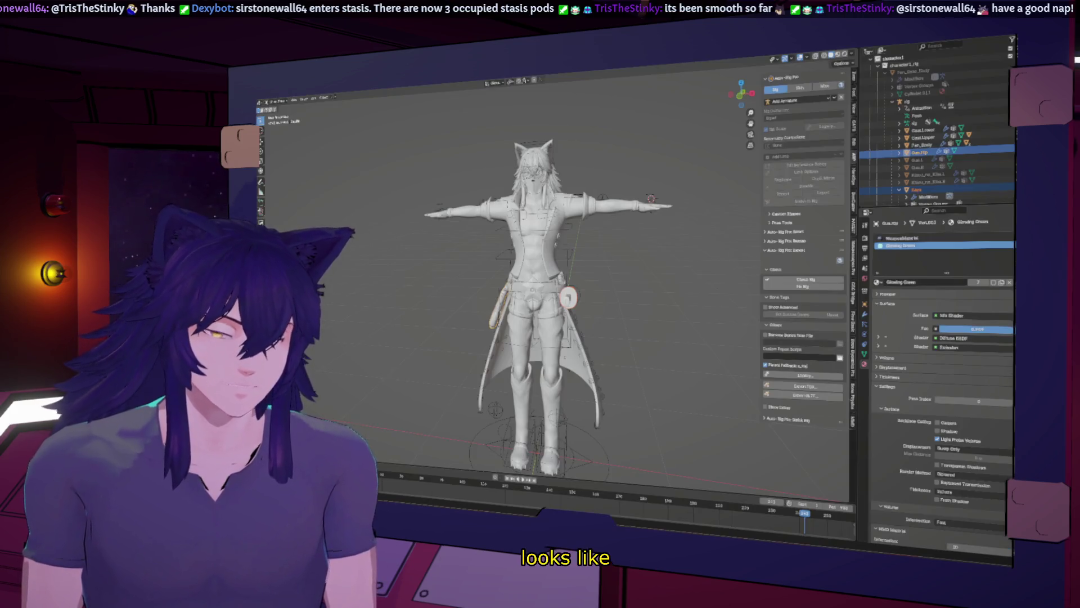
Select the hip gun Gun.Hip in the viewport
mouse_move(624, 293)
middle_mouse_down()
mouse_move(670, 296)
mouse_move(649, 294)
middle_mouse_up()
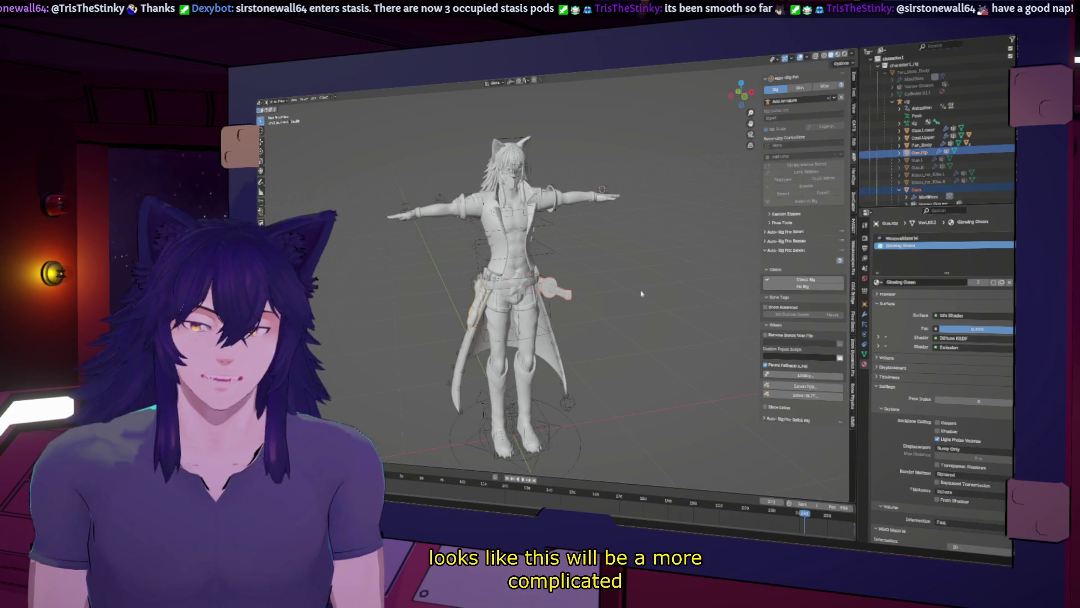
left_click(557, 258)
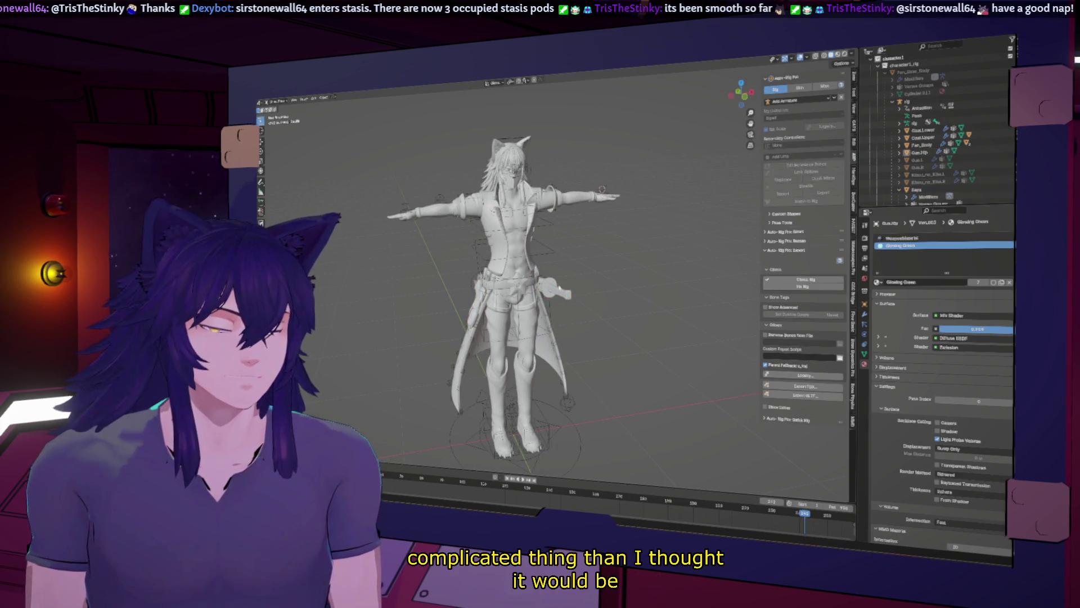
left_click(560, 293)
mouse_move(560, 293)
middle_mouse_down()
mouse_move(626, 318)
mouse_move(481, 317)
middle_mouse_up()
left_click(622, 303)
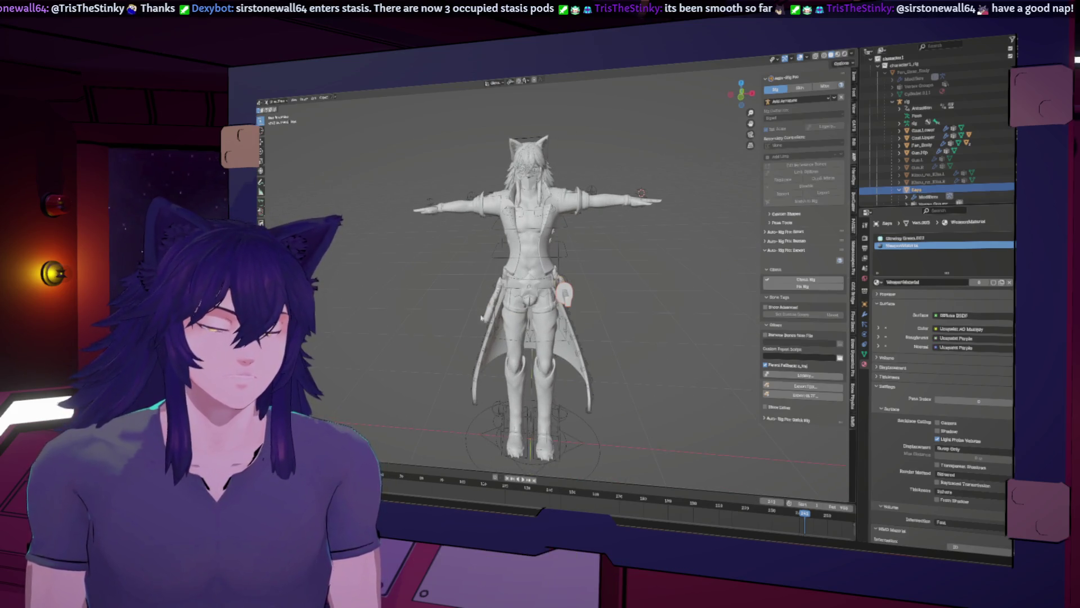
left_click(489, 306)
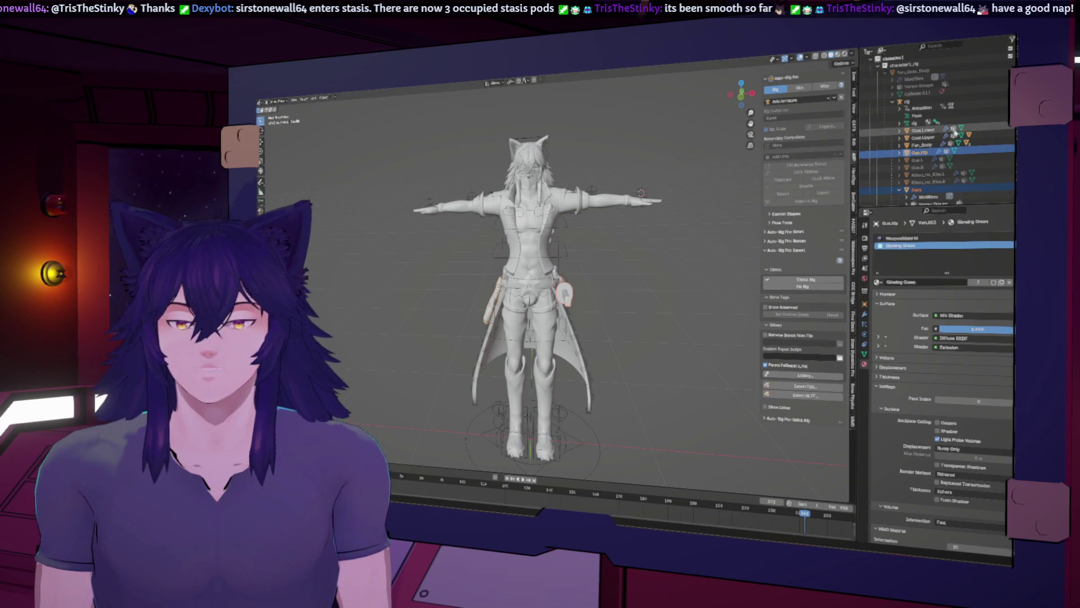
Move Gun.Hip out of the rig into the top-level Collection, then select all cs_line objects
left_click_drag(921, 149, 903, 70)
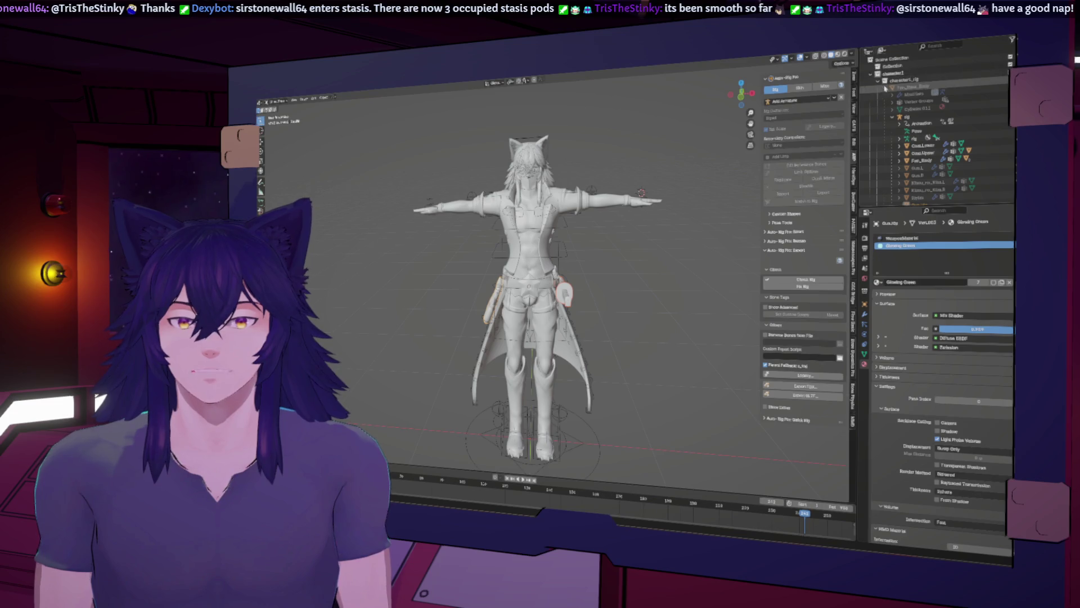
left_click(878, 86, "shift")
left_click(893, 89)
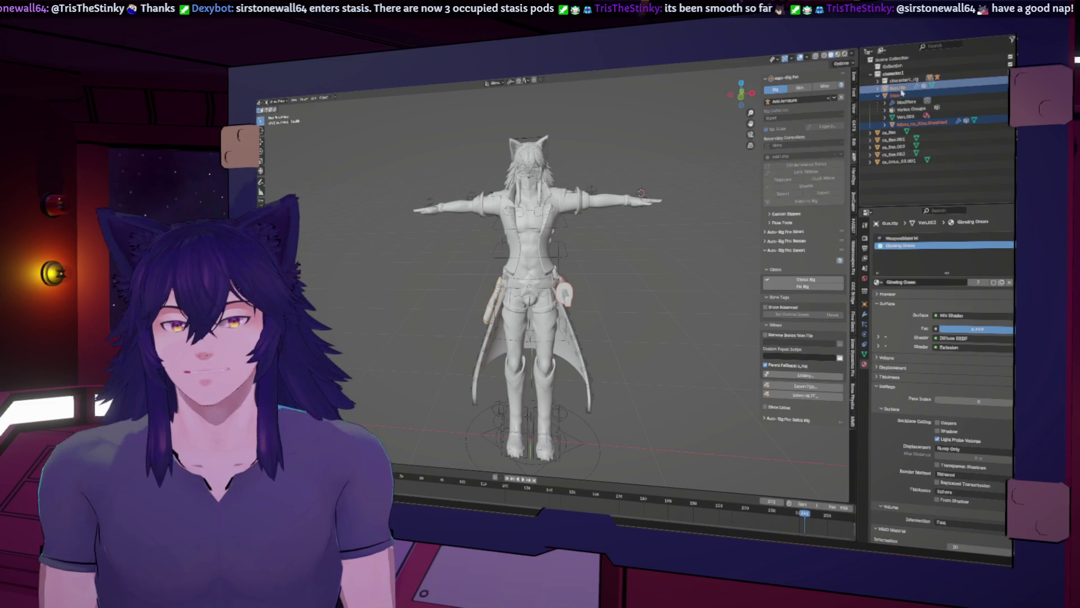
left_click_drag(894, 88, 891, 68)
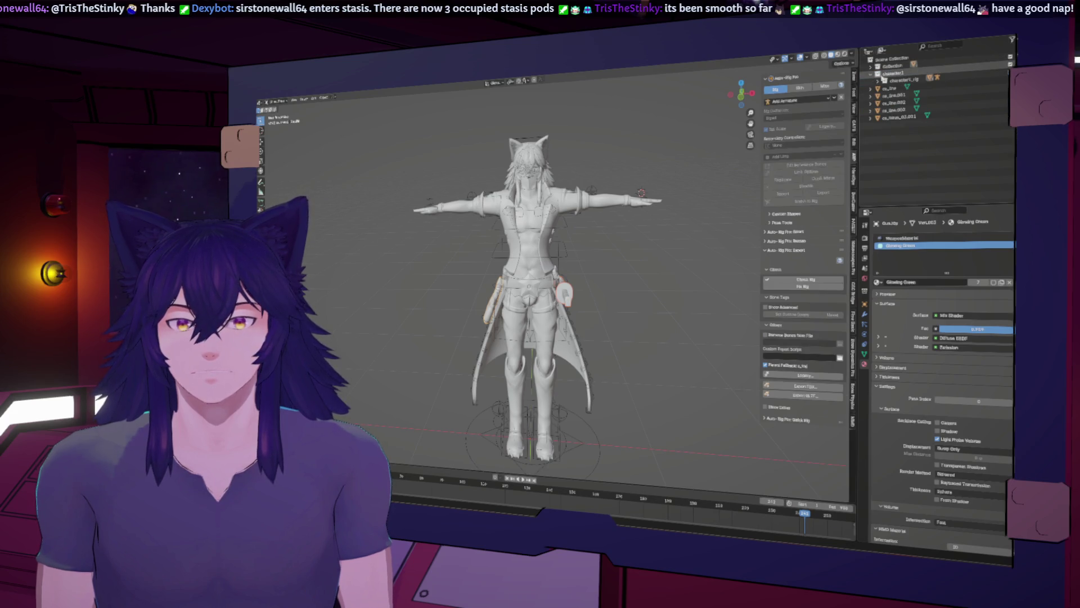
left_click(889, 88)
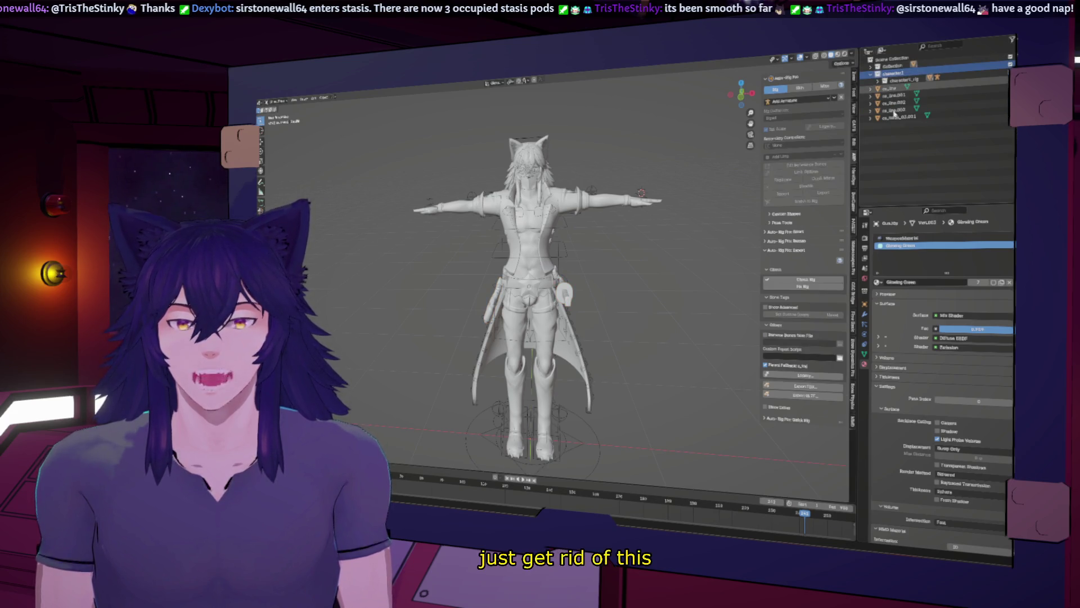
left_click(894, 115, "shift")
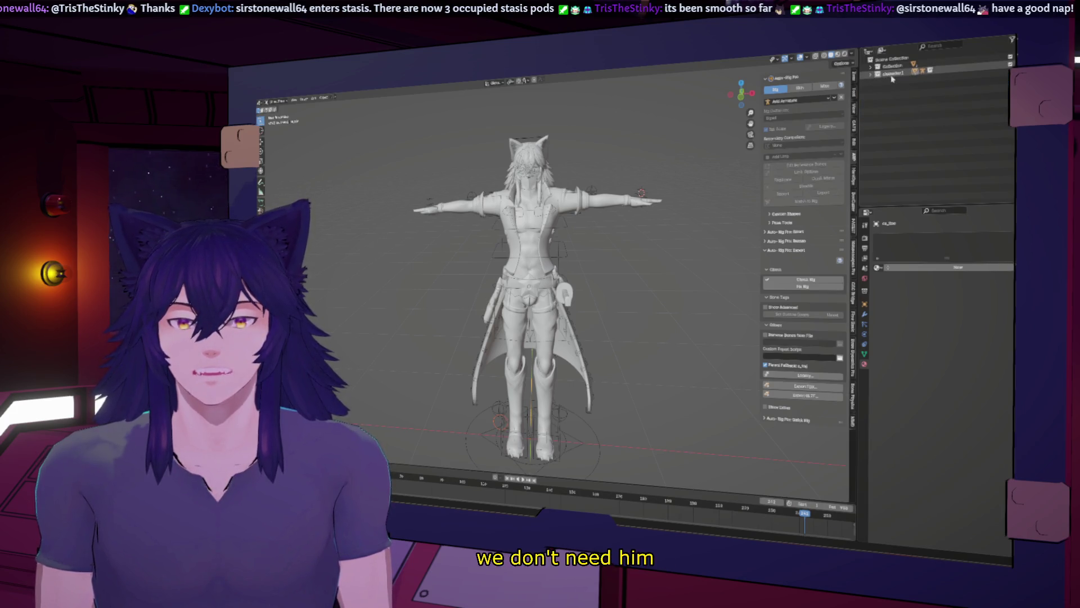
Delete the character1 collection, the character1_rig hierarchy and the cs_line objects
right_click(891, 77)
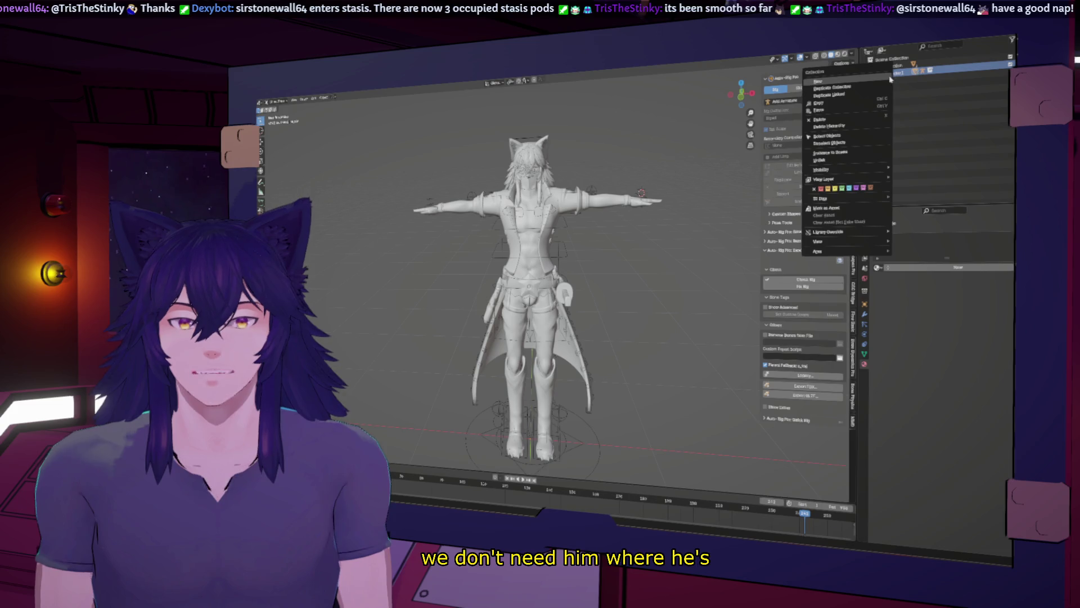
left_click(857, 118)
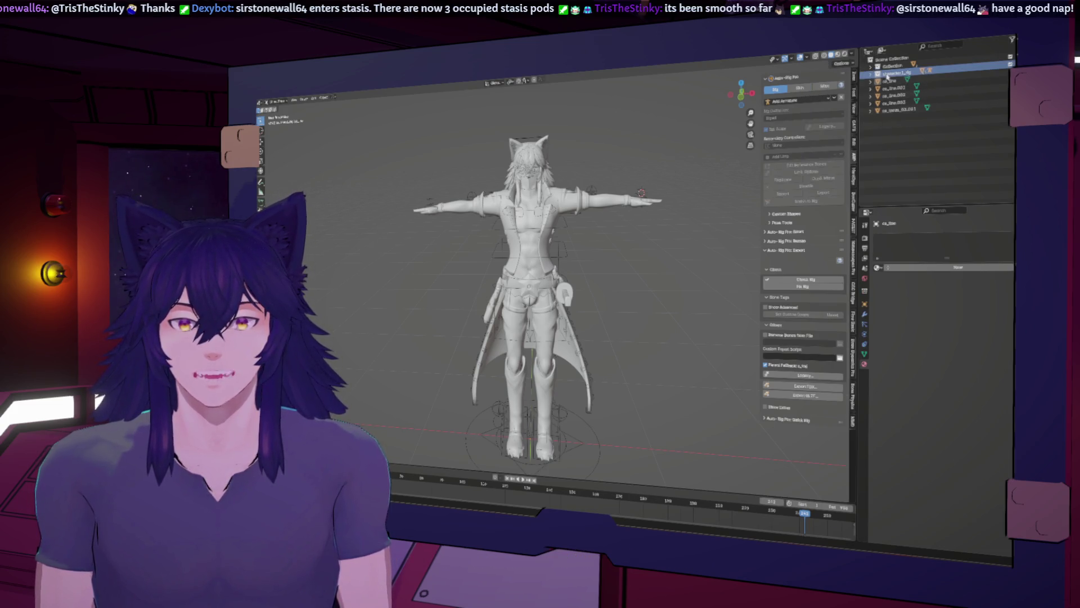
right_click(887, 75)
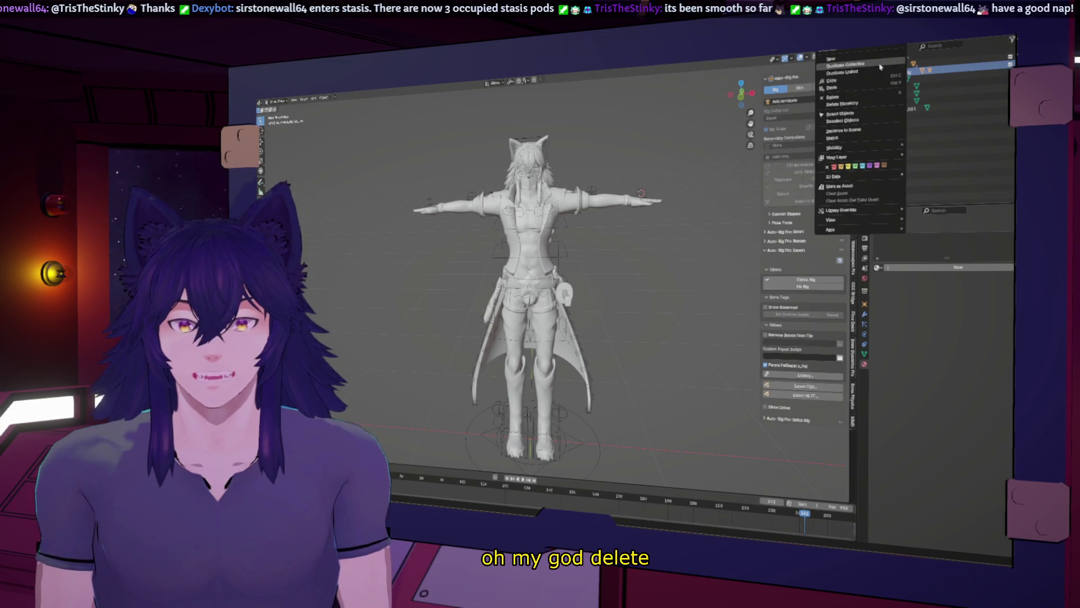
left_click(868, 104)
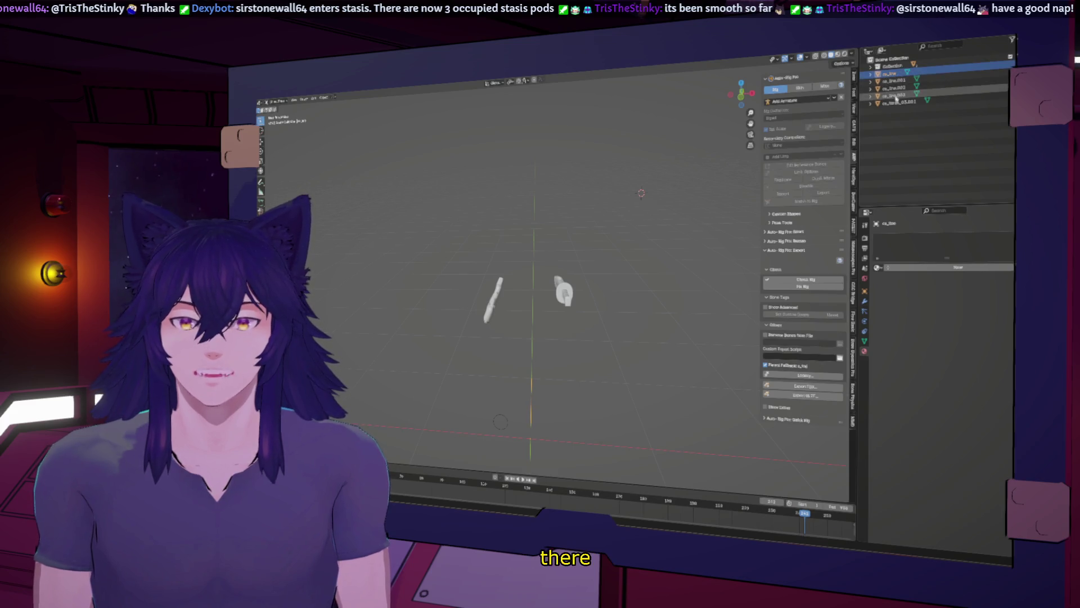
right_click(897, 98)
left_click(892, 127)
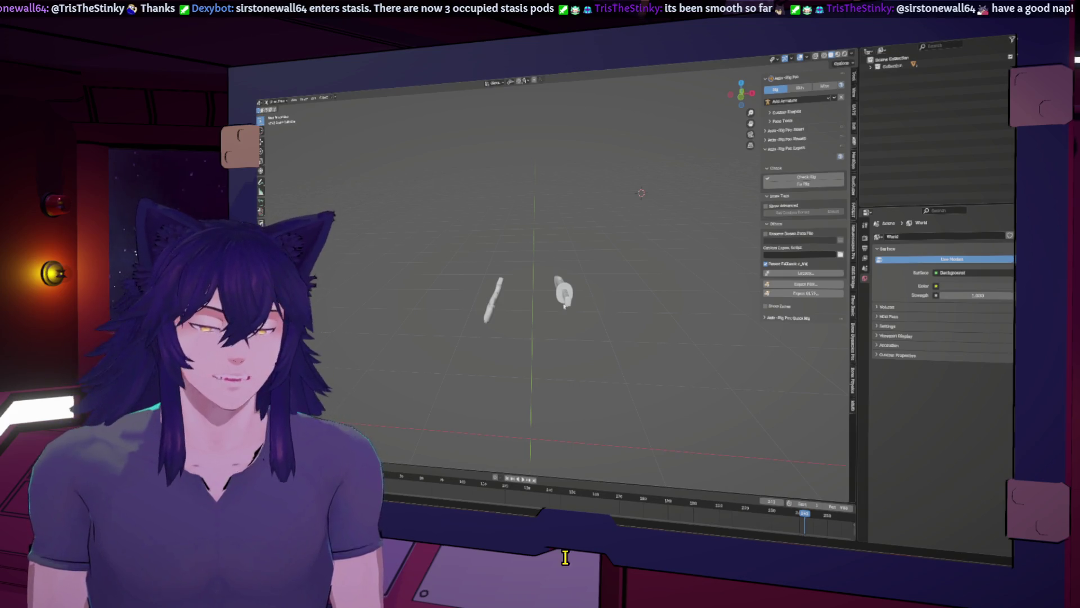
Select the Saya sheath in side view, try a rotation, then clear its rotation
left_click(869, 289)
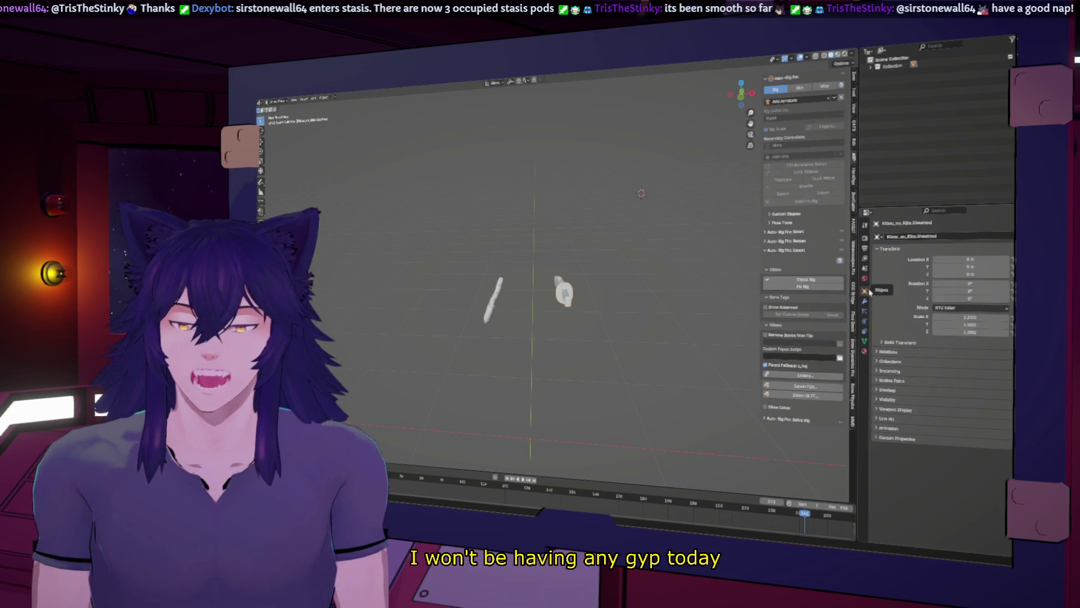
key("KP_Decimal")
left_click(611, 315)
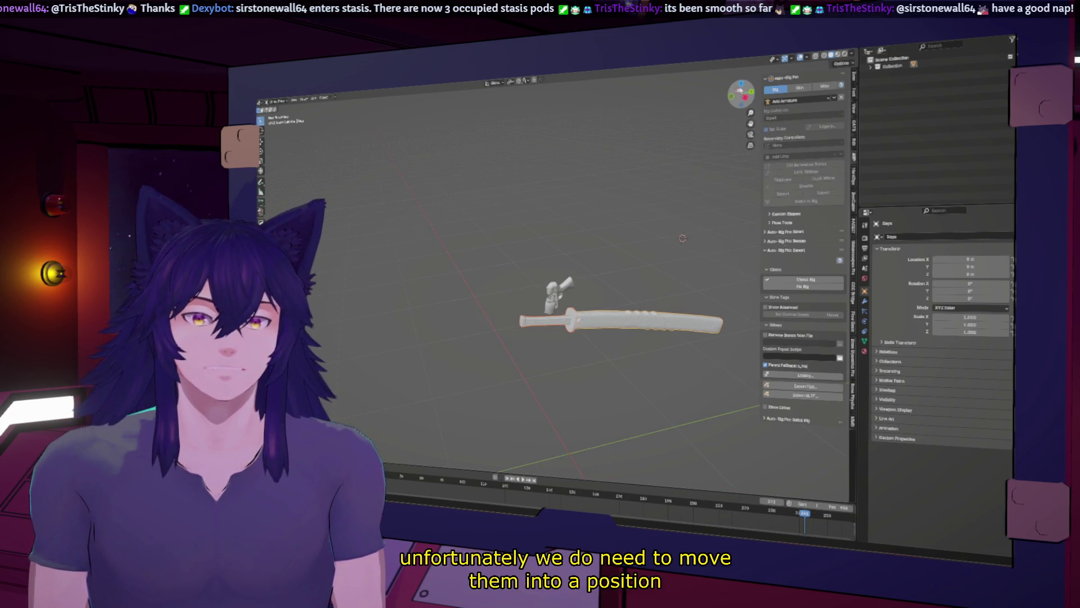
left_click(741, 84)
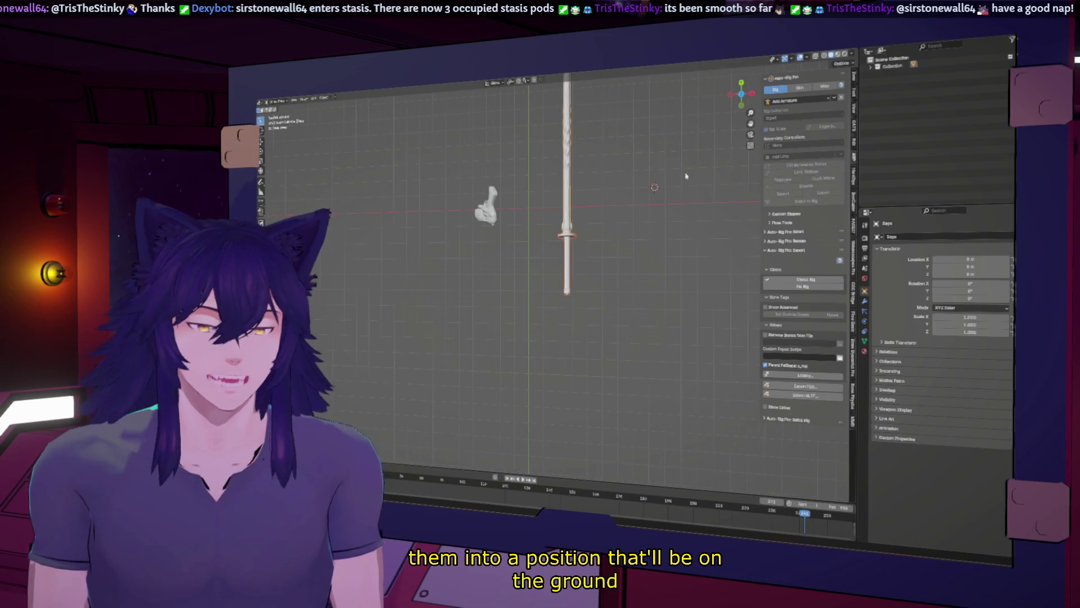
left_click(742, 106)
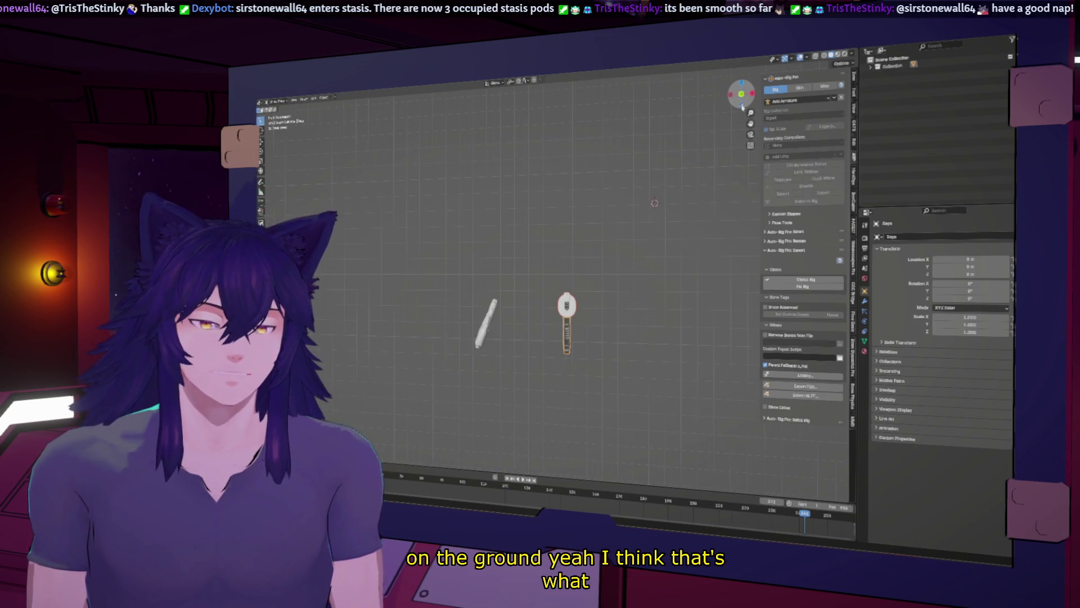
key("KP_3")
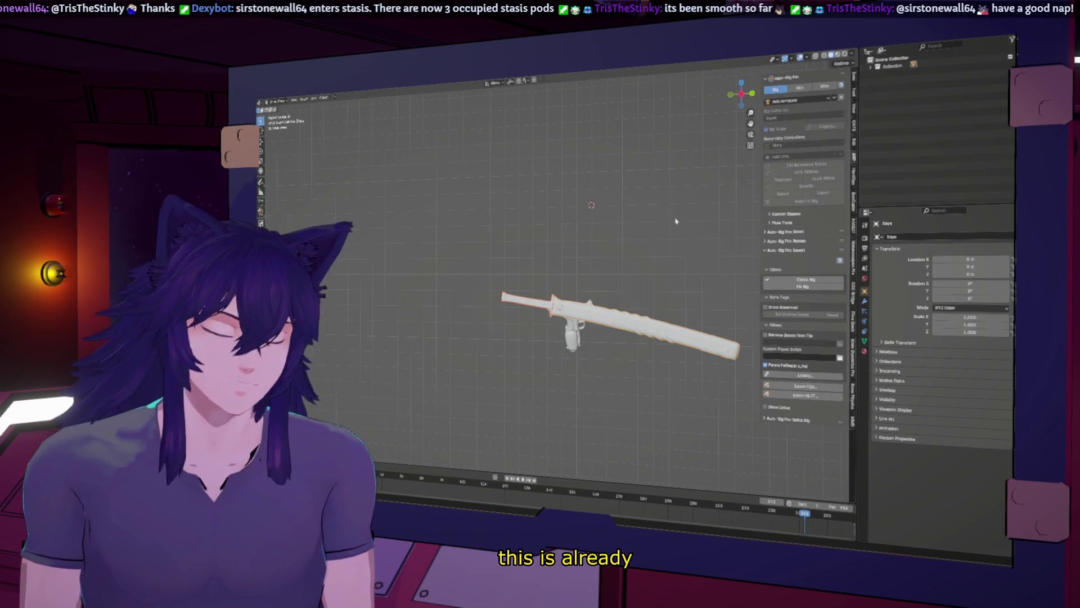
key("r")
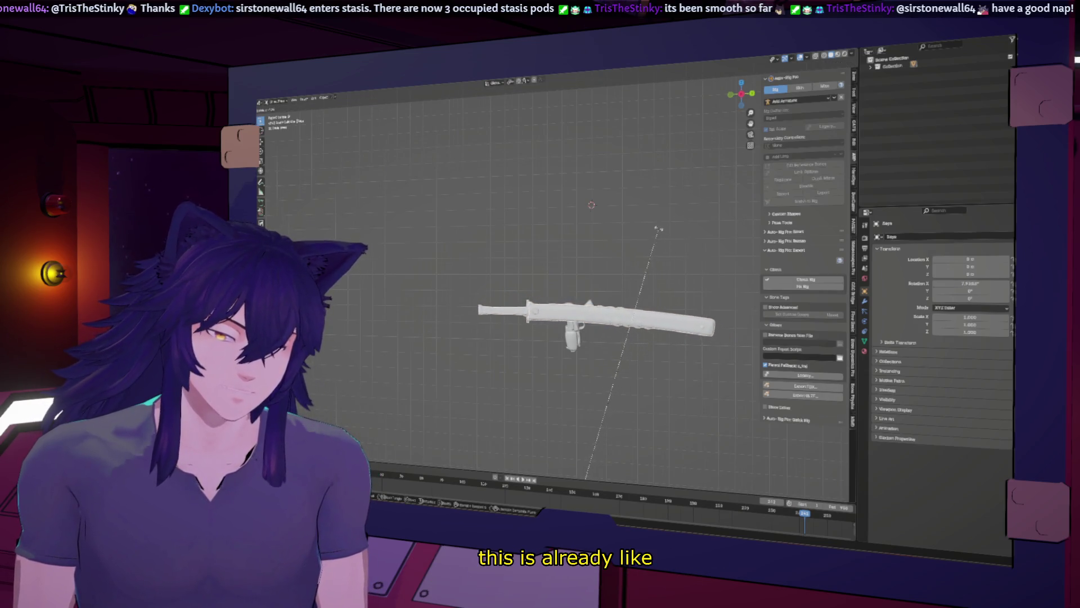
left_click(646, 225)
key("alt+r")
middle_click_drag(627, 233, 539, 209)
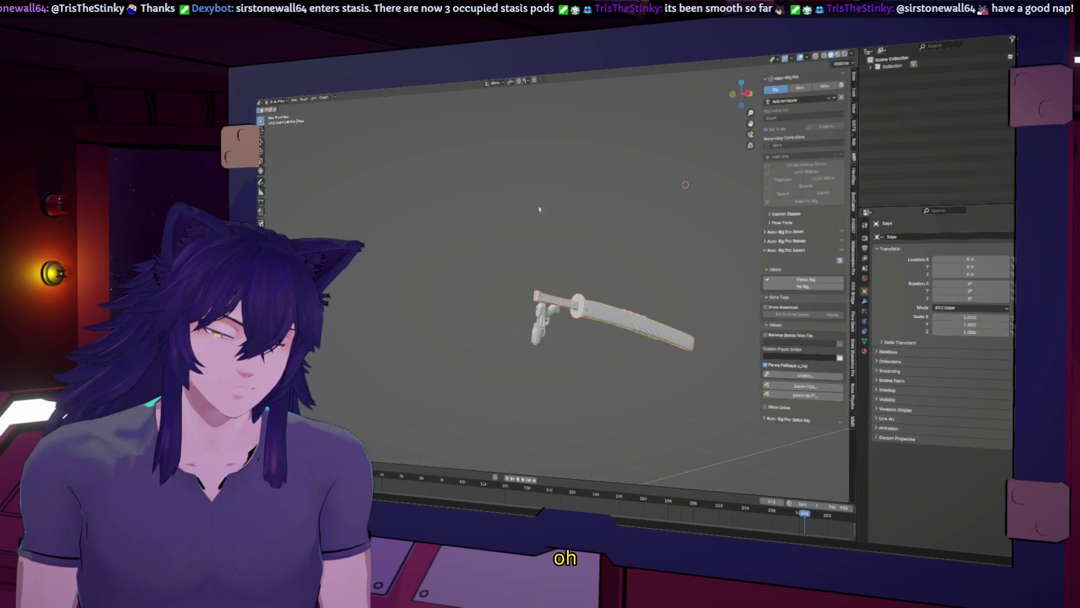
Set Saya's origin to its geometry and lower it along Z beneath the gun
left_click(321, 98)
mouse_move(343, 109)
left_click(413, 112)
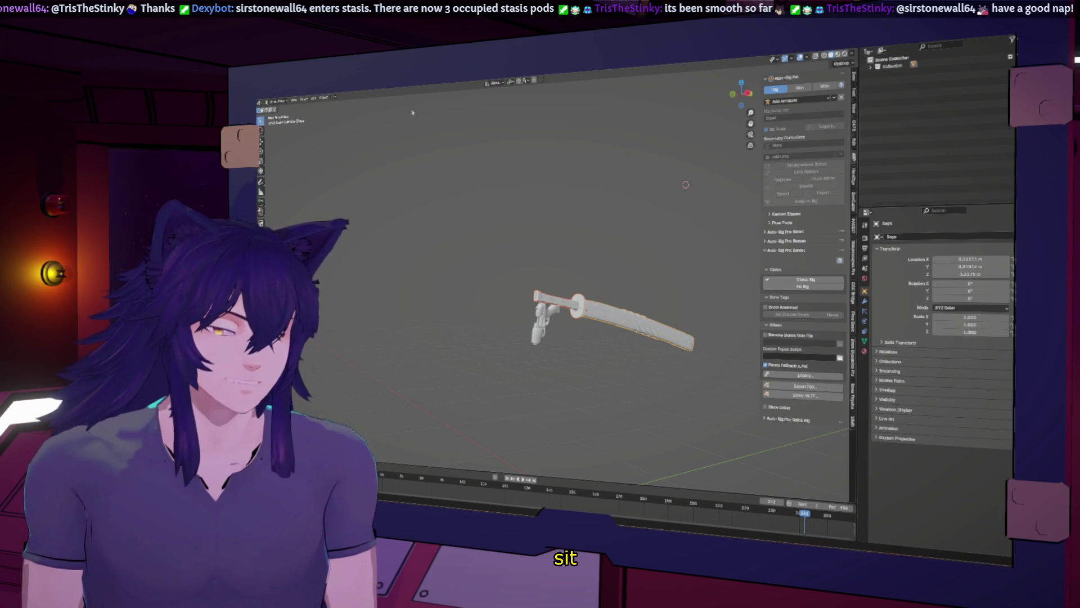
left_click(746, 93)
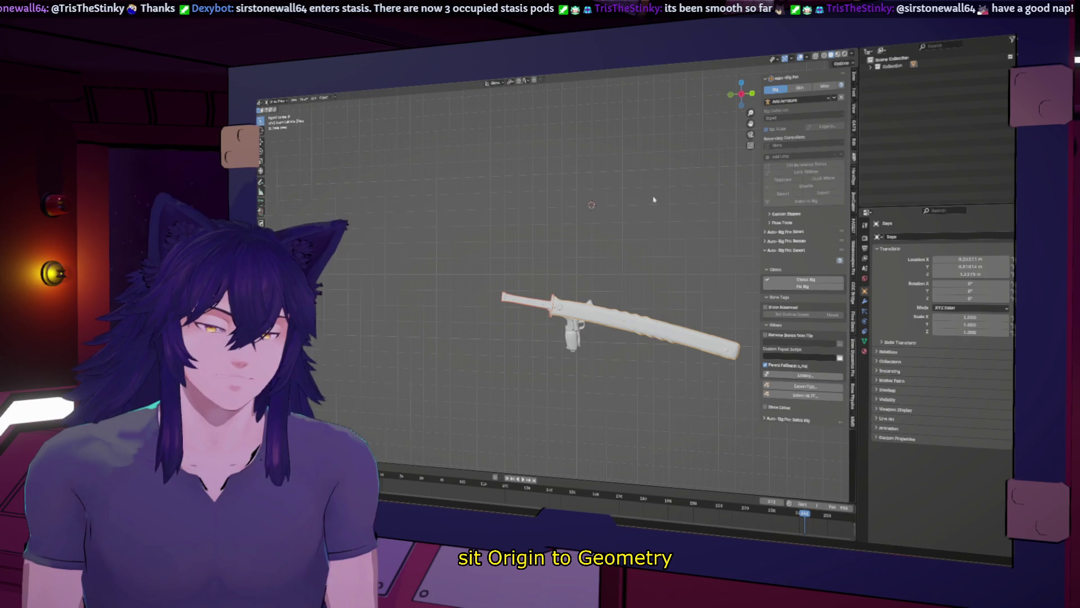
key("g")
key("z")
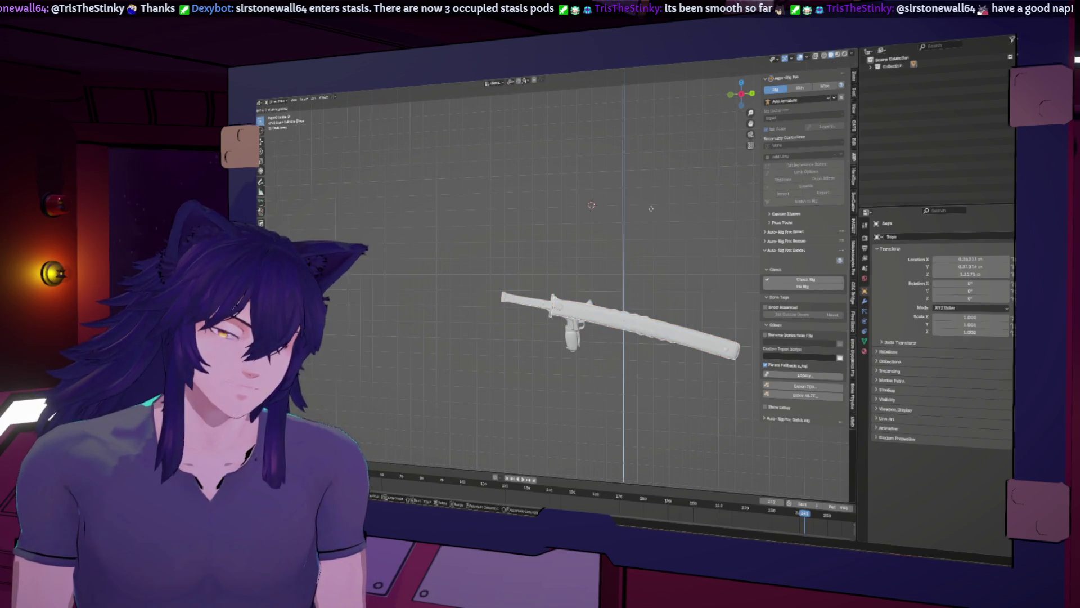
left_click(639, 325)
Tilt the sheath in side view so it lies along the ground
mouse_move(632, 336)
middle_mouse_down()
mouse_move(634, 168)
mouse_move(654, 176)
mouse_move(718, 111)
middle_mouse_up()
left_click(742, 85)
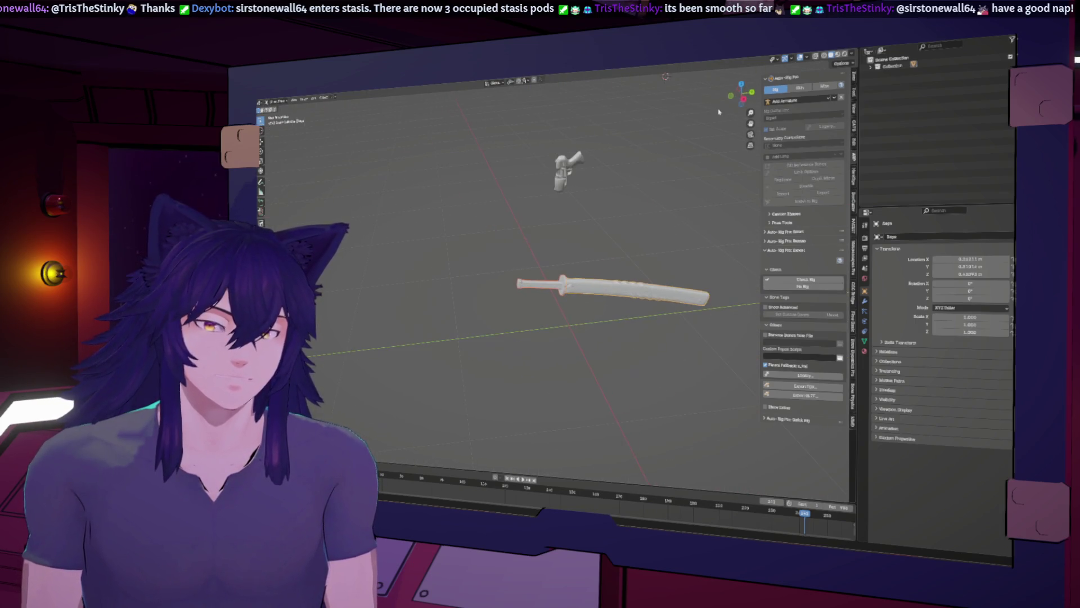
left_click(744, 99)
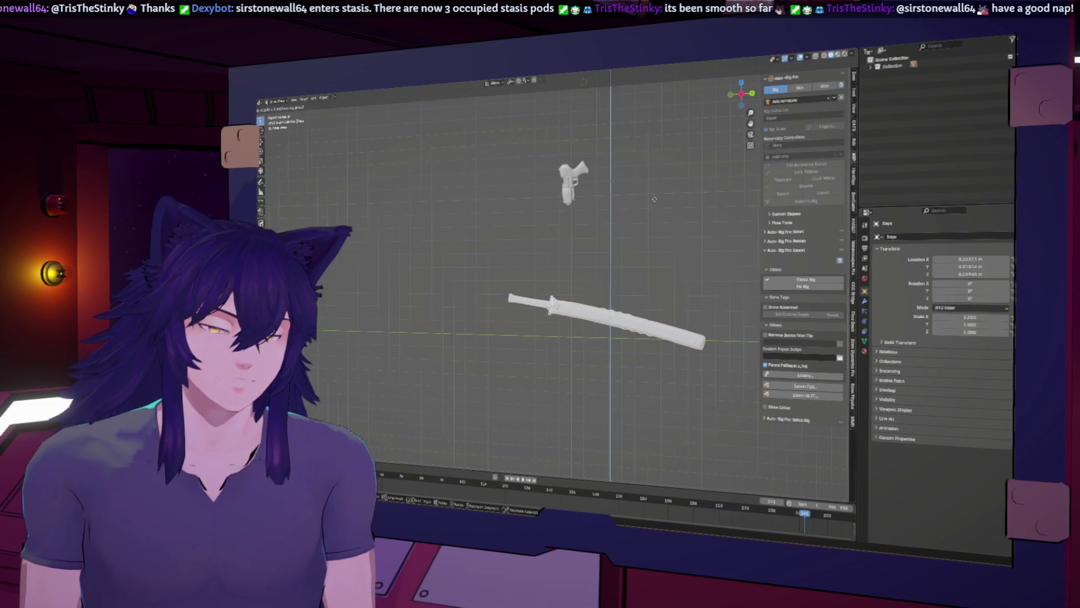
key("r")
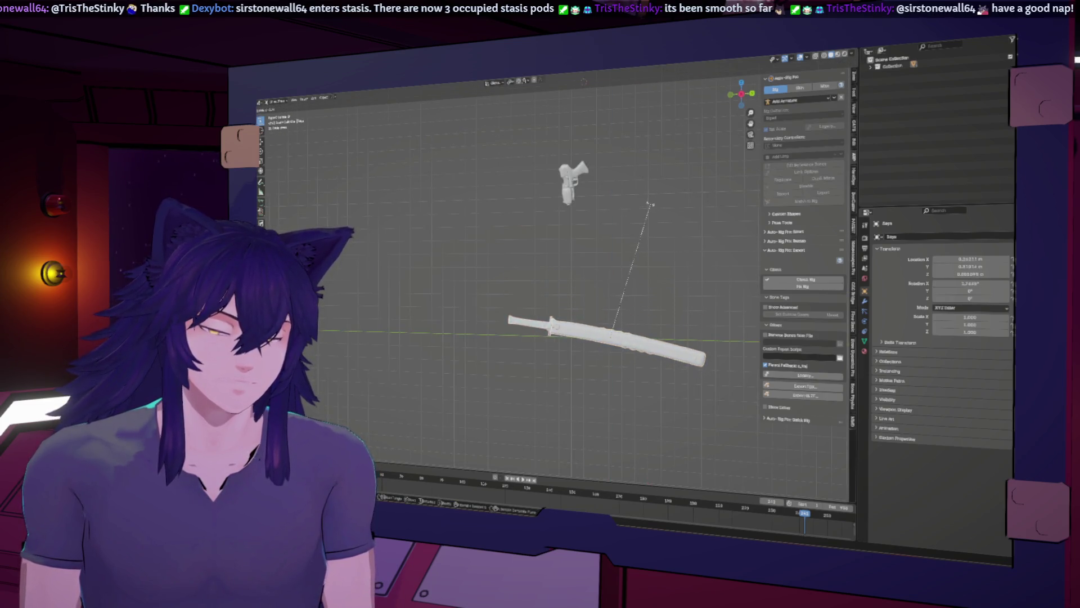
left_click(634, 195)
left_click(732, 95)
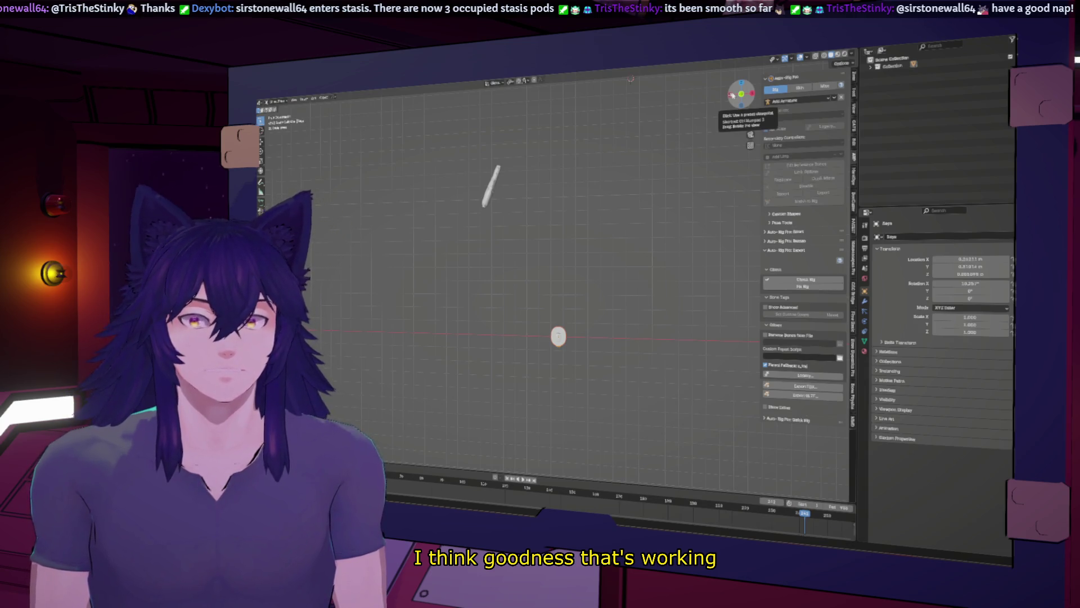
mouse_move(602, 229)
middle_mouse_down()
mouse_move(683, 225)
mouse_move(581, 239)
mouse_move(525, 229)
mouse_move(497, 193)
middle_mouse_up()
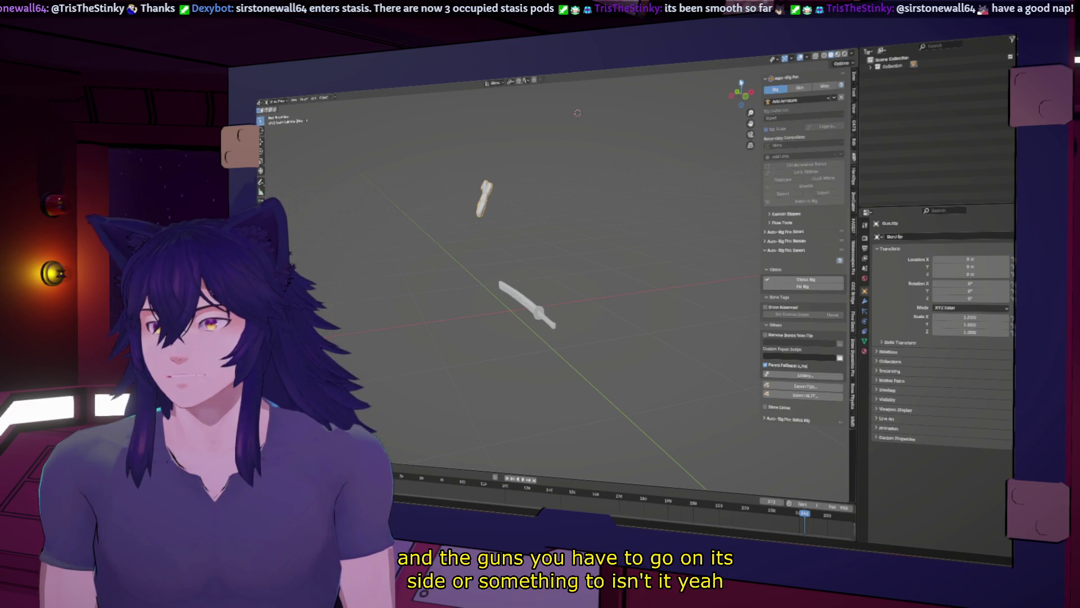
Rotate the pistol upright in an axis-aligned view
left_click(741, 89)
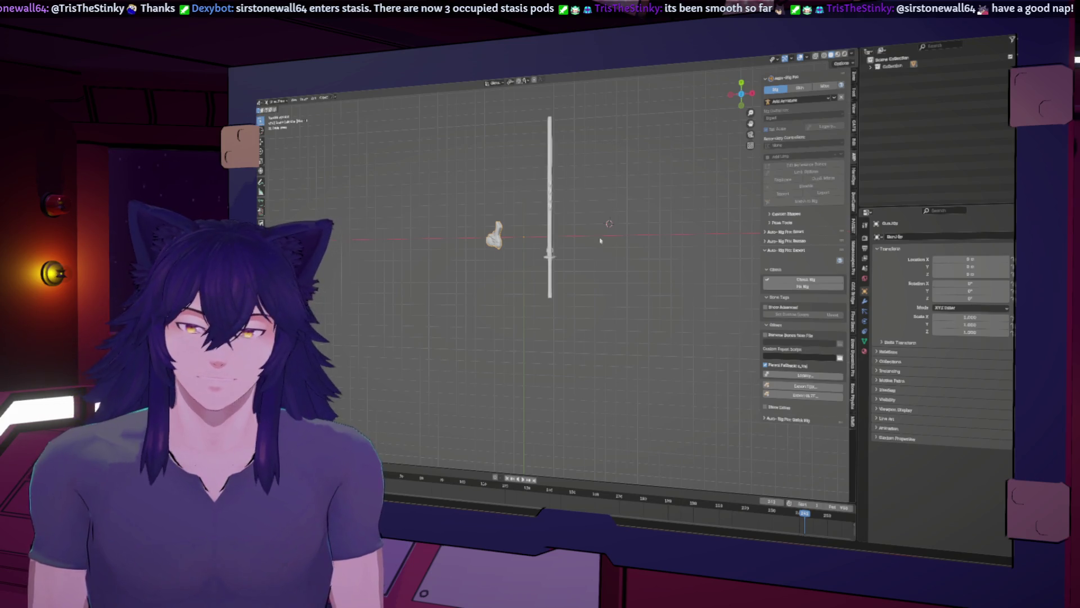
middle_click_drag(510, 244, 527, 168)
left_click(743, 104)
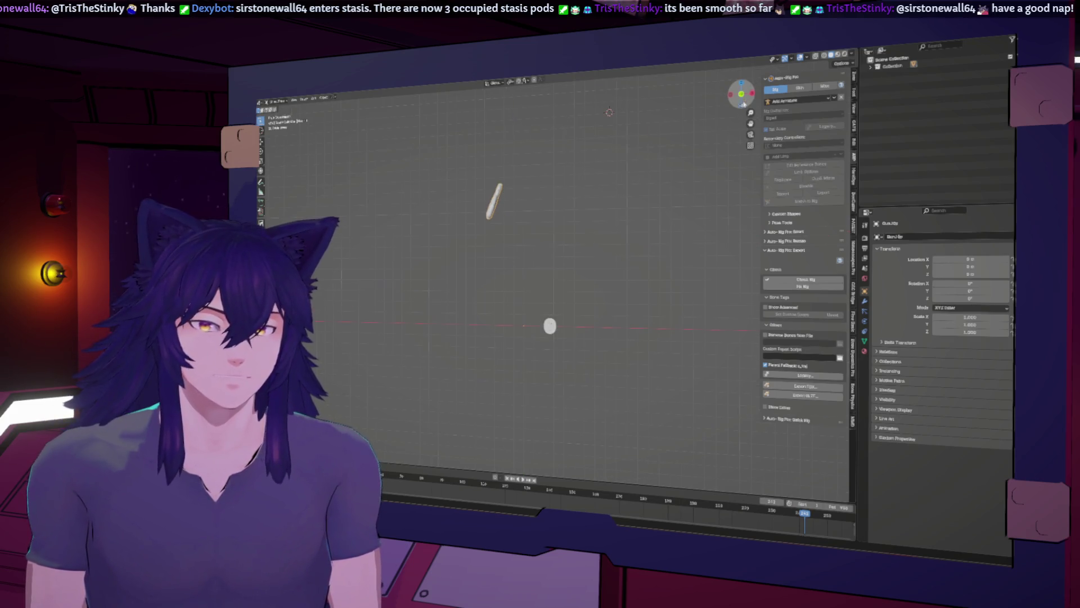
key("r")
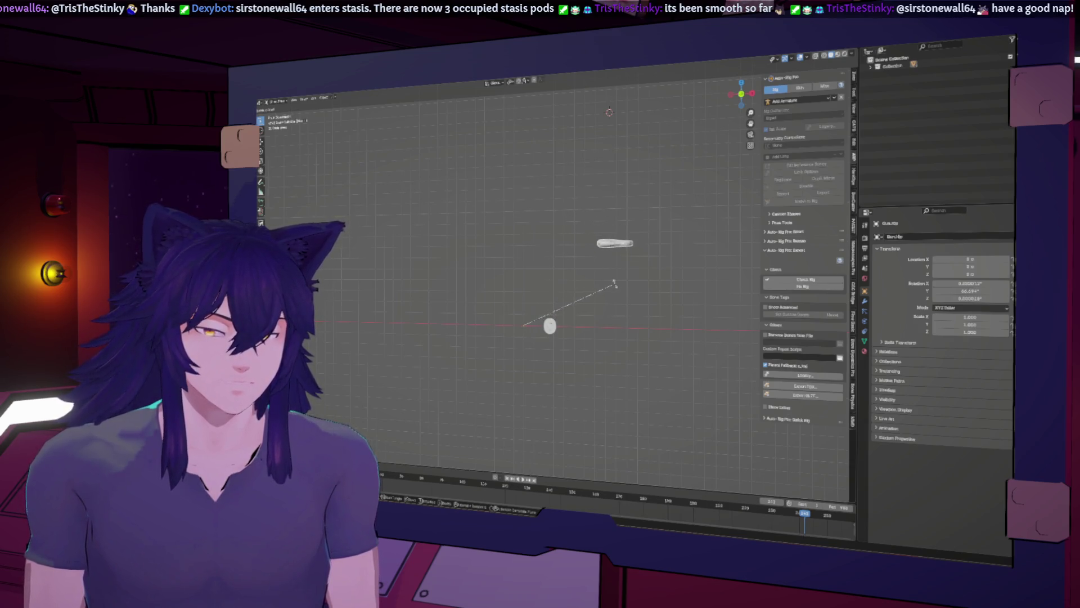
left_click(614, 284)
left_click_drag(740, 96, 749, 94)
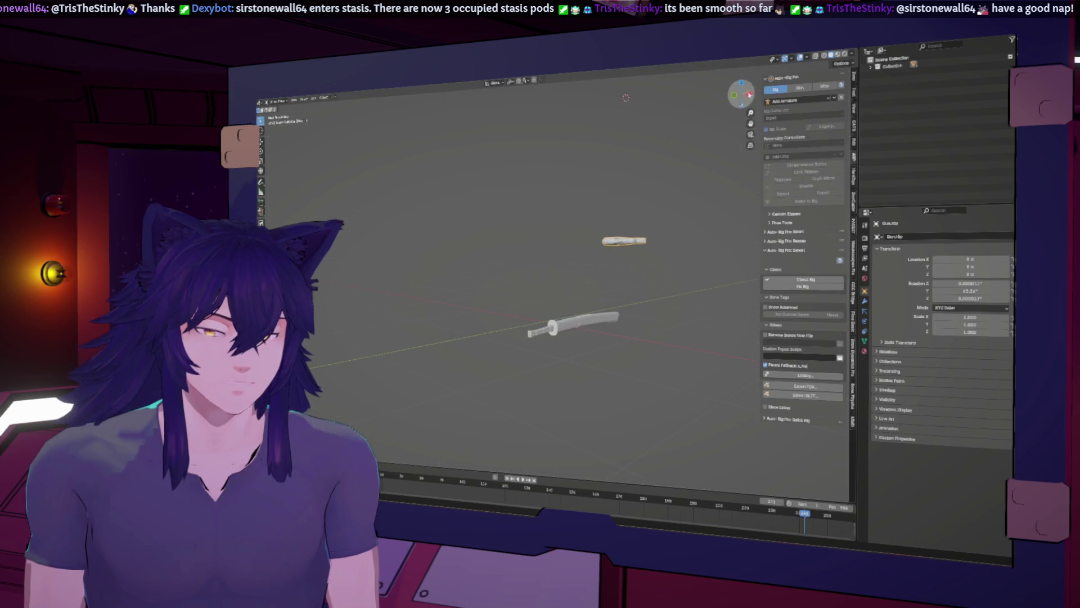
left_click(749, 94)
scroll(641, 188, "up", 4)
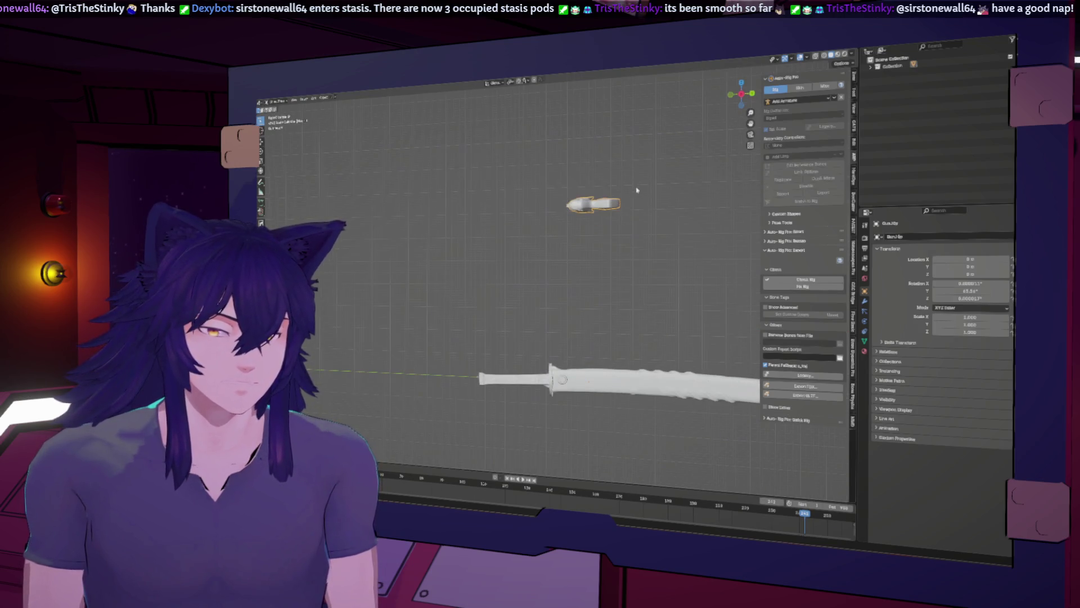
Snap the pistol into place with Object > Snap > Selection to Cursor
left_click(307, 100)
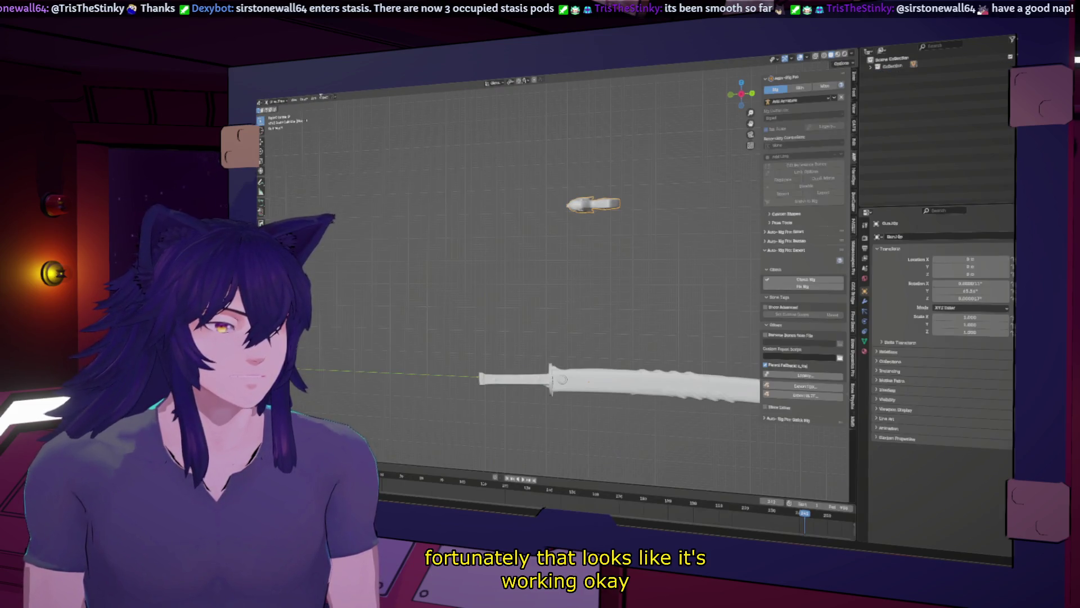
left_click(325, 97)
mouse_move(338, 109)
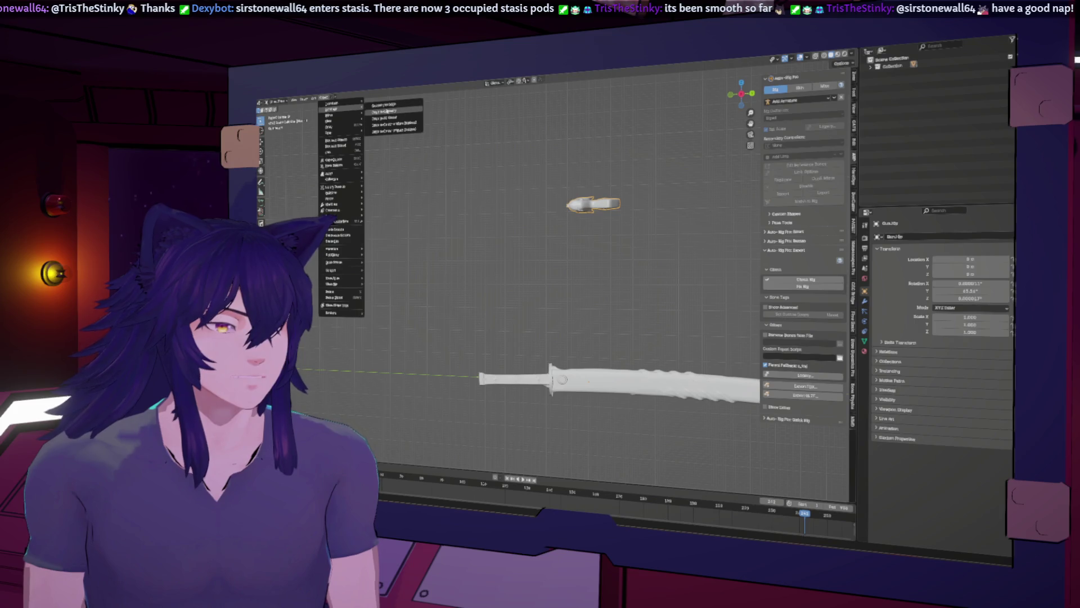
left_click(388, 111)
middle_click_drag(425, 161, 574, 209)
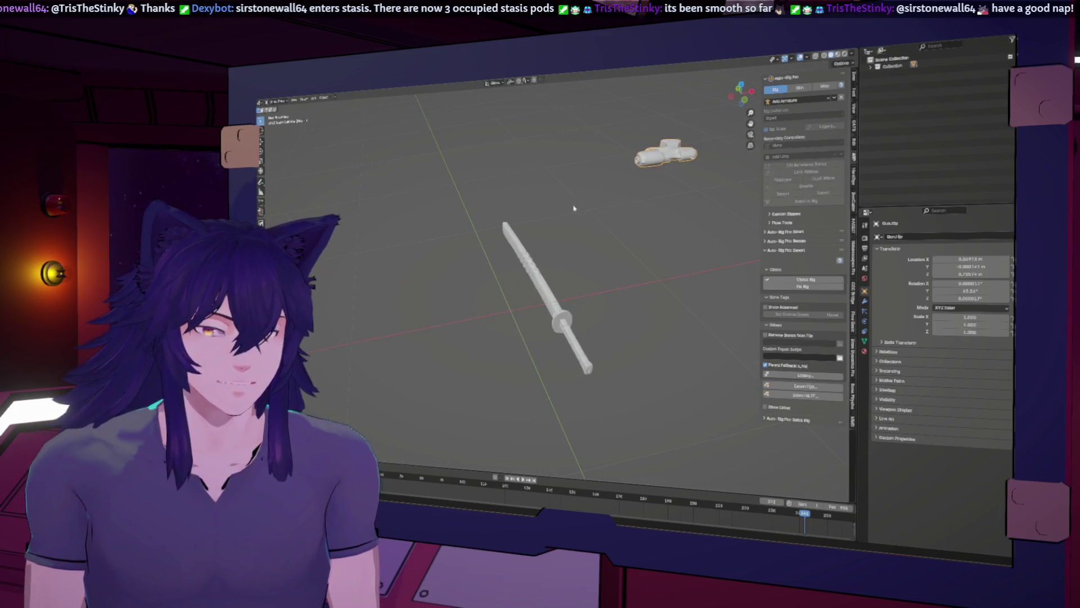
Turn the pistol a few more degrees around its vertical axis
left_click(741, 86)
left_click_drag(751, 124, 624, 157)
key("r")
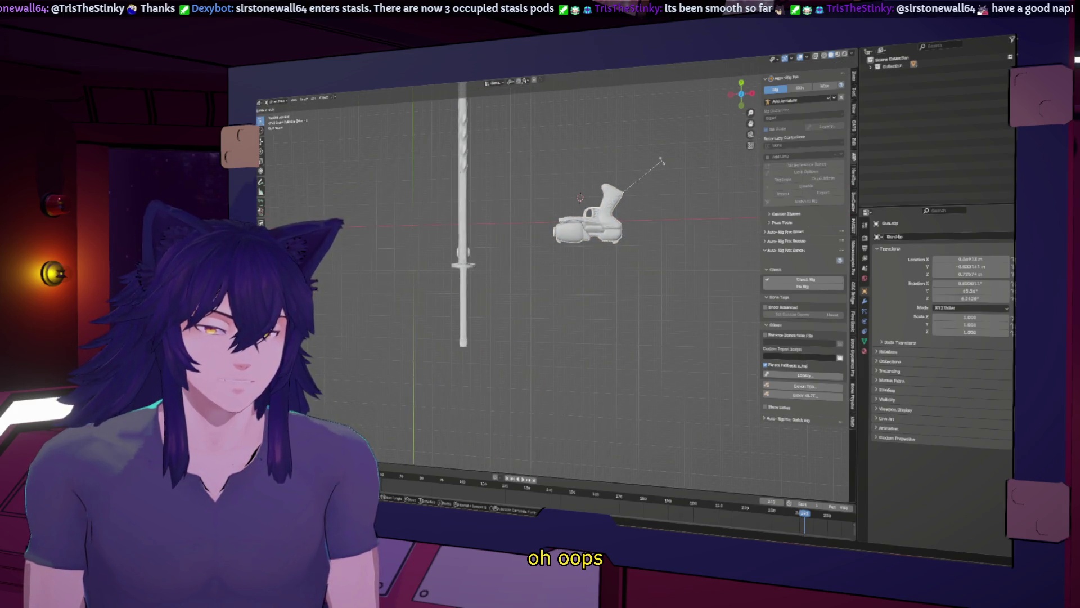
left_click(660, 161)
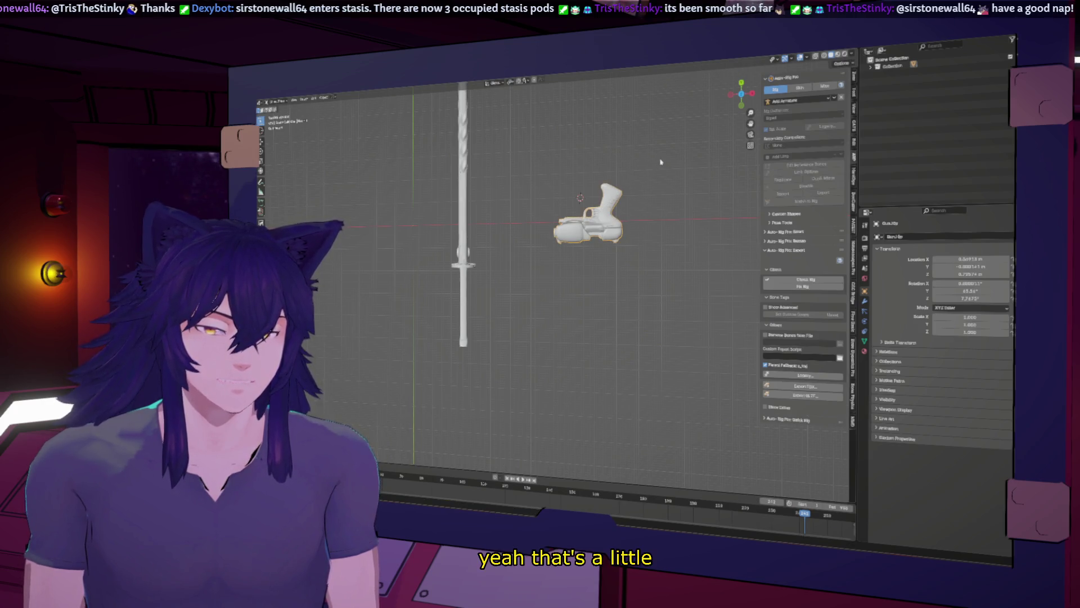
left_click(324, 97)
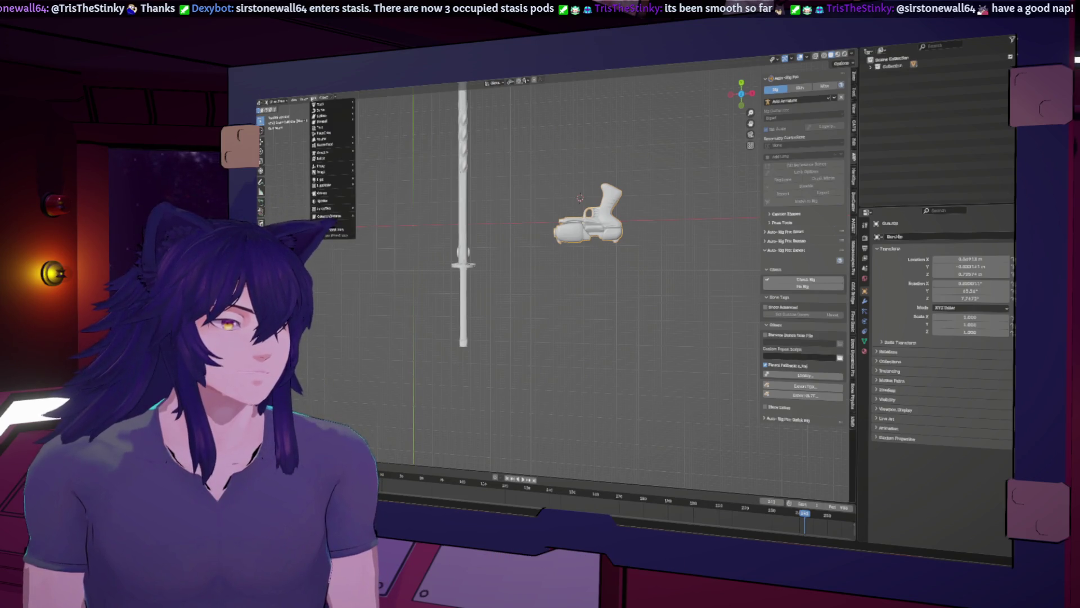
Reset the pistol's origin and move the pistol to the left of the sword
mouse_move(330, 114)
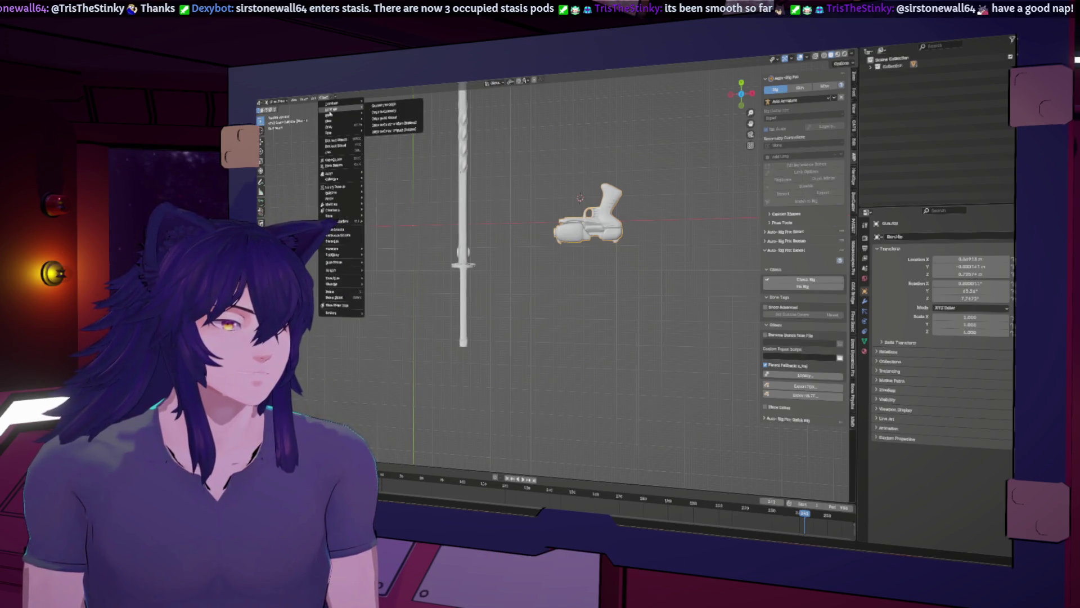
left_click(387, 114)
key("g")
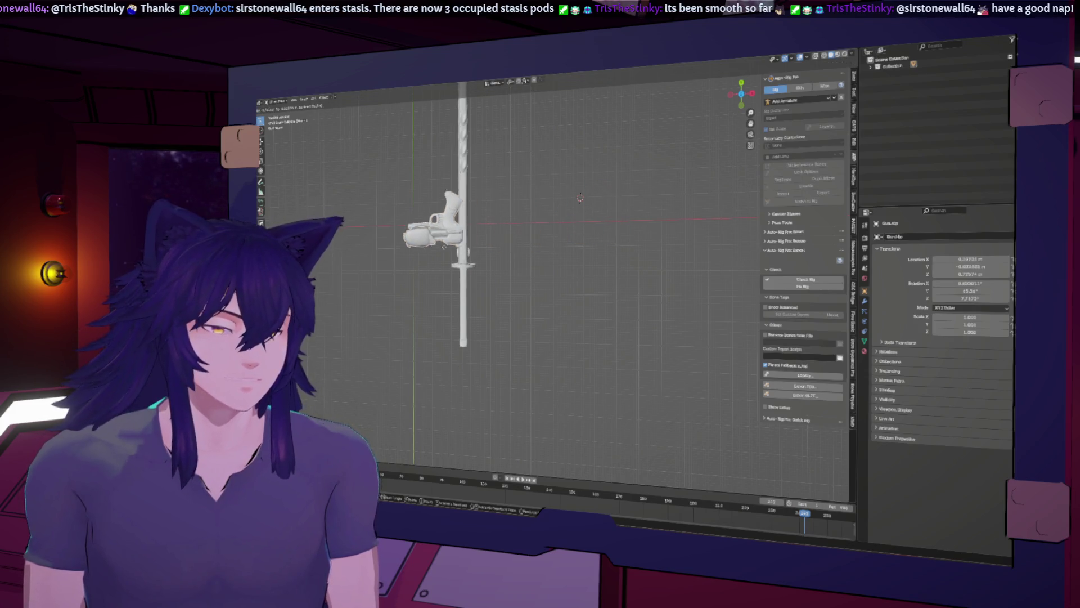
left_click(453, 250)
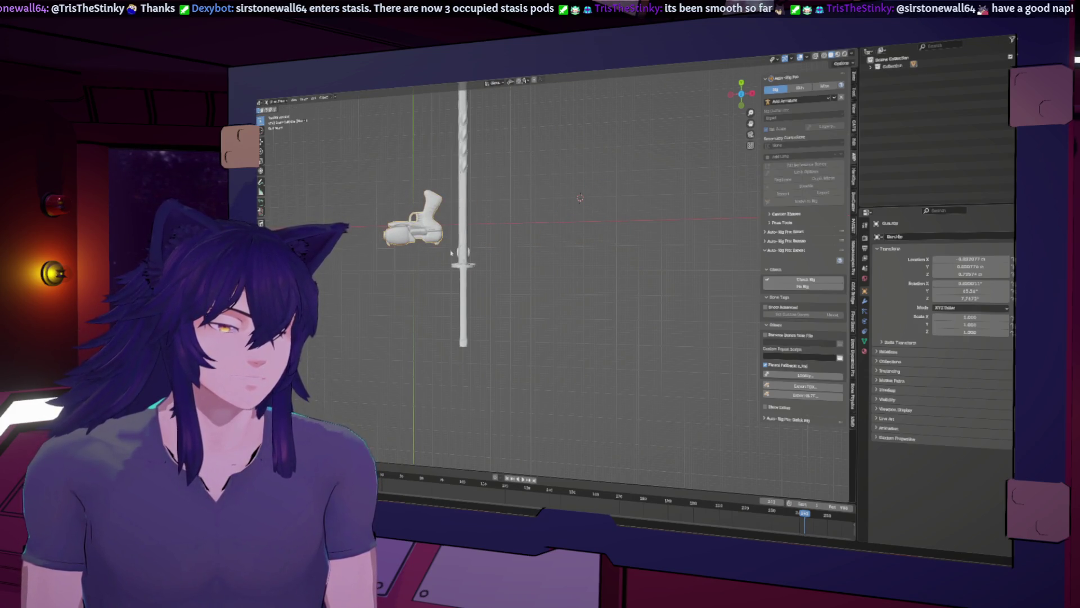
key("KP_Decimal")
key("g")
key("Return")
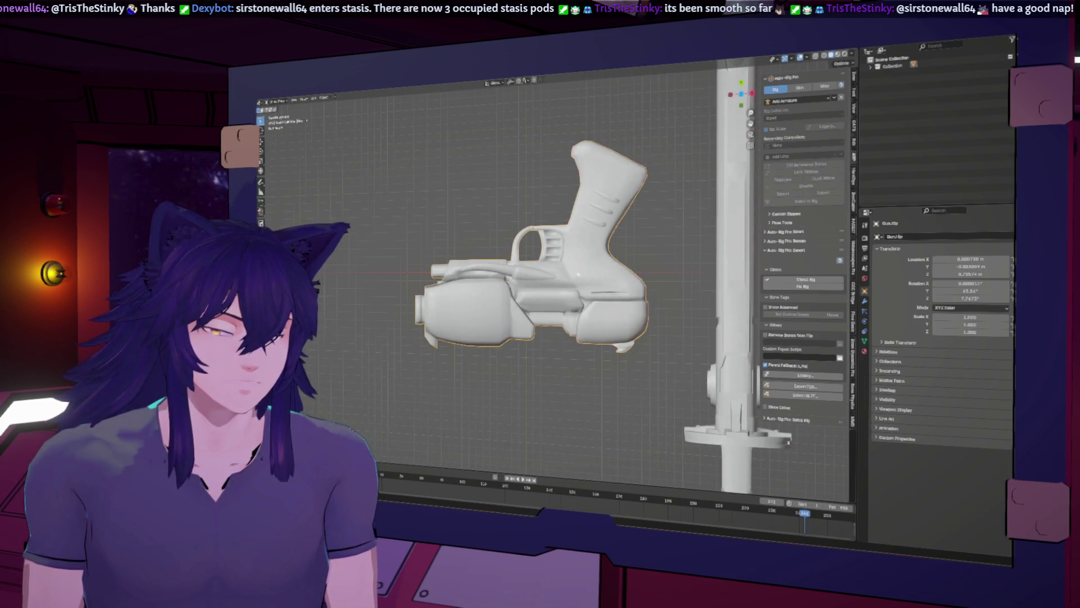
Switch to an orthographic top view framed on the pistol and show the scene in wireframe
key("KP_7")
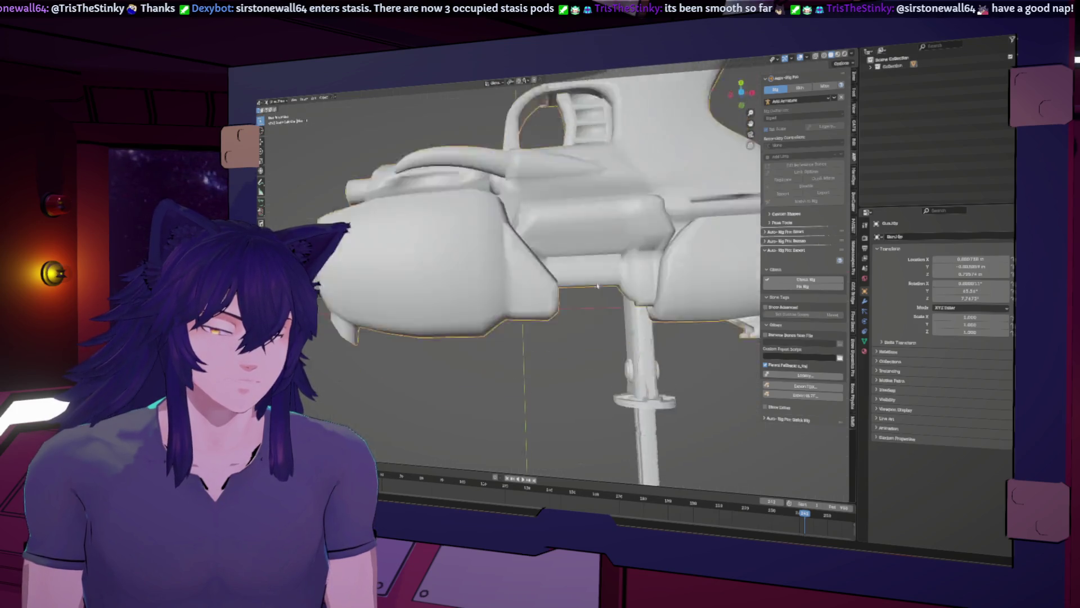
left_click(749, 105)
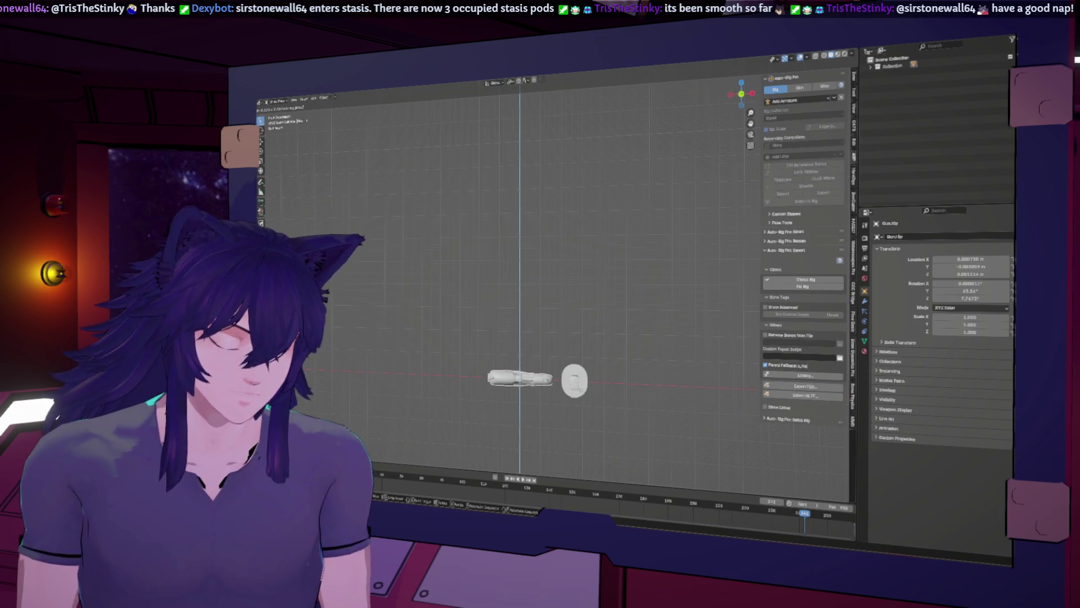
key("KP_Decimal")
scroll(537, 146, "up", 4)
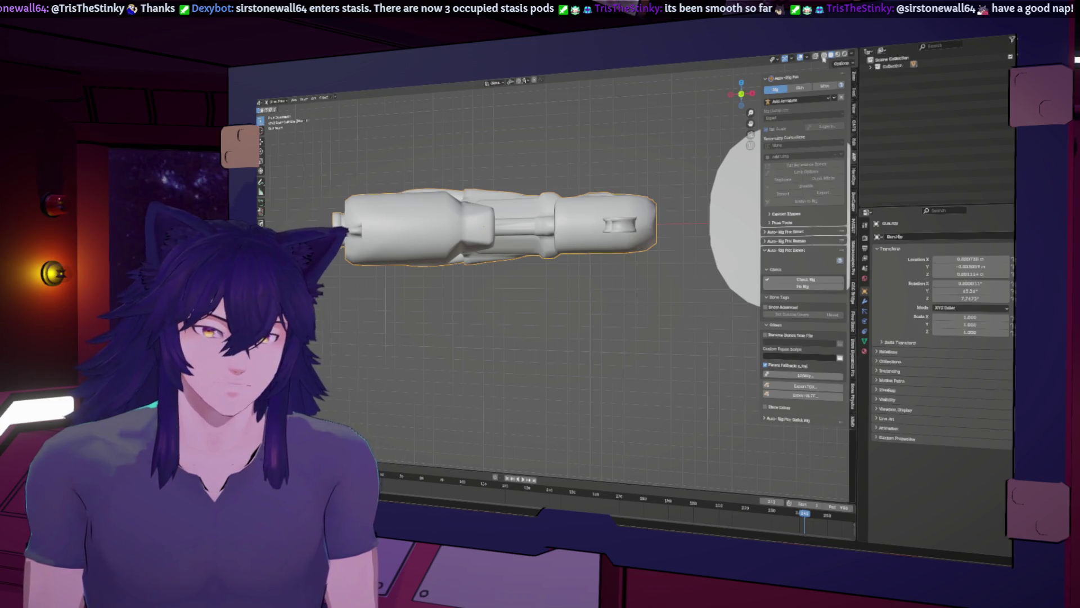
left_click(823, 56)
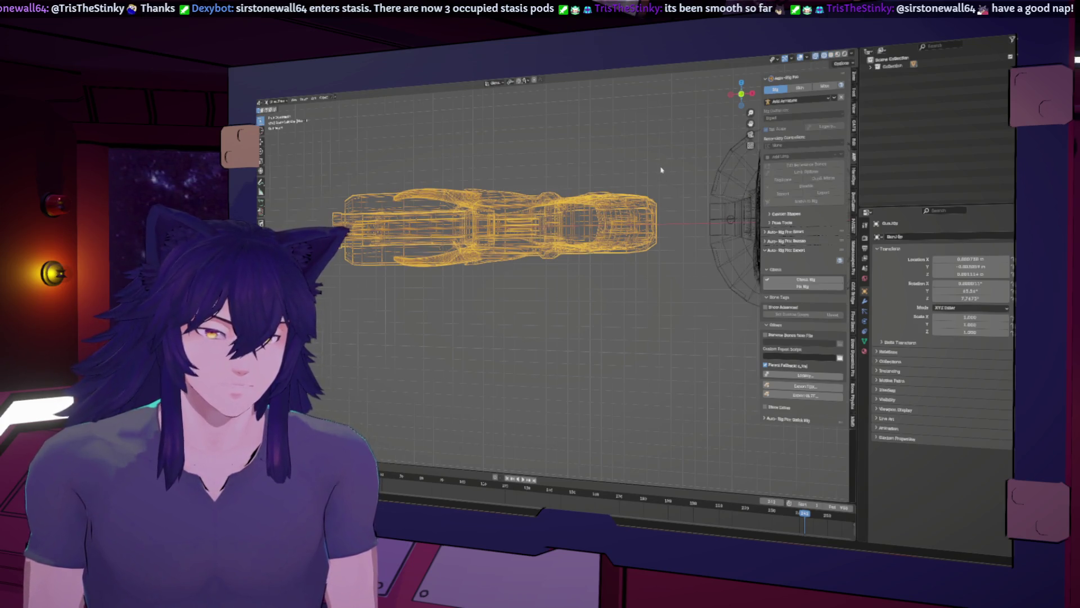
scroll(612, 170, "up", 3)
Select all of the pistol's geometry and mirror its mesh
key("Tab")
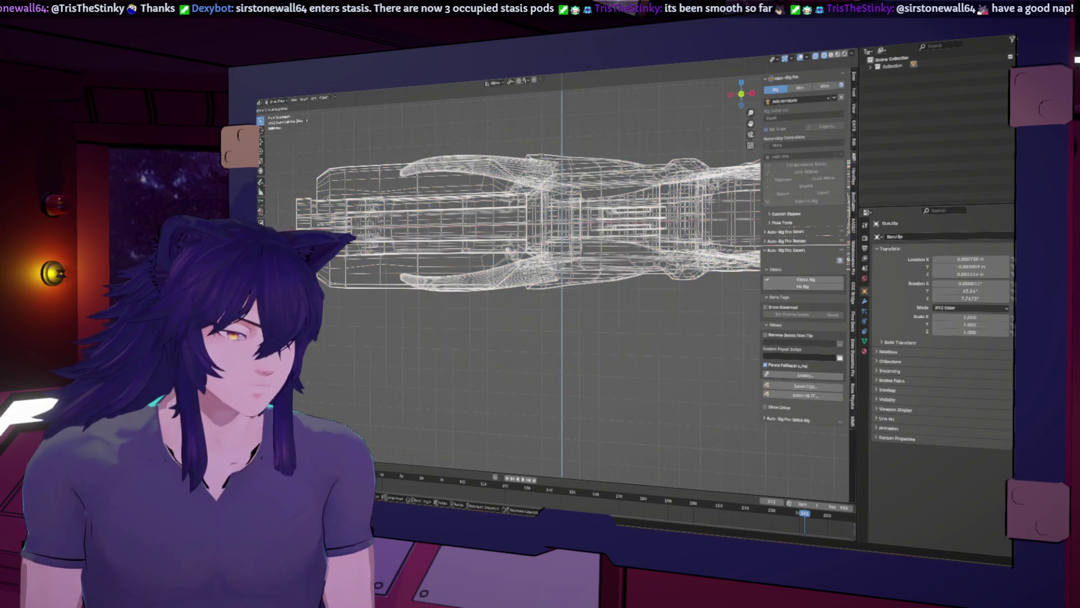
key("Tab")
mouse_move(645, 194)
middle_mouse_down()
mouse_move(597, 219)
mouse_move(574, 196)
middle_mouse_up()
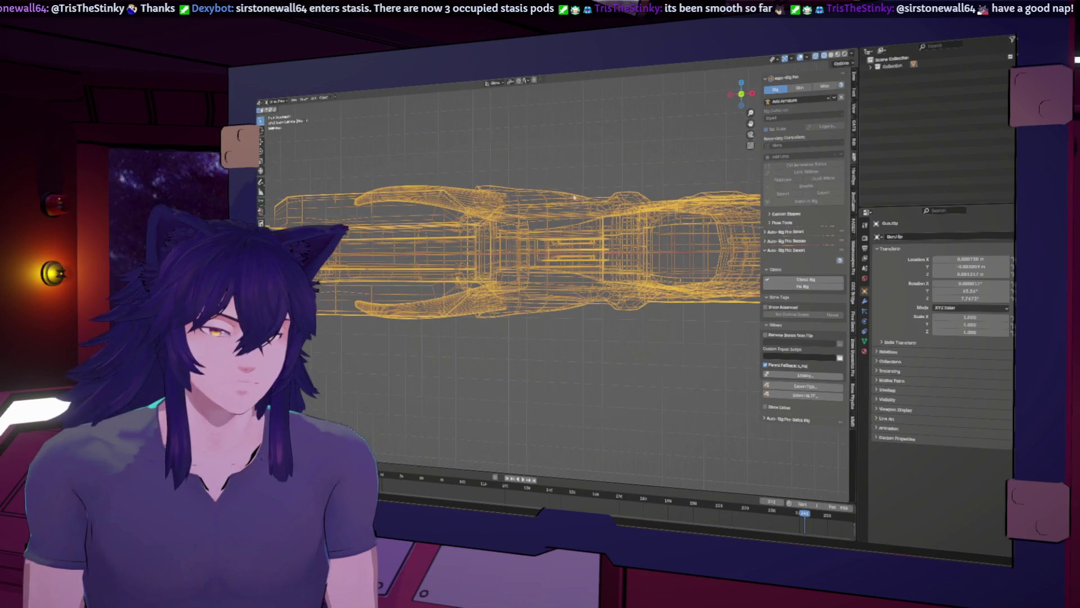
left_click(328, 99)
mouse_move(338, 115)
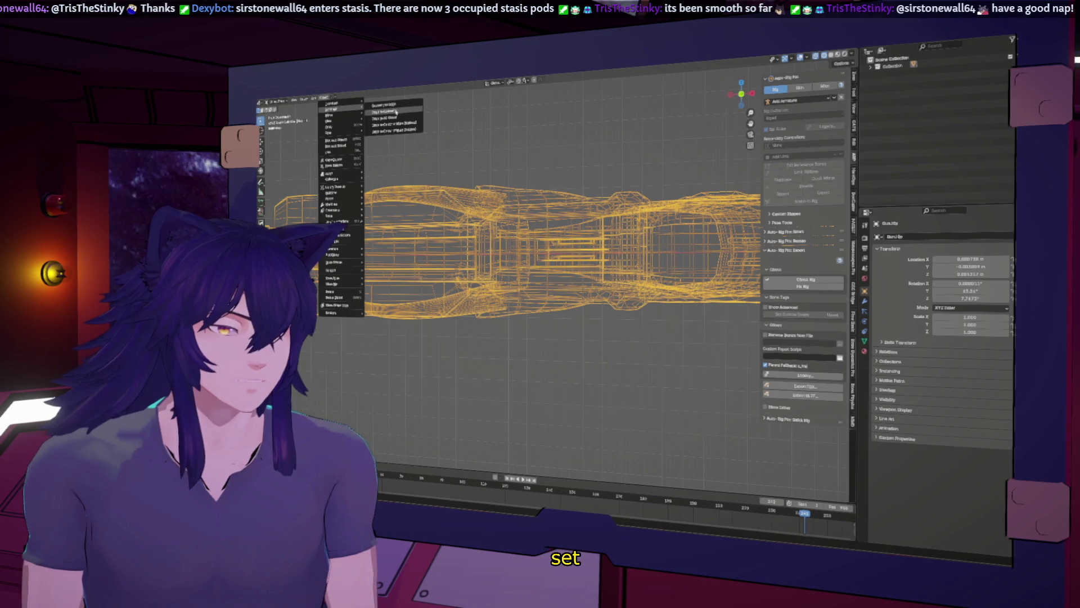
left_click(396, 112)
Reselect the pistol and inspect it from an orthographic side view
mouse_move(613, 146)
middle_mouse_down()
mouse_move(641, 186)
mouse_move(709, 135)
middle_mouse_up()
left_click(743, 97)
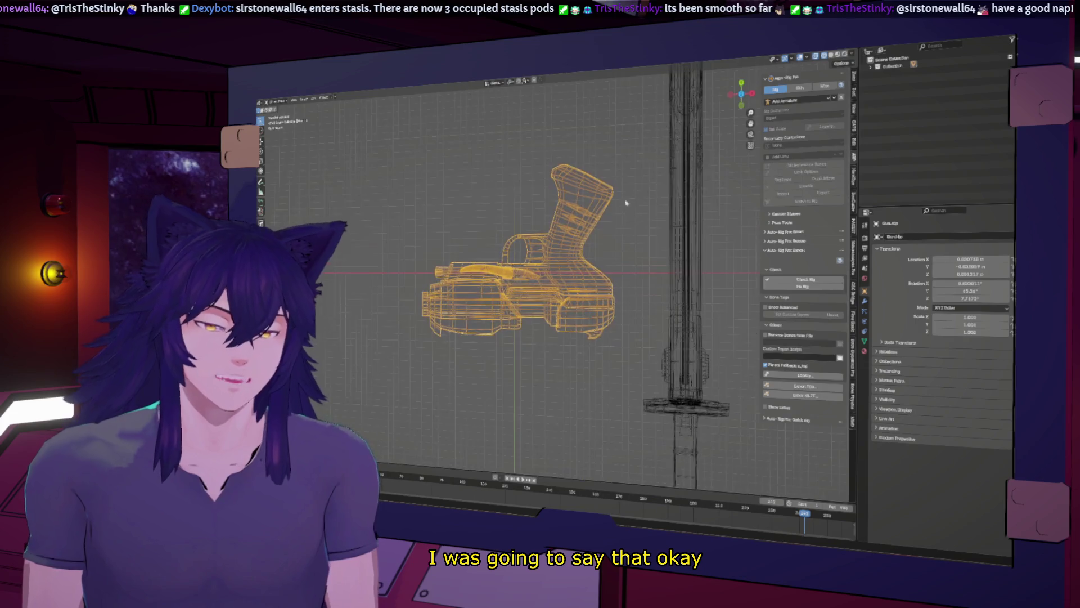
left_click(572, 228)
key("a")
scroll(551, 268, "down", 4)
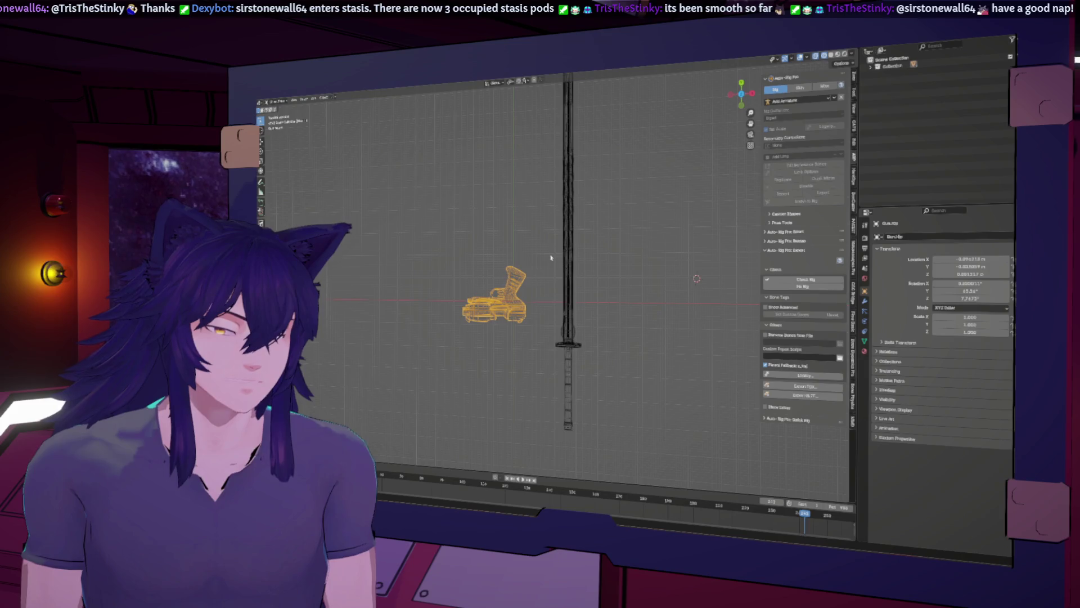
scroll(551, 257, "up", 5)
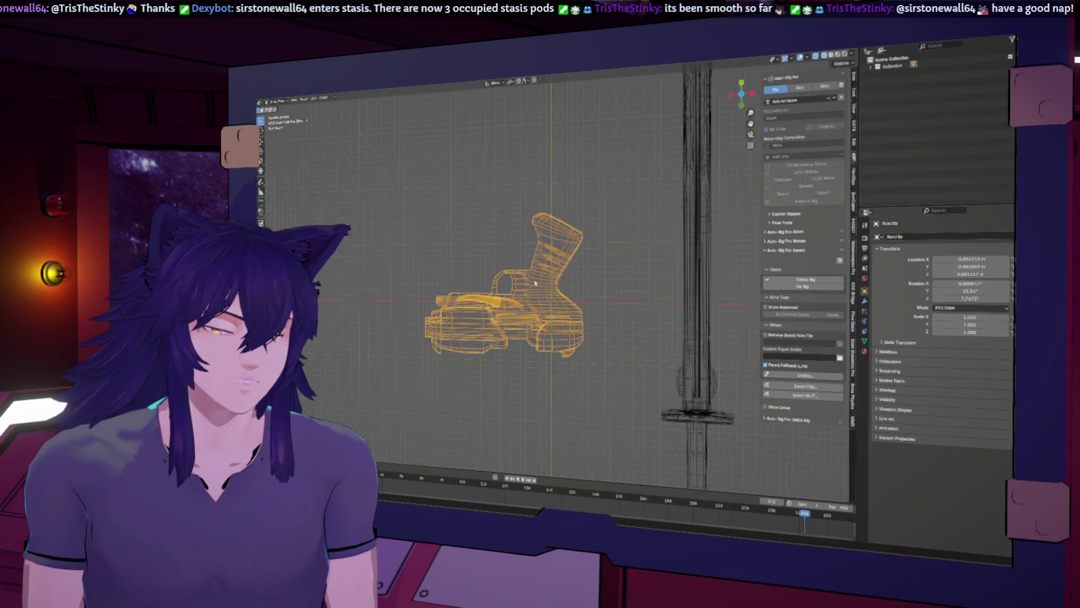
scroll(534, 275, "down", 4)
scroll(532, 259, "up", 4)
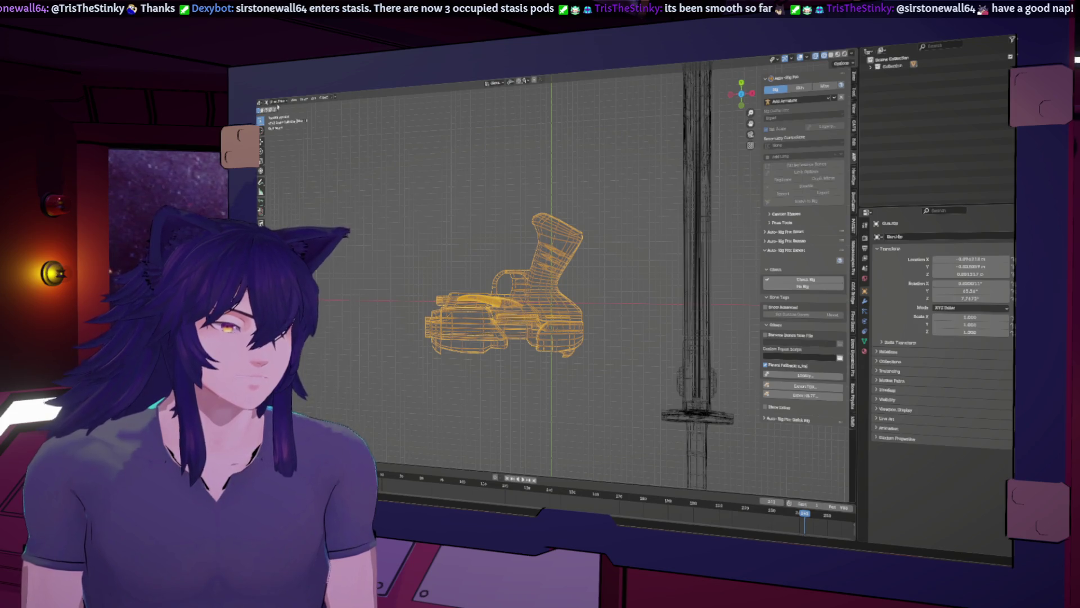
scroll(607, 270, "down", 6)
Box-select the sword and view it side-on in orthographic
left_click_drag(594, 272, 553, 345)
left_click_drag(743, 91, 755, 96)
left_click(752, 97)
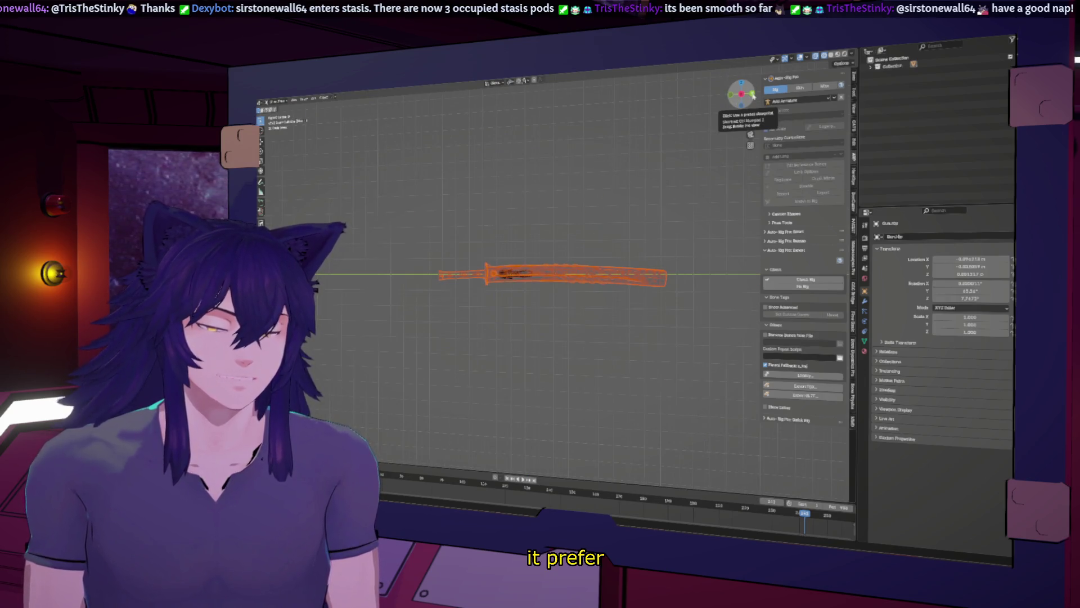
Frame the sword from the front and select all of its geometry
left_click(753, 94)
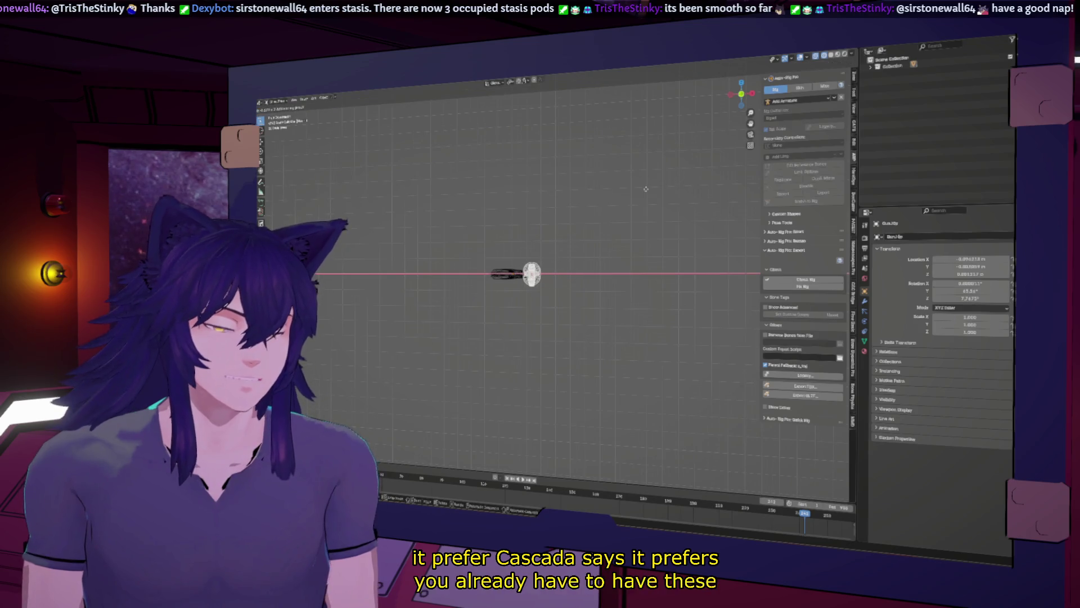
key("a")
key("KP_Decimal")
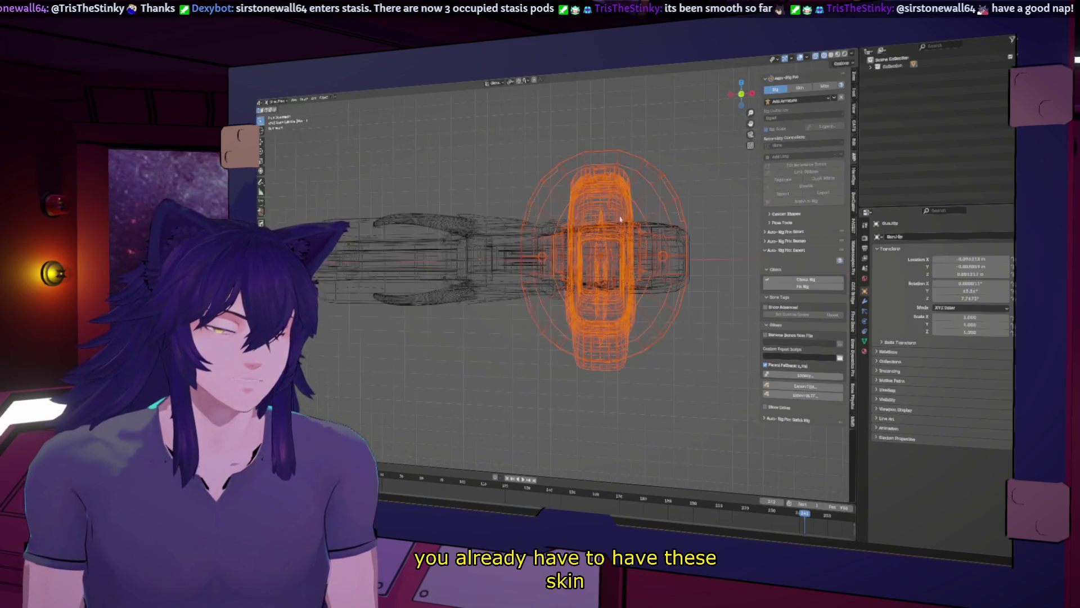
key("alt+a")
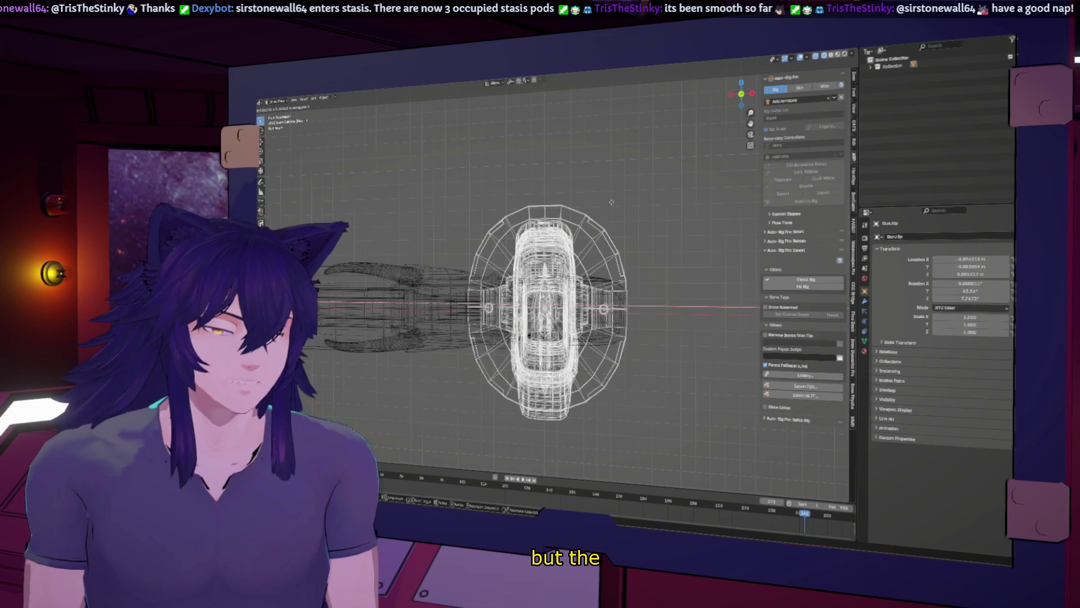
key("a")
mouse_move(649, 171)
middle_mouse_down()
mouse_move(603, 181)
mouse_move(606, 247)
middle_mouse_up()
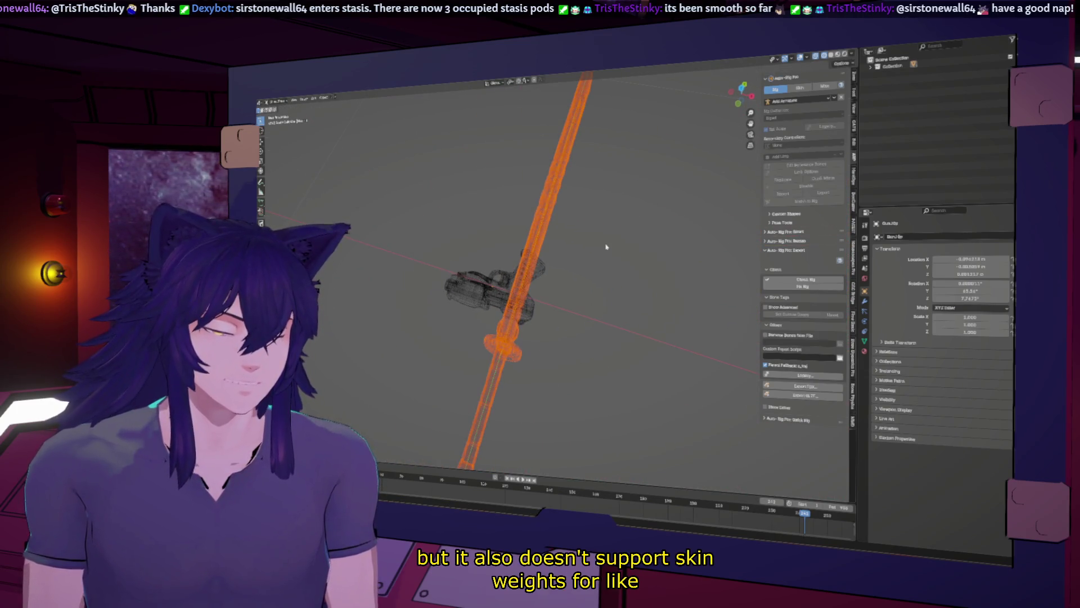
Expand the collection in the Outliner, hide the sword, and view the gun from above
left_click(871, 66, "shift")
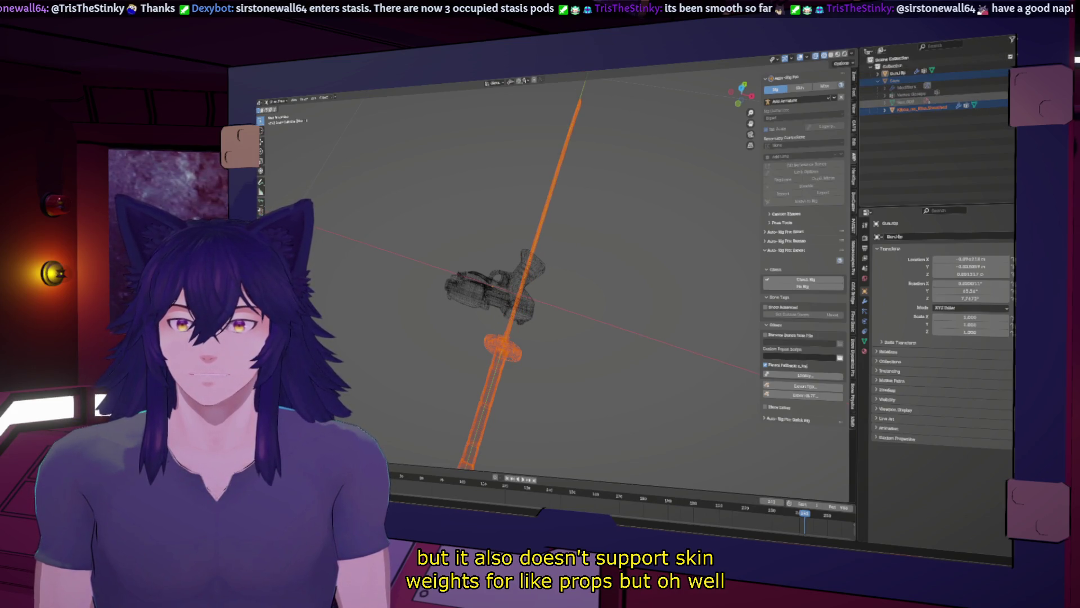
key("h")
mouse_move(562, 180)
middle_mouse_down()
mouse_move(550, 169)
mouse_move(476, 212)
middle_mouse_up()
scroll(476, 212, "up", 2)
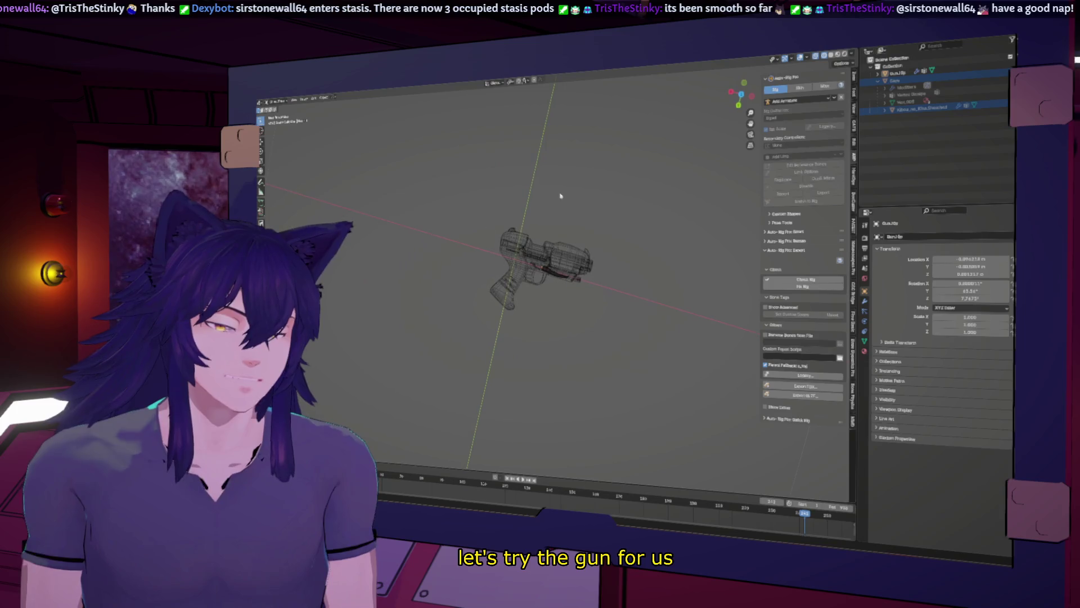
left_click(741, 88)
Select the gun and straighten it by rotating it in side view
left_click(500, 282)
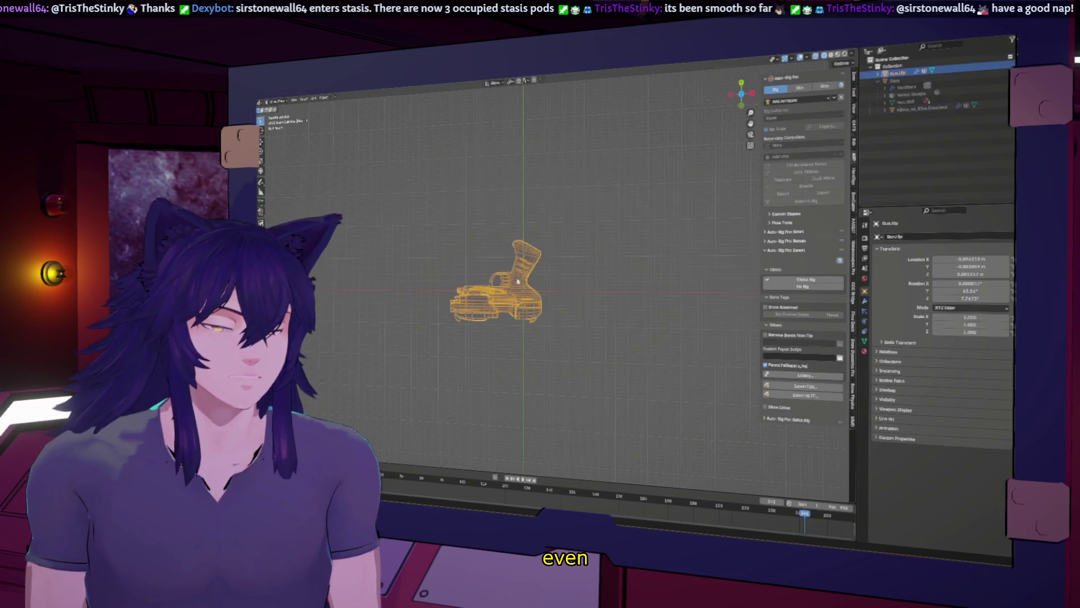
left_click(753, 94)
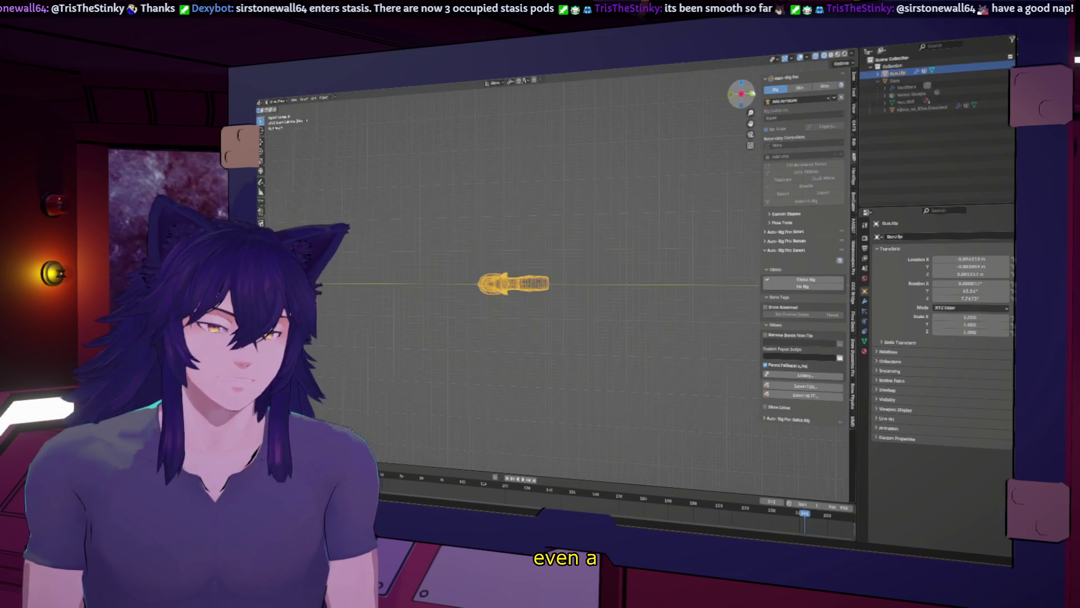
key("r")
left_click(445, 344)
Recentre the gun along the X axis from the top view
middle_click_drag(446, 345, 597, 246)
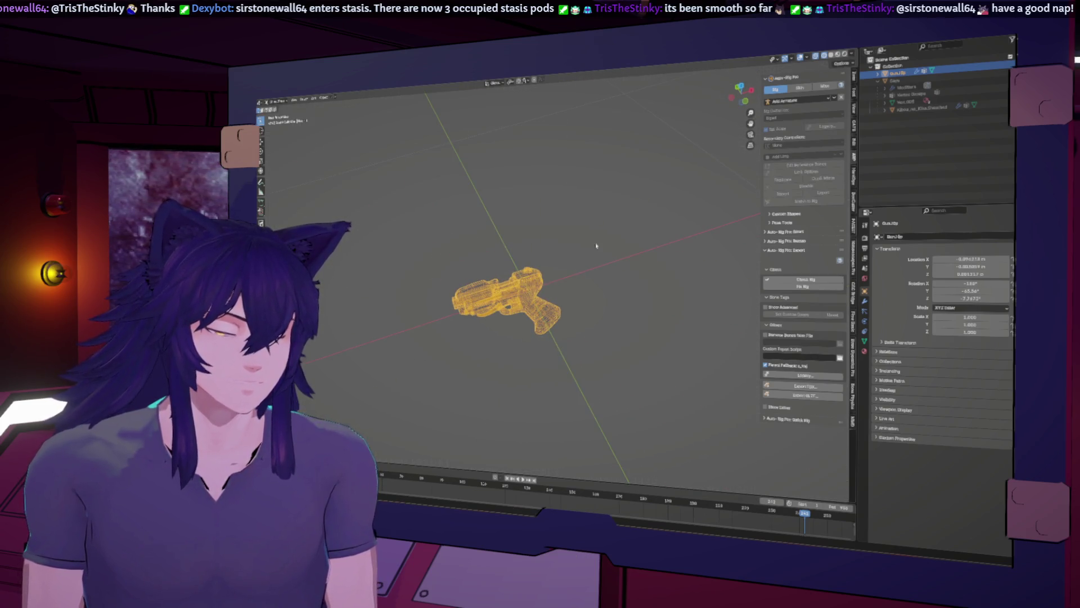
left_click(739, 86)
scroll(560, 197, "up", 1)
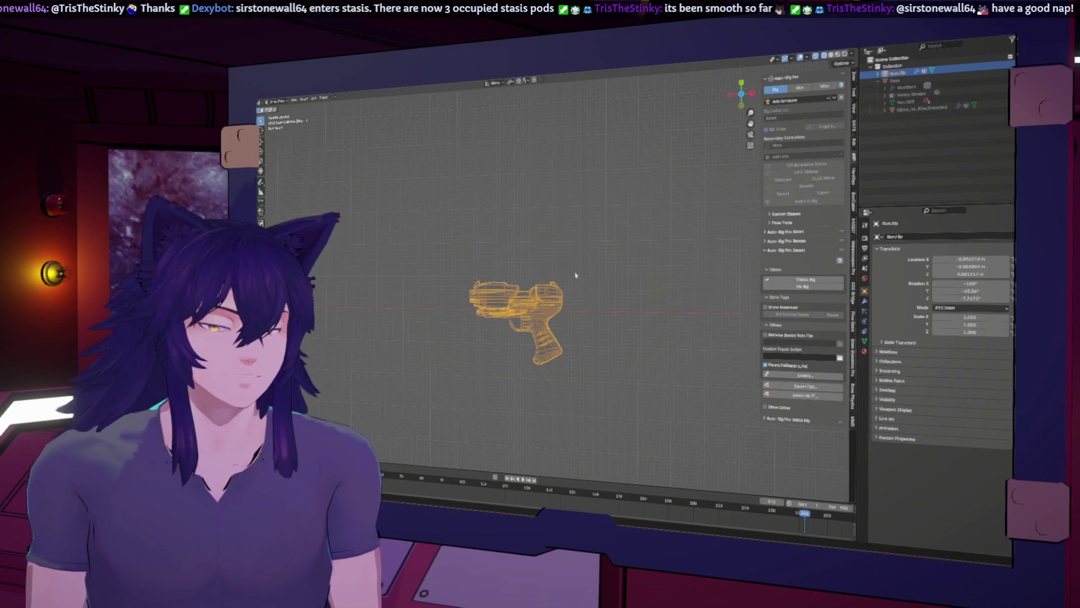
scroll(557, 253, "up", 3)
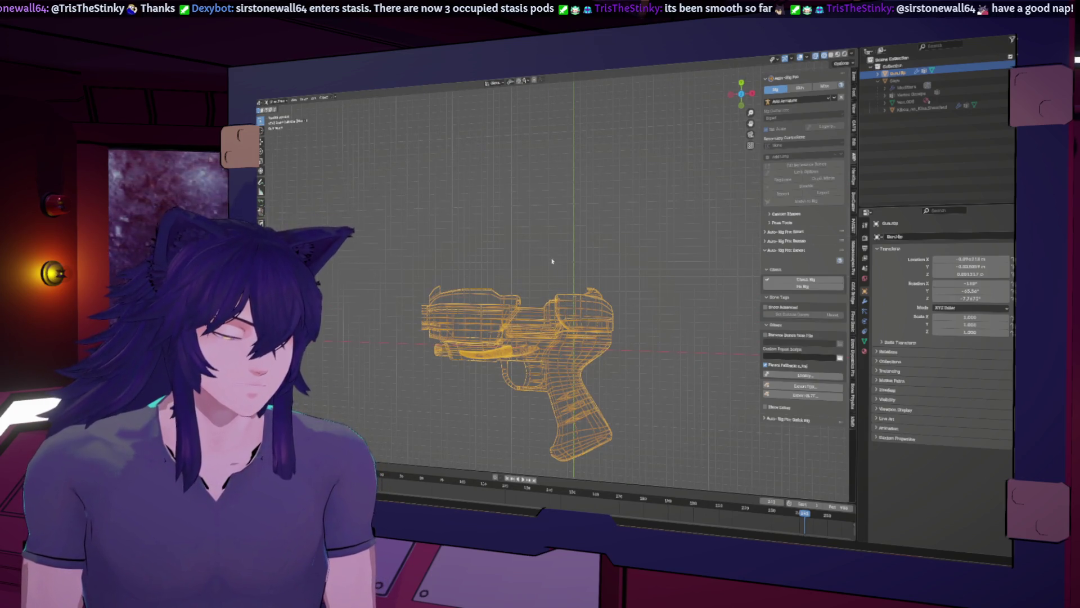
key("ctrl+z")
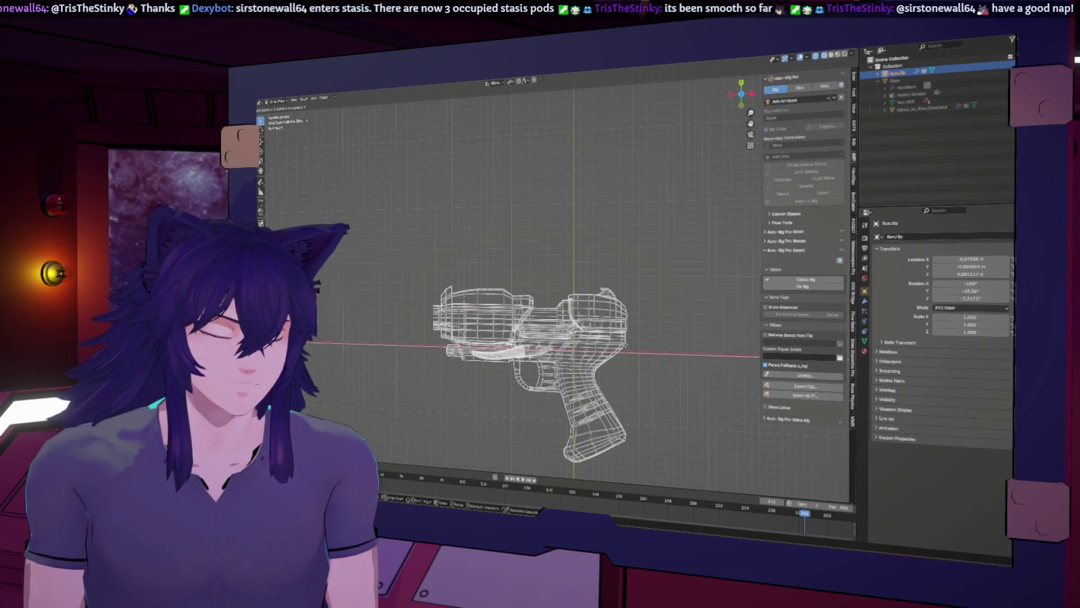
left_click(627, 346)
middle_click_drag(627, 347, 593, 299, "shift")
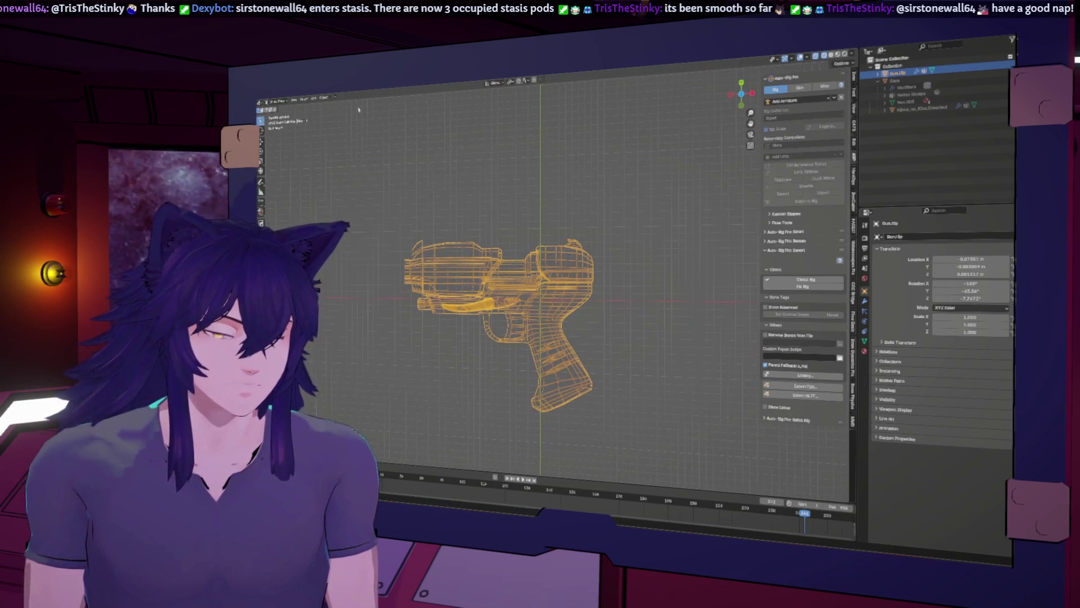
Apply All Transforms to the gun so its location and rotation read zero
left_click(325, 98)
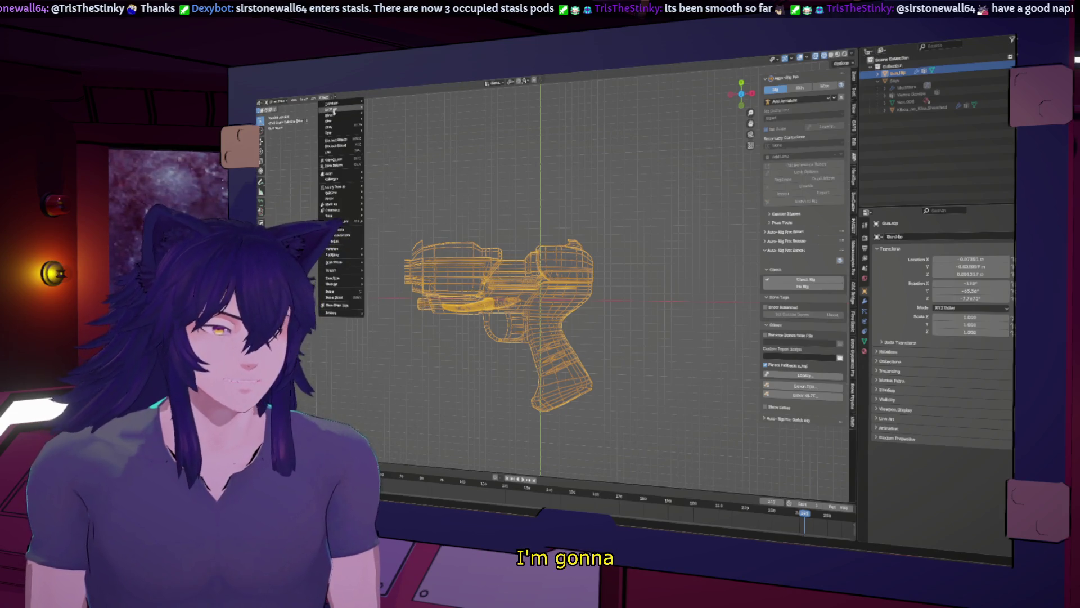
mouse_move(338, 109)
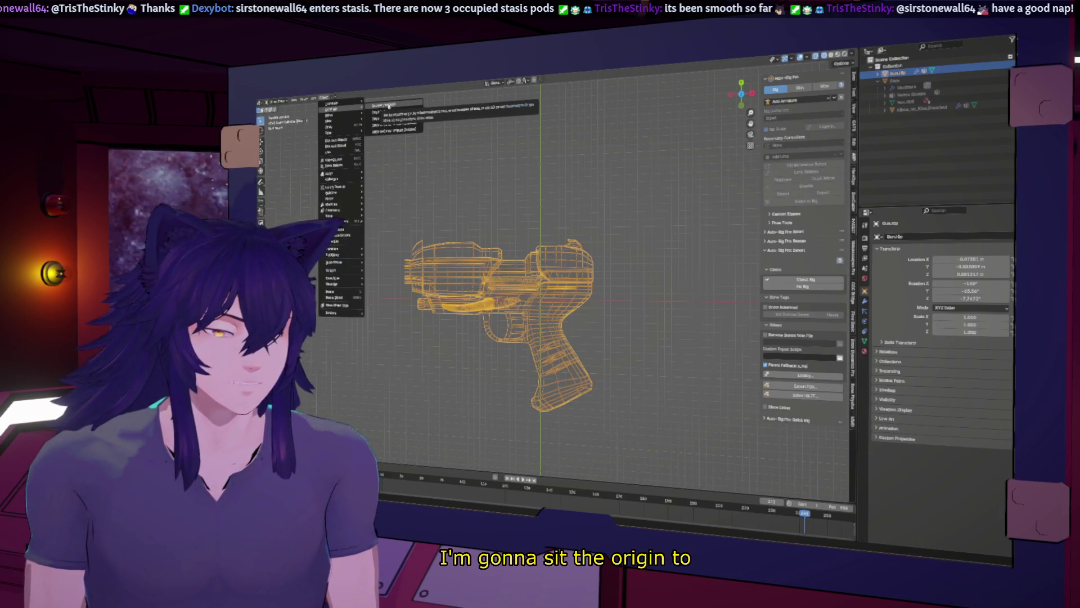
left_click(325, 99)
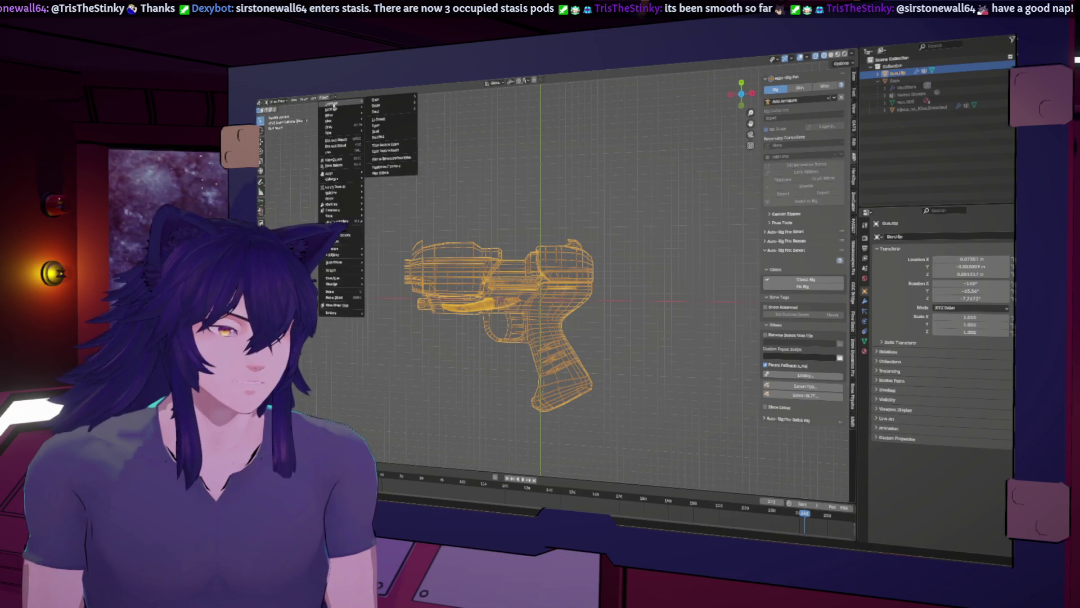
mouse_move(344, 109)
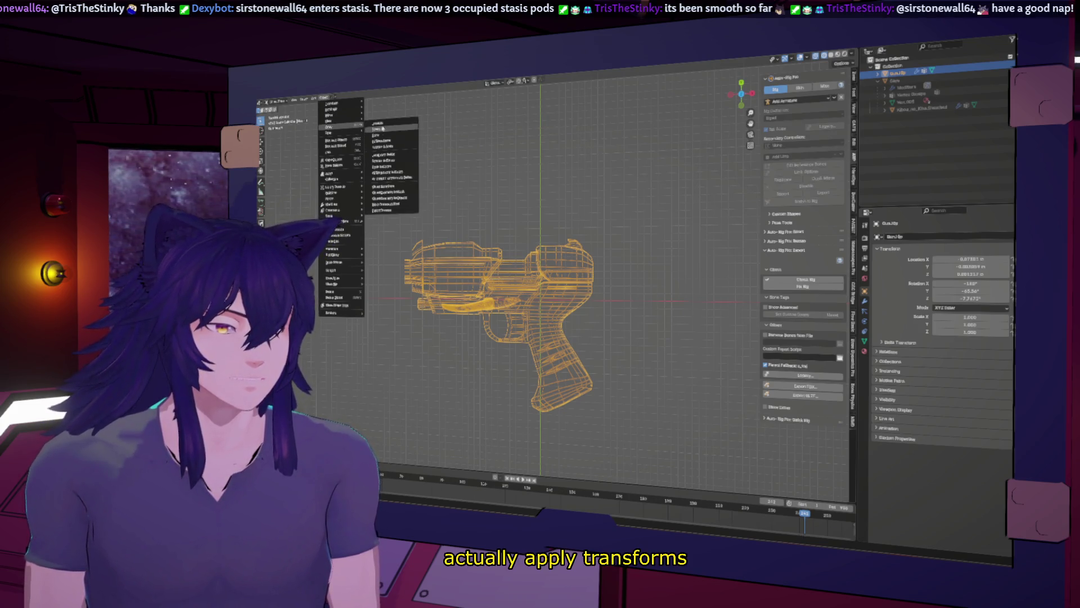
left_click(383, 141)
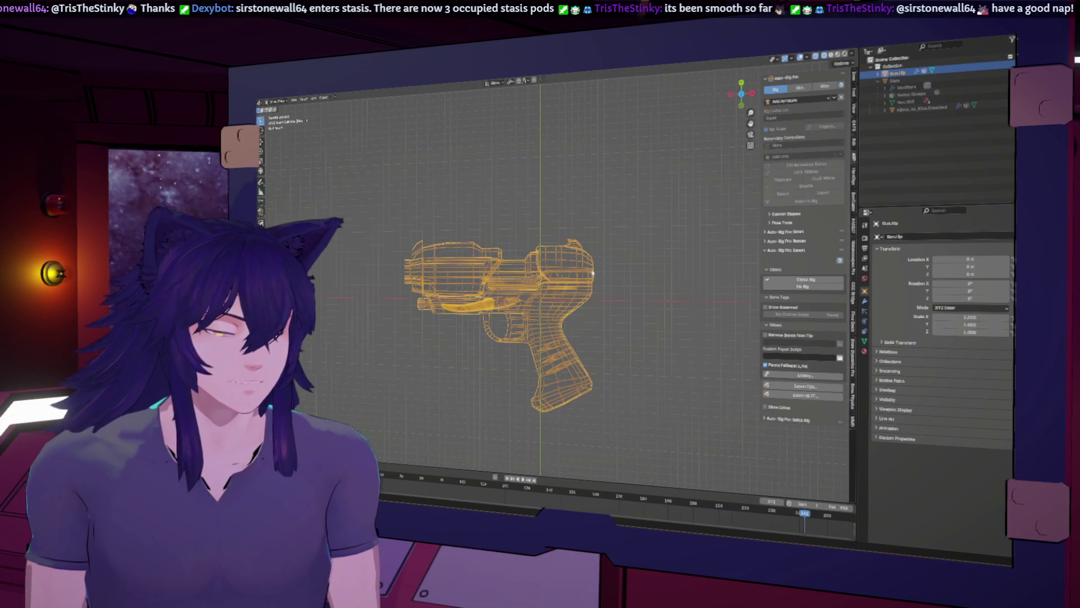
mouse_move(596, 278)
middle_mouse_down()
mouse_move(552, 272)
mouse_move(581, 219)
mouse_move(624, 248)
mouse_move(661, 219)
middle_mouse_up()
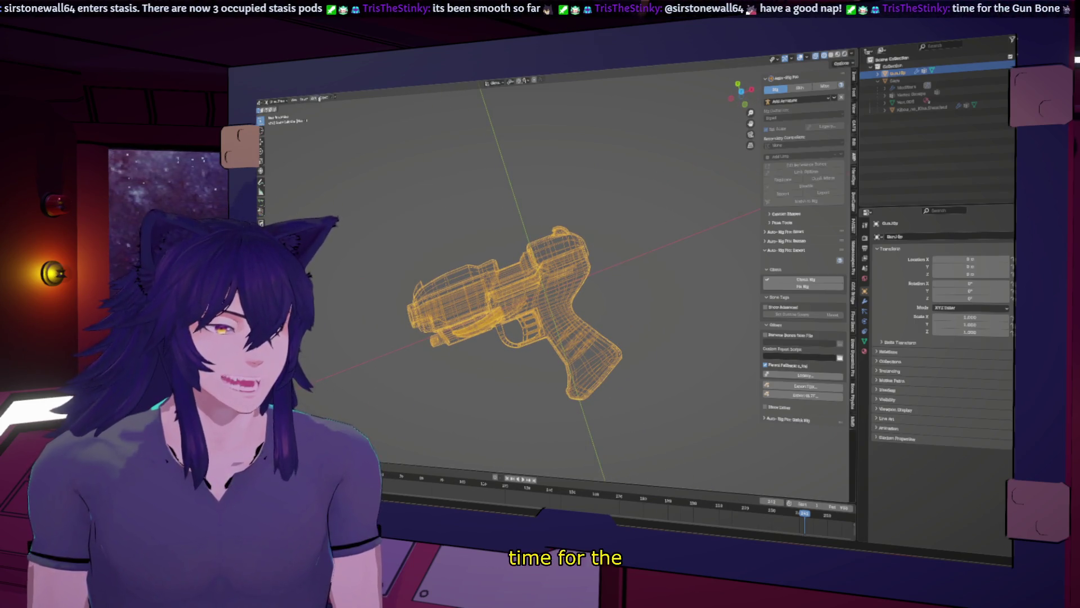
Add a single-bone armature and clear its location to the world origin
left_click(321, 98)
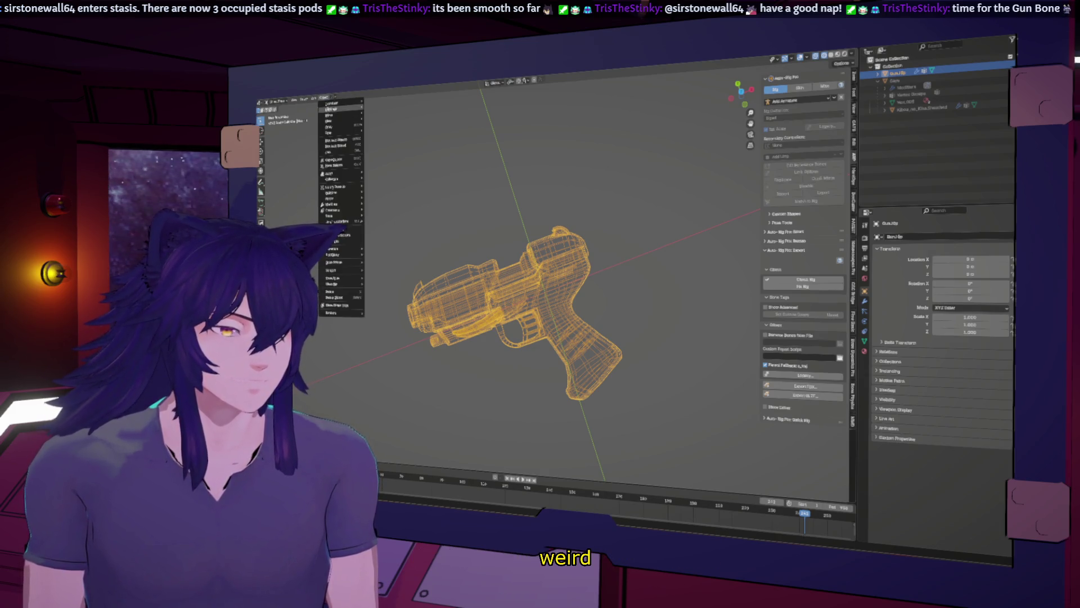
mouse_move(314, 99)
mouse_move(330, 157)
left_click(366, 150)
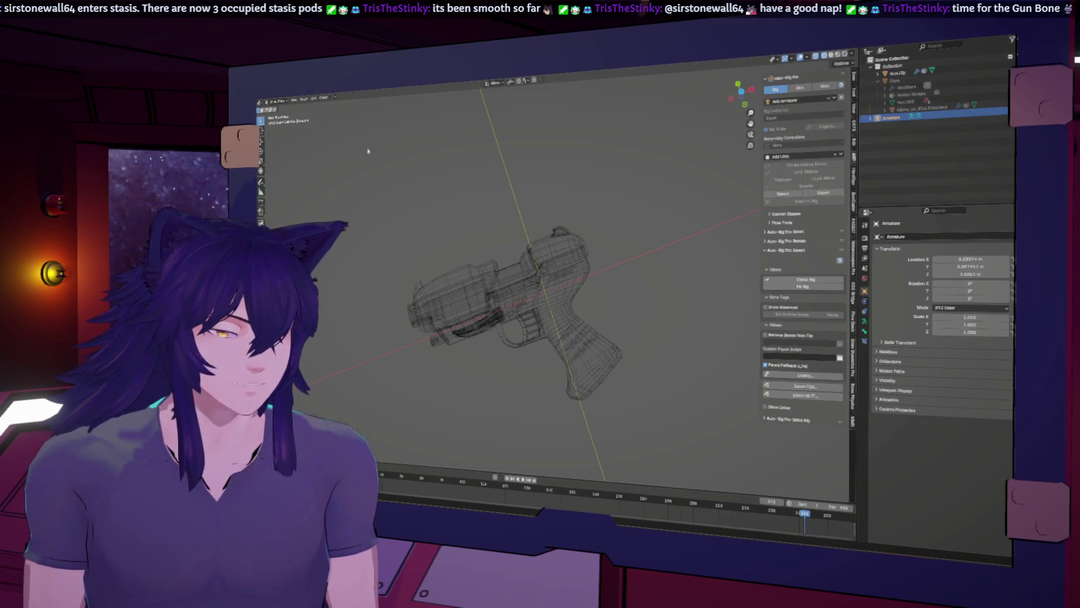
scroll(550, 229, "down", 5)
middle_click_drag(675, 192, 669, 172)
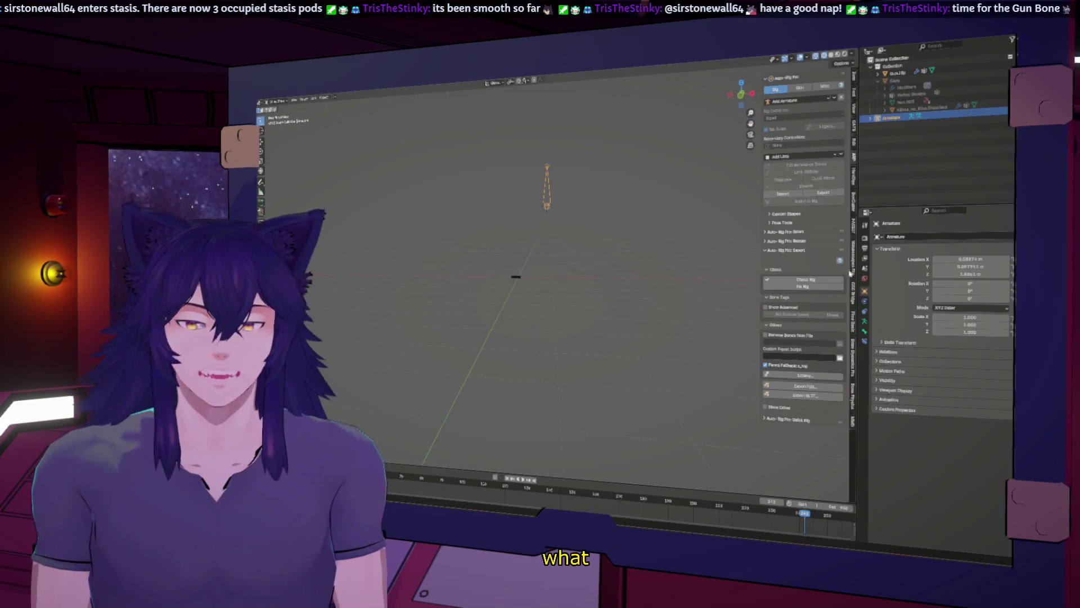
key("BackSpace")
middle_click_drag(608, 205, 617, 202)
left_click(743, 85)
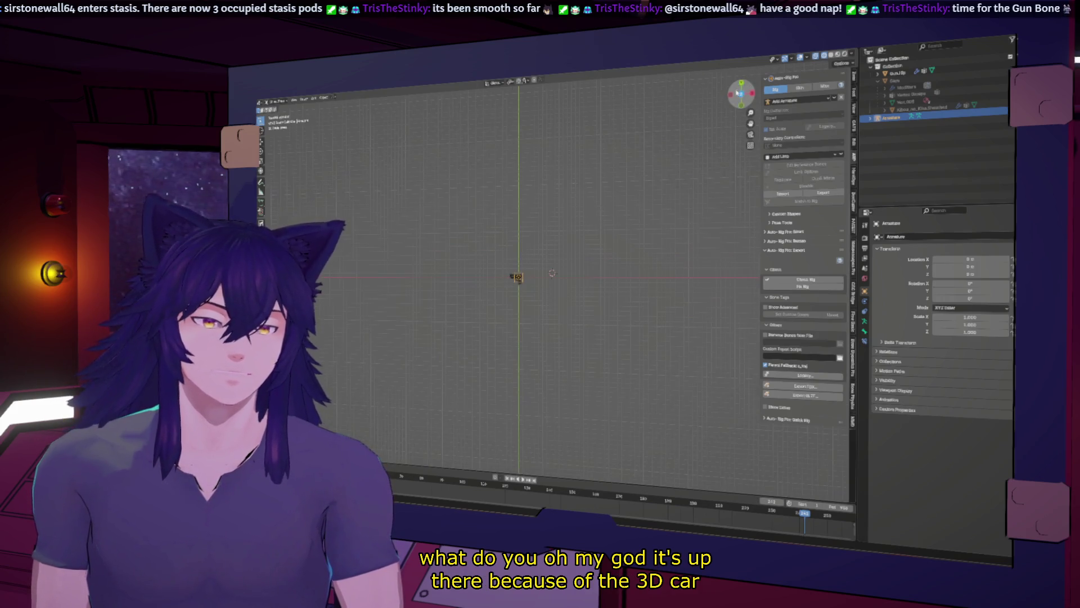
middle_click_drag(540, 315, 537, 236)
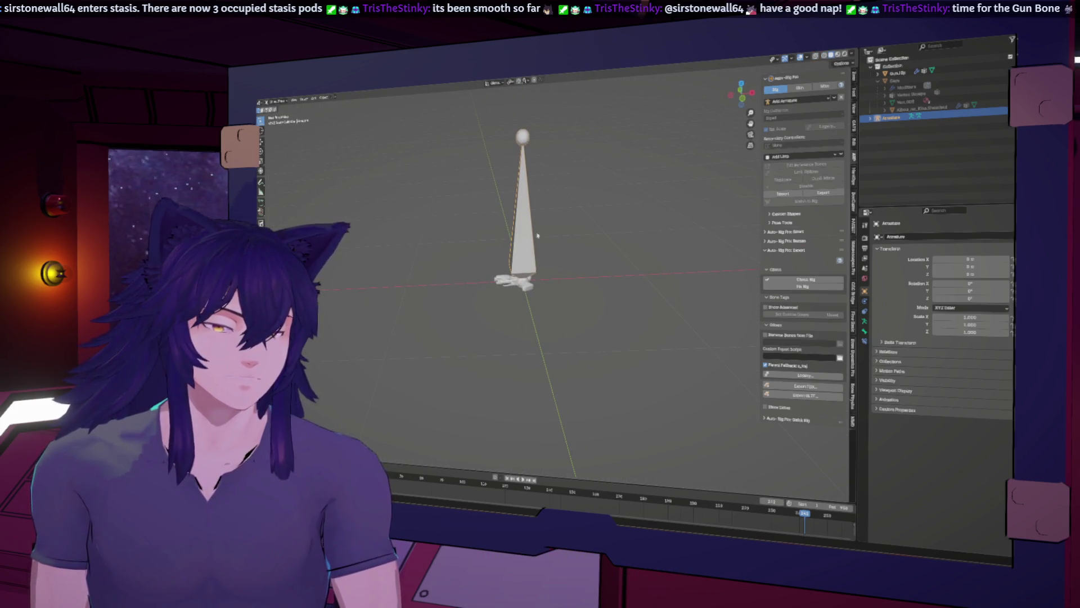
In armature Edit Mode, rotate the bone 90° to lie horizontal in front view
left_click(274, 102)
left_click(275, 114)
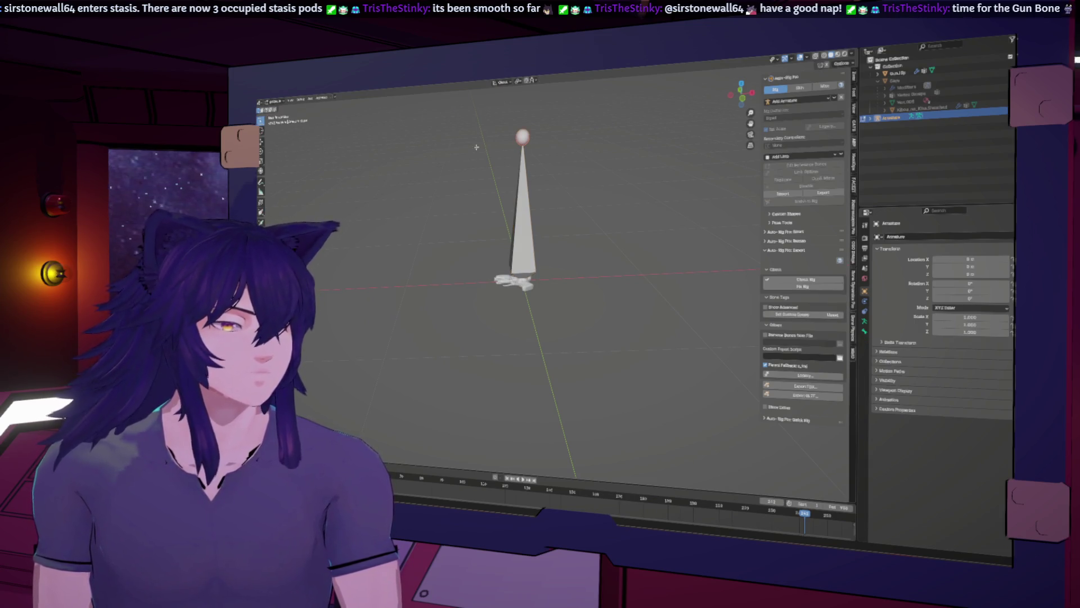
key("KP_1")
key("r")
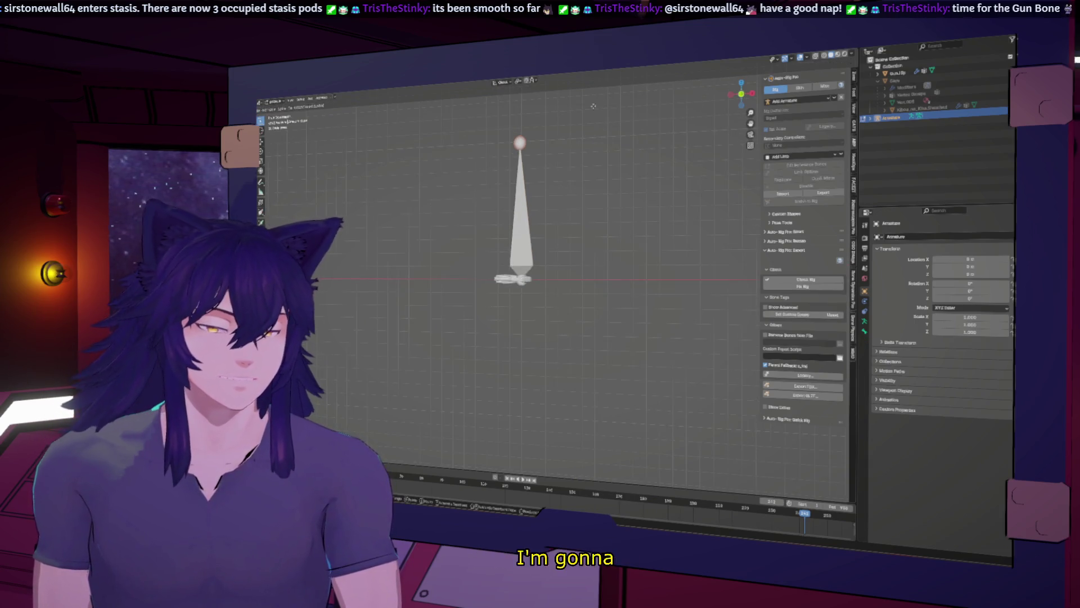
left_click(533, 229)
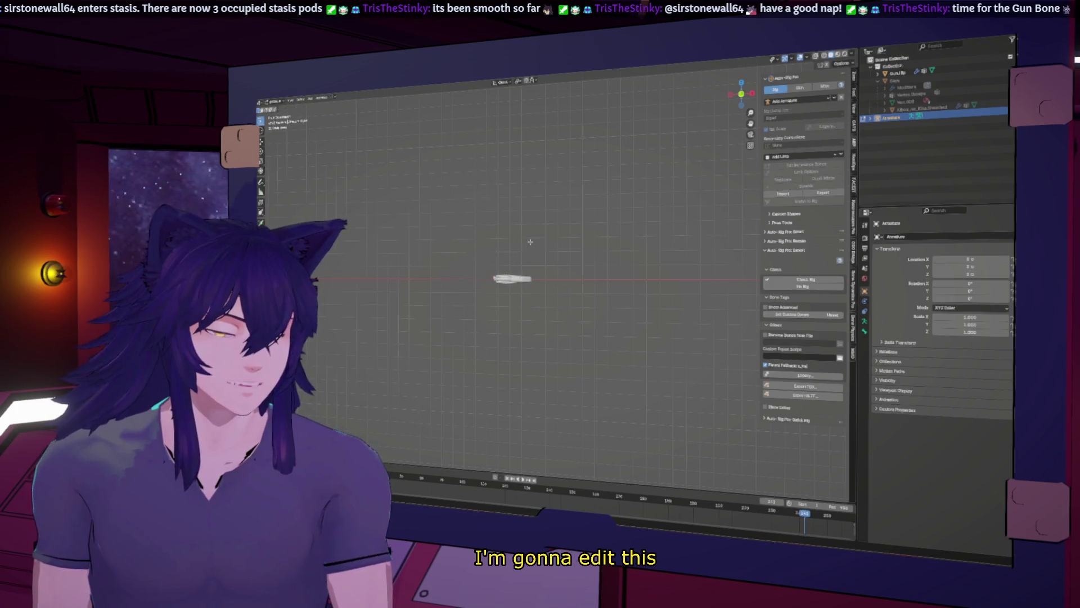
key("ctrl+z")
scroll(530, 241, "up", 2)
key("r")
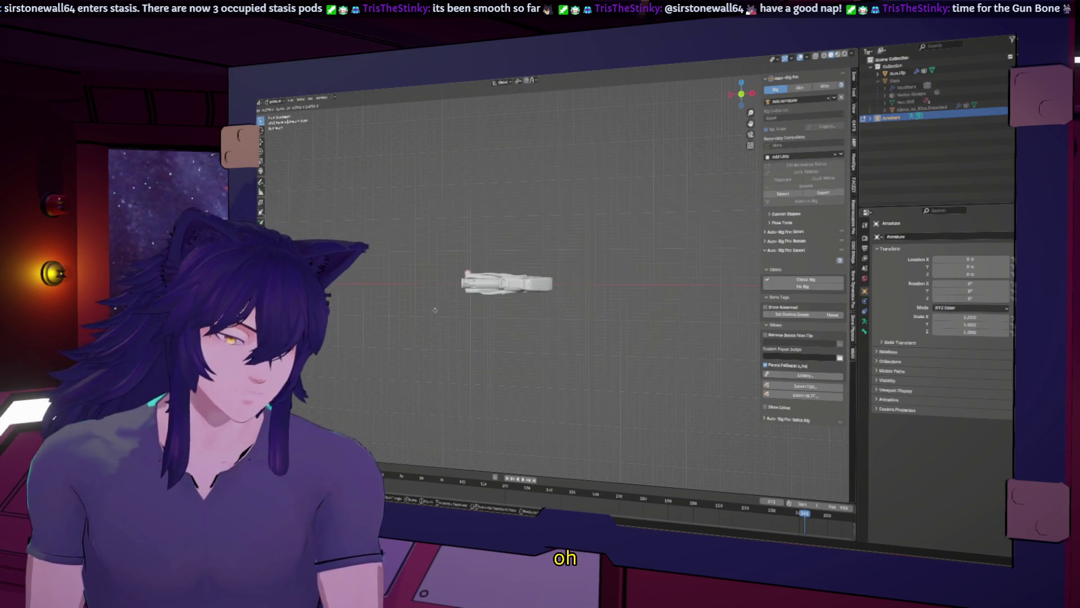
left_click(693, 325)
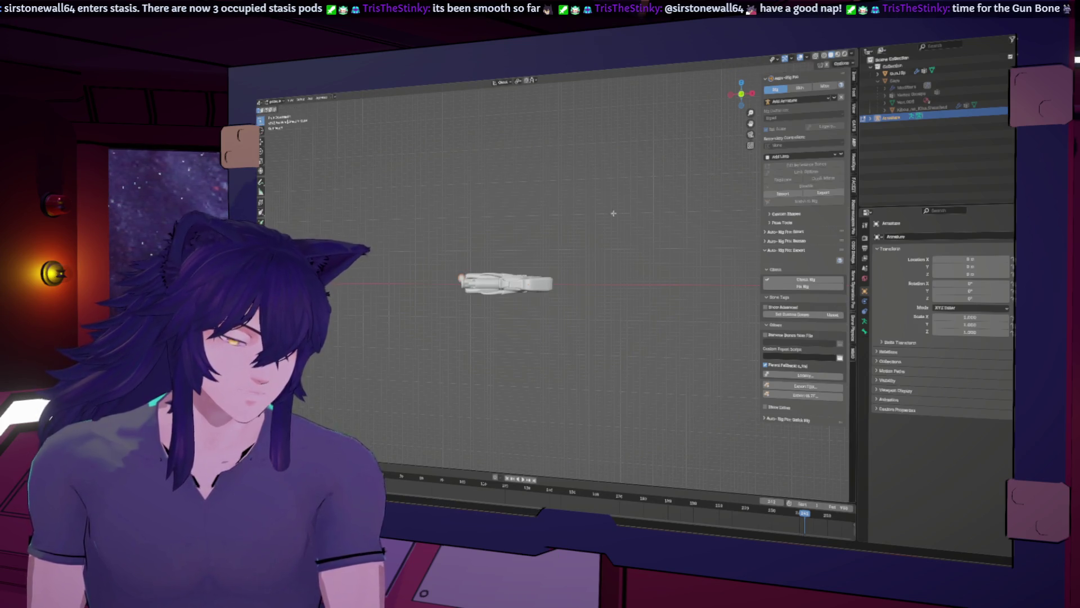
Show wireframe and move the horizontal bone into place along the gun
middle_click_drag(693, 325, 644, 212)
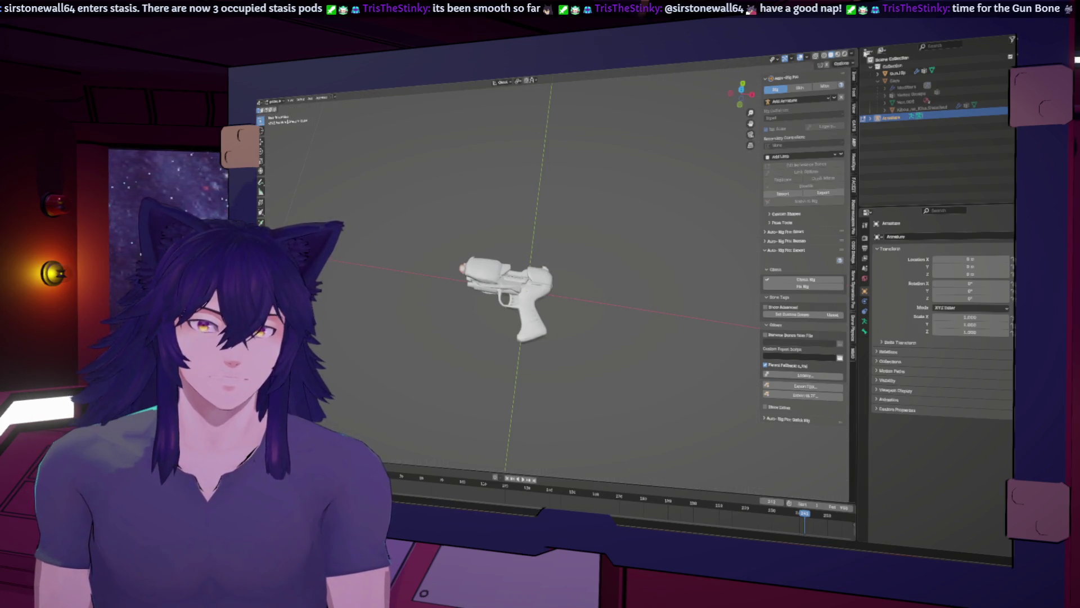
left_click(824, 55)
left_click(741, 84)
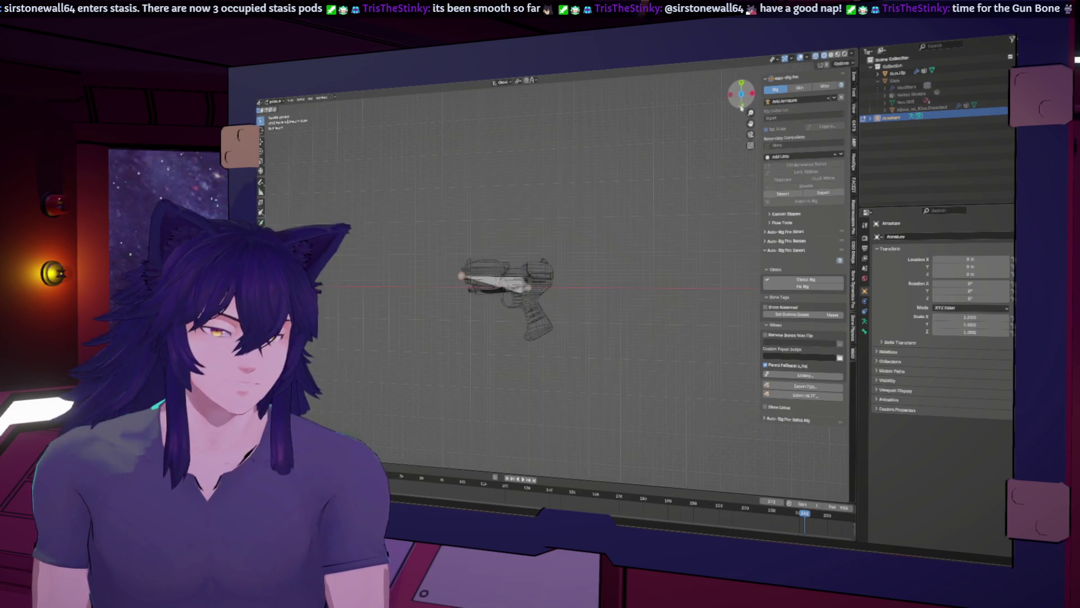
key("g")
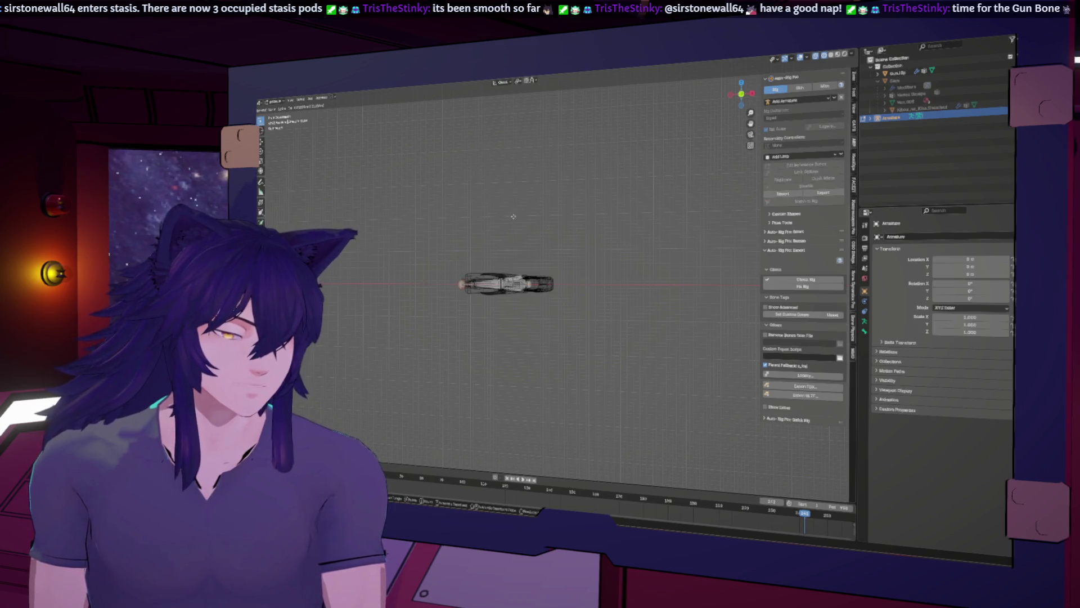
left_click(511, 214)
In side view, move the bone's head along the Y axis to its new position
middle_click_drag(509, 213, 557, 282)
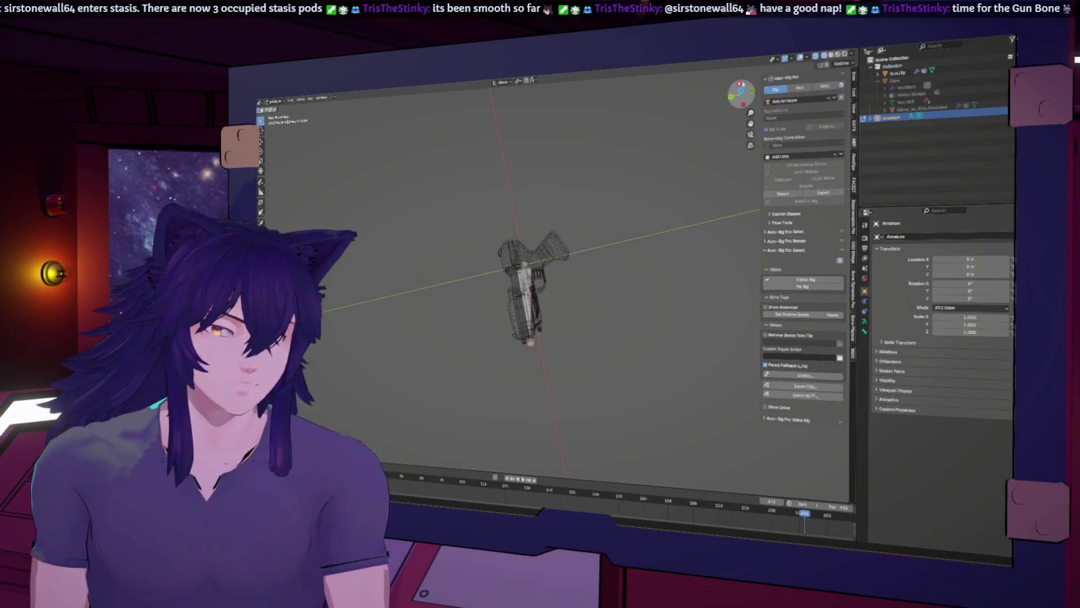
left_click(741, 92)
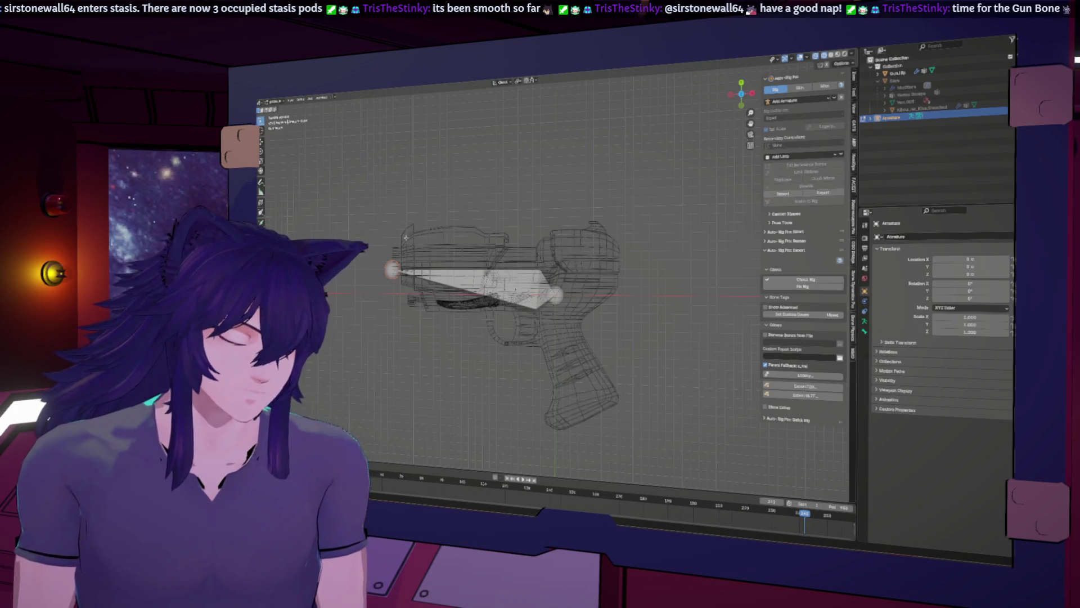
key("g")
key("y")
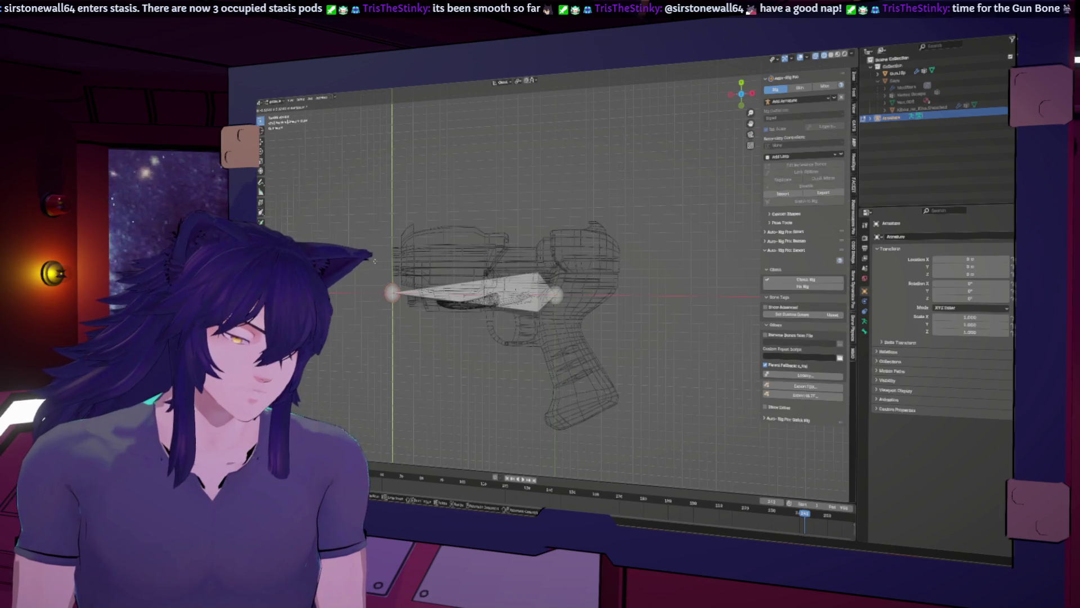
left_click(375, 262)
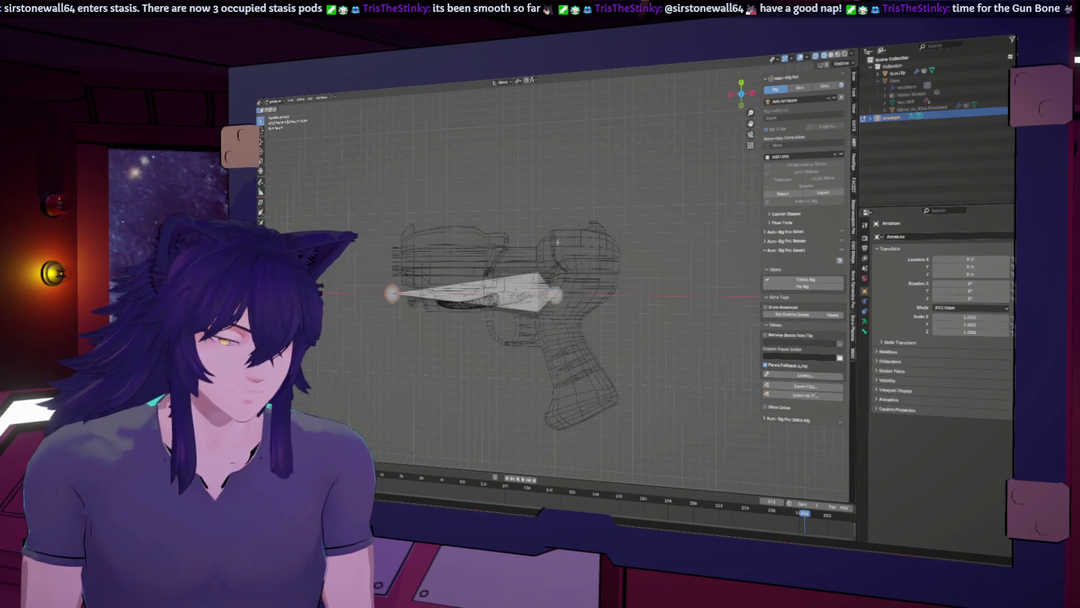
Extrude a second bone from the first bone's tip down into the grip
key("e")
left_click(617, 439)
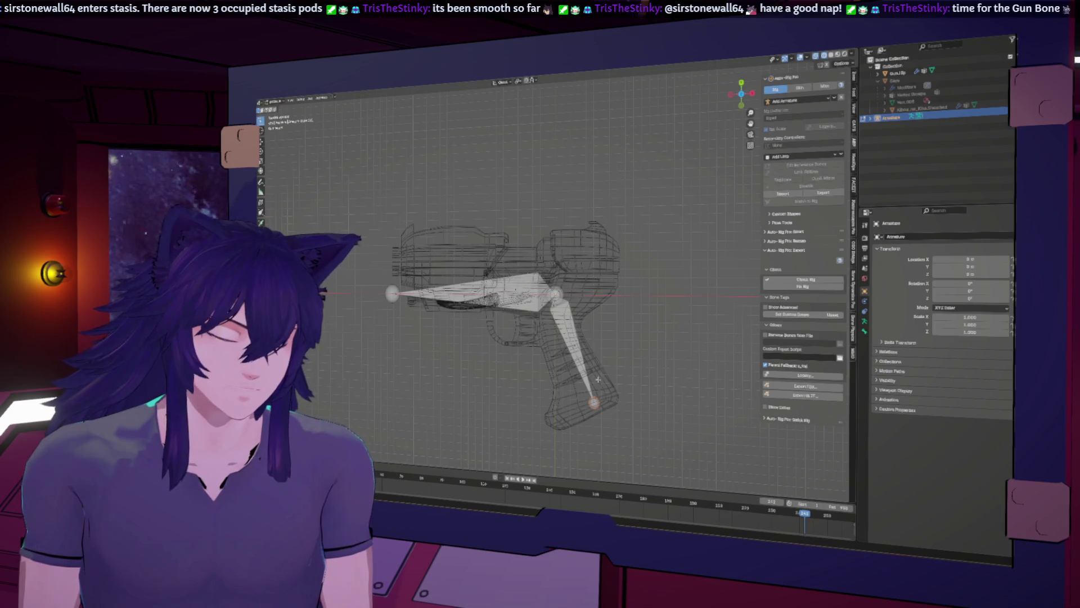
key("g")
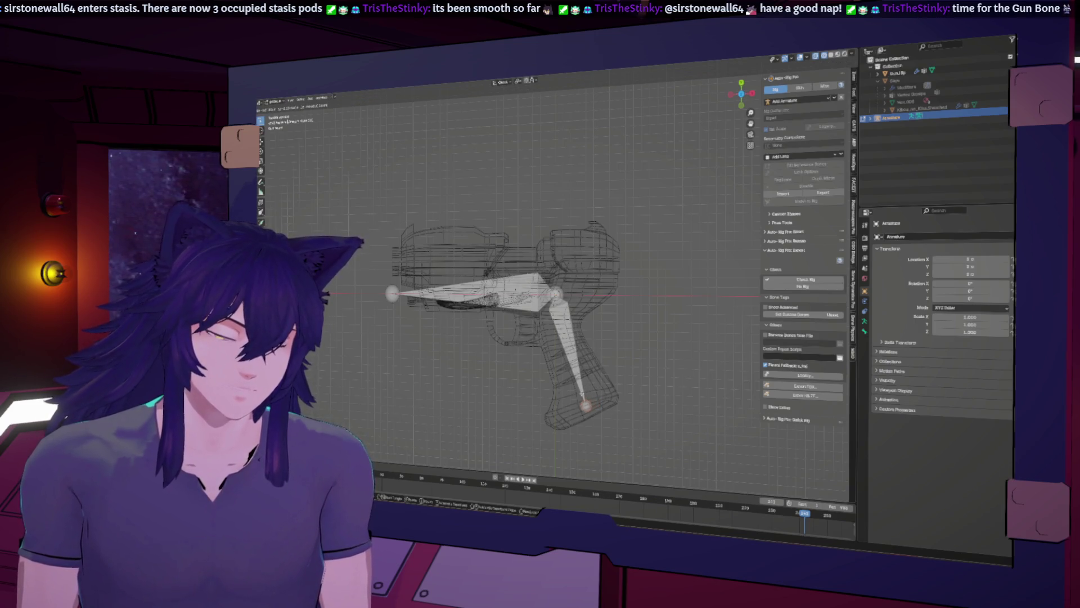
left_click(587, 412)
left_click(478, 291)
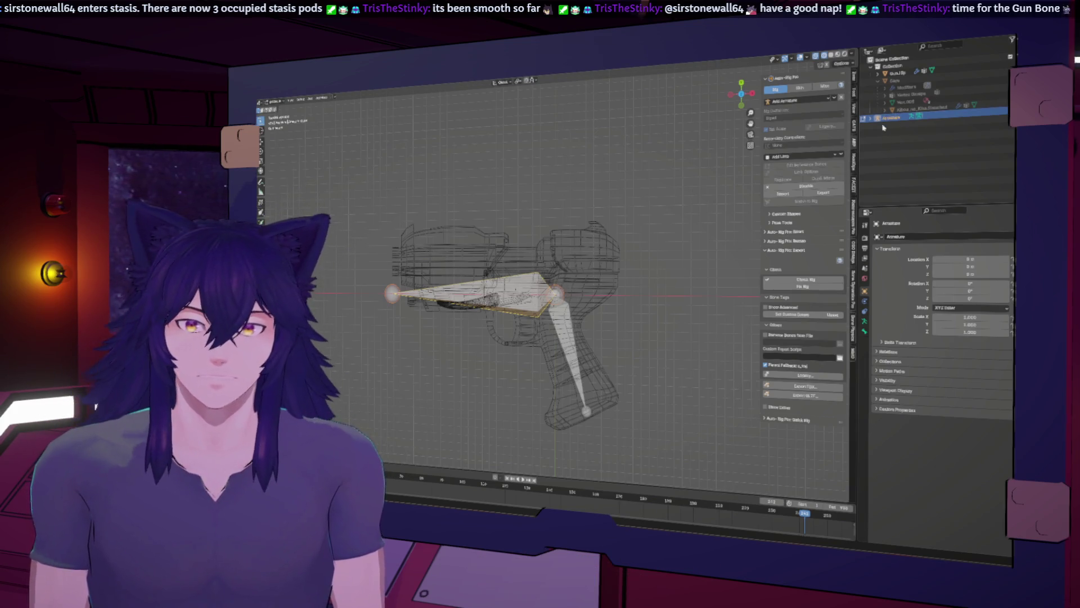
Rename the armature to Gun_Armature in the Outliner
double_click(891, 117)
type("n_Armature")
key("Return")
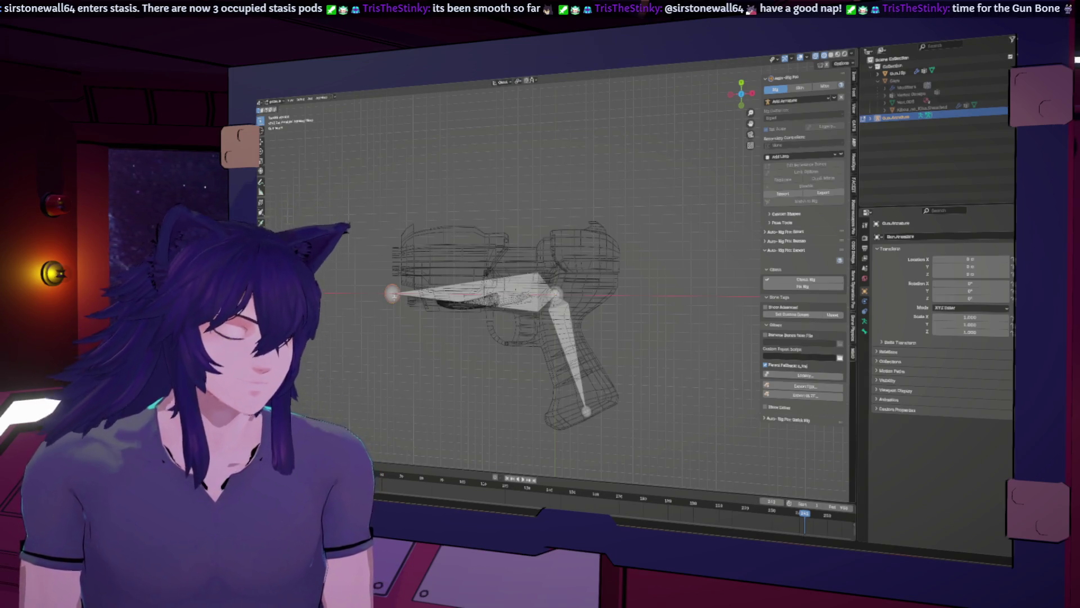
key("g")
key("x")
key("Escape")
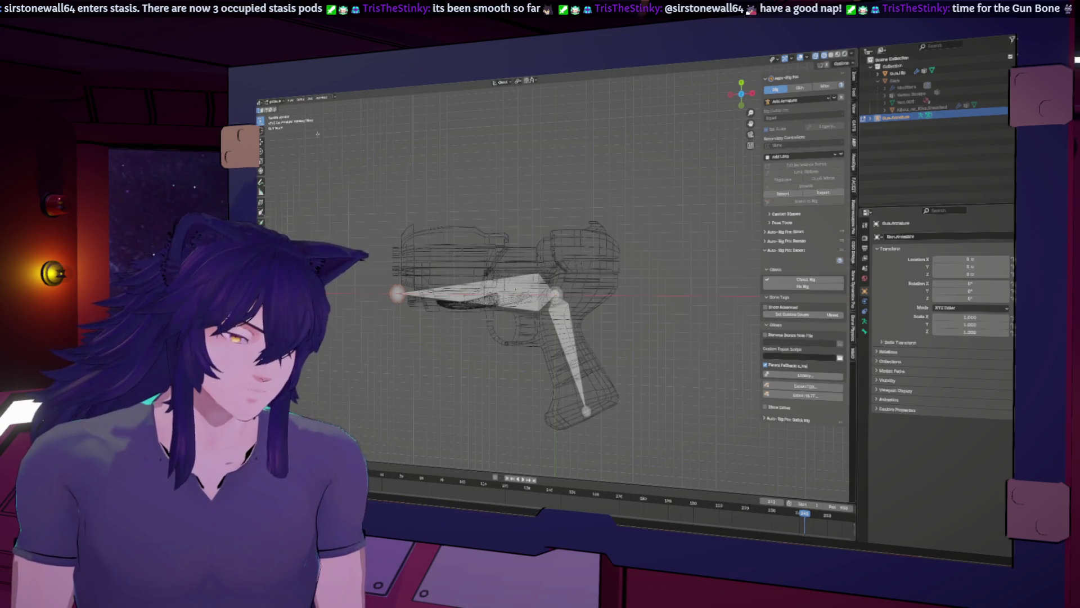
Return to Object Mode, select the gun, and parent the selection from the context menu
key("Tab")
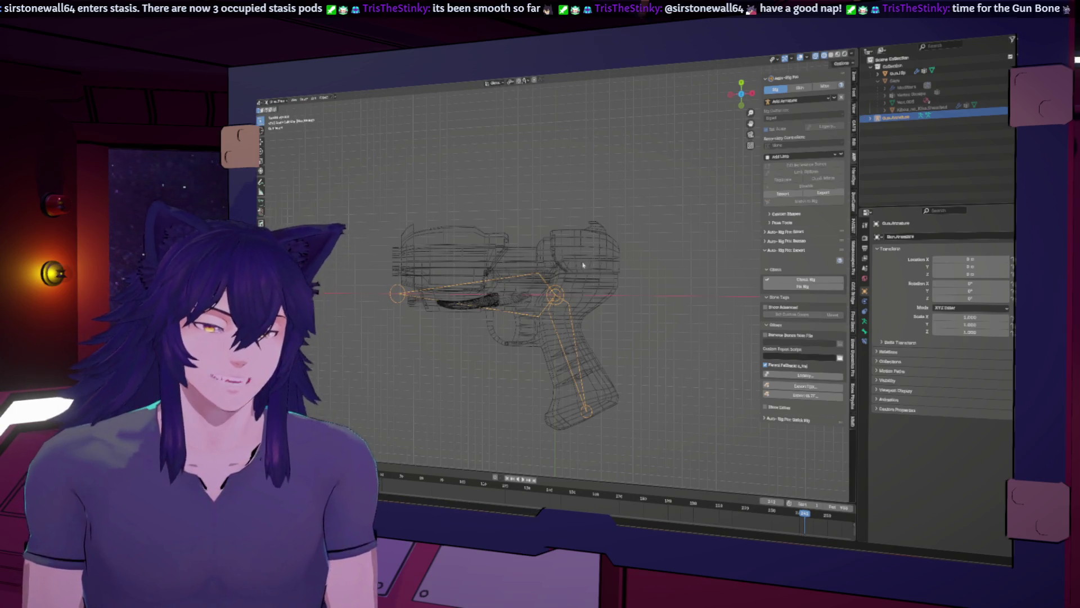
left_click(584, 265)
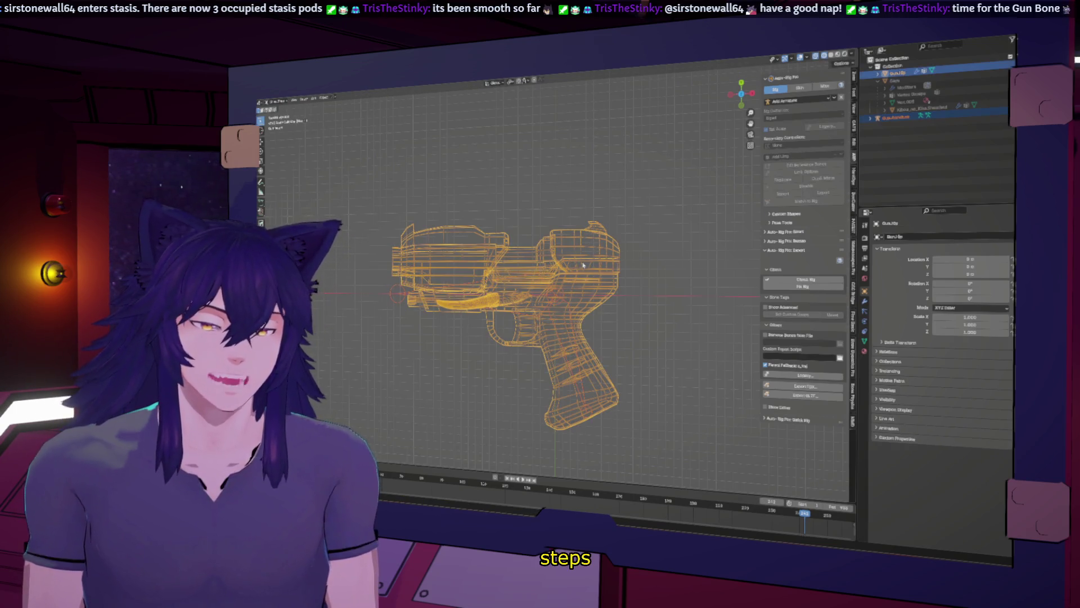
left_click(323, 99)
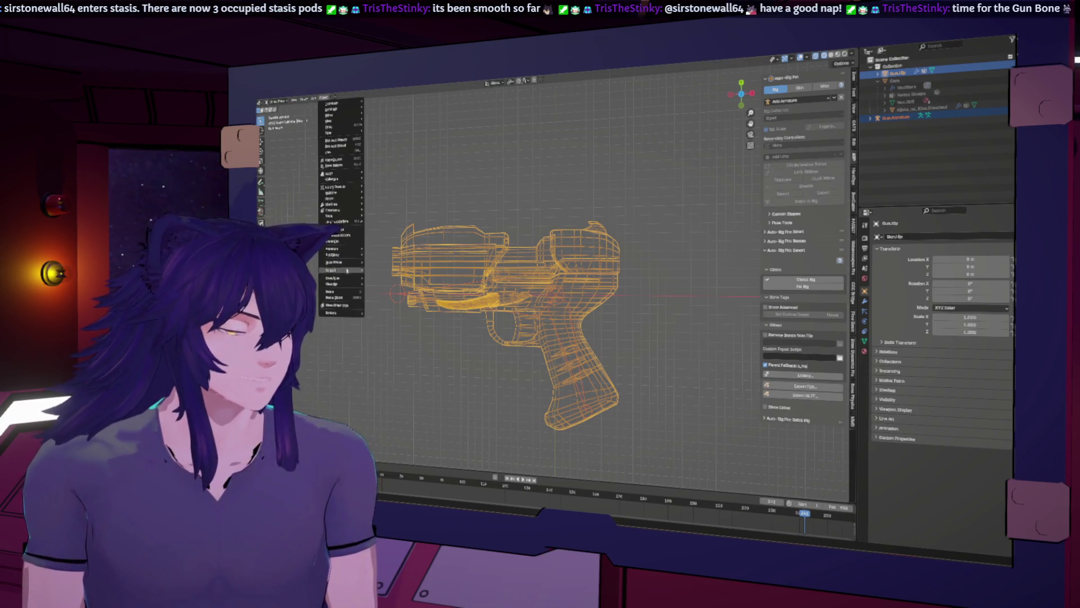
left_click(346, 235)
right_click(477, 263)
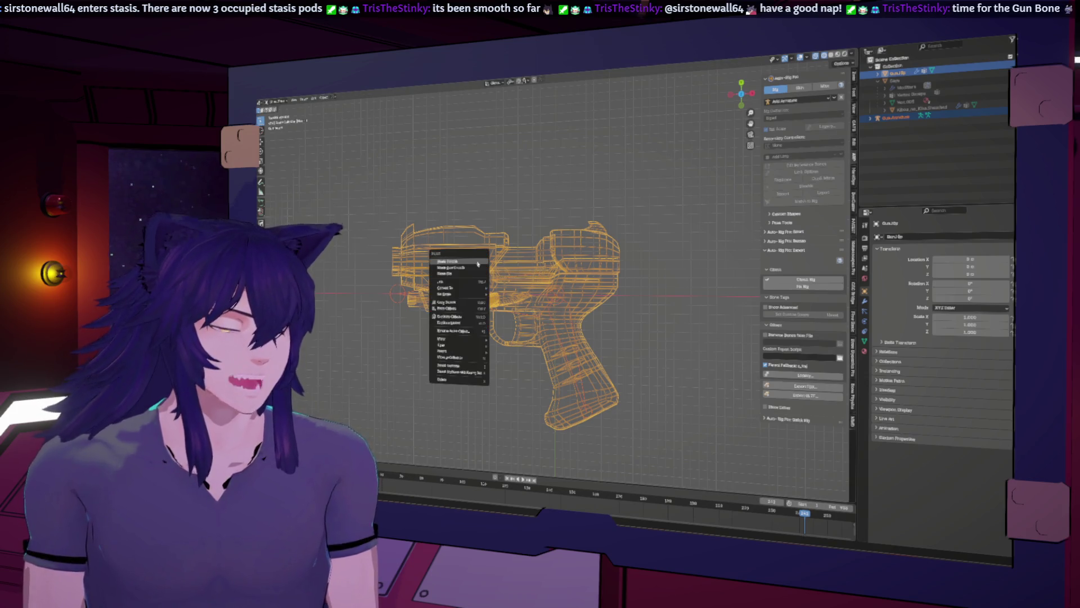
mouse_move(476, 354)
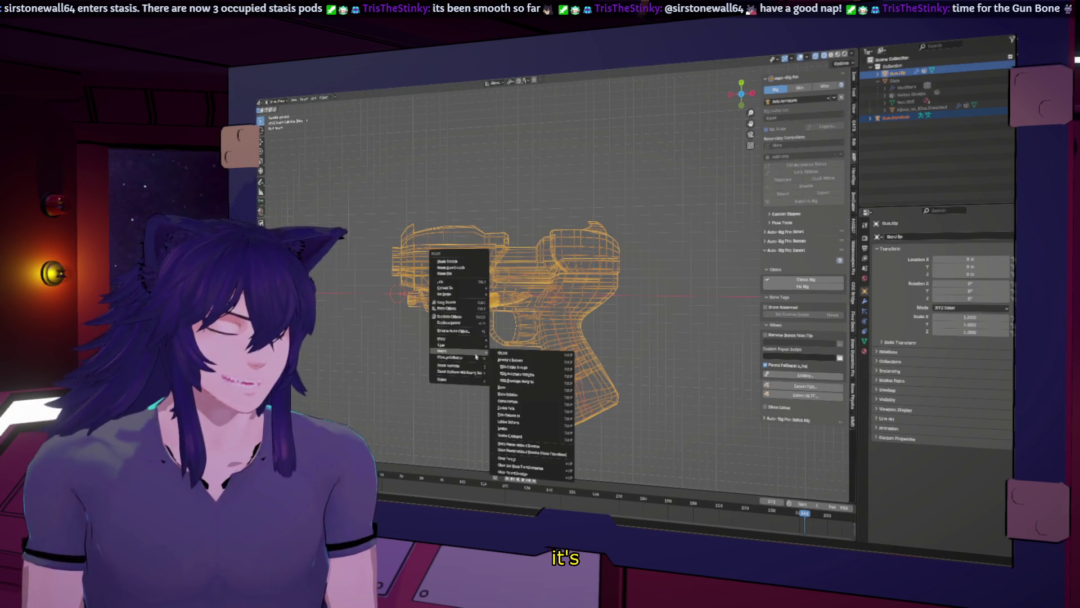
left_click(529, 374)
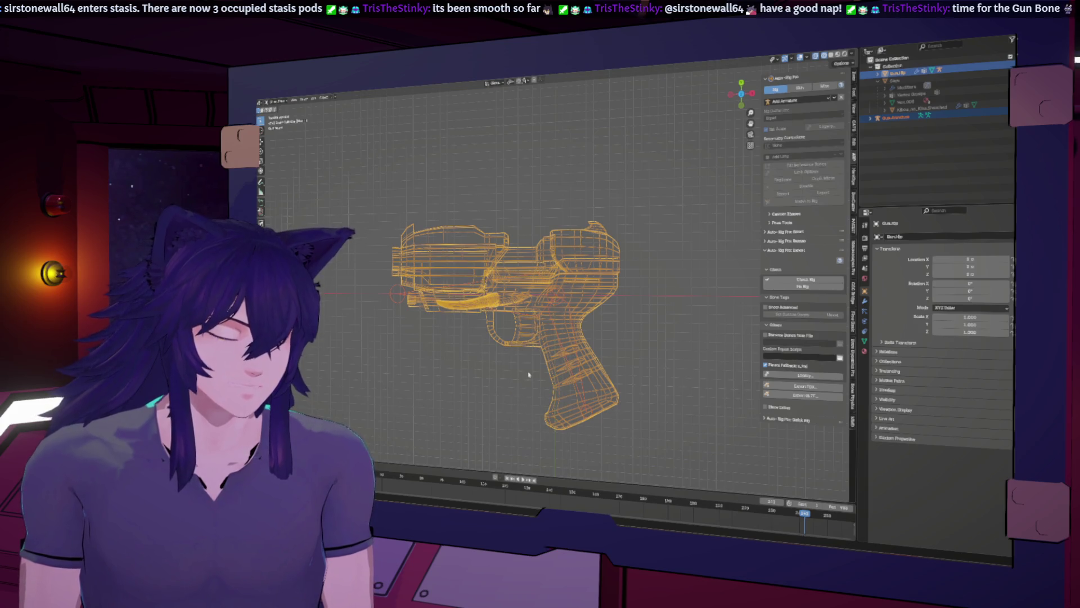
Reselect the gun and Gun_Armature via the Outliner, undoing the reversed parenting
left_click(668, 306)
left_click(591, 304)
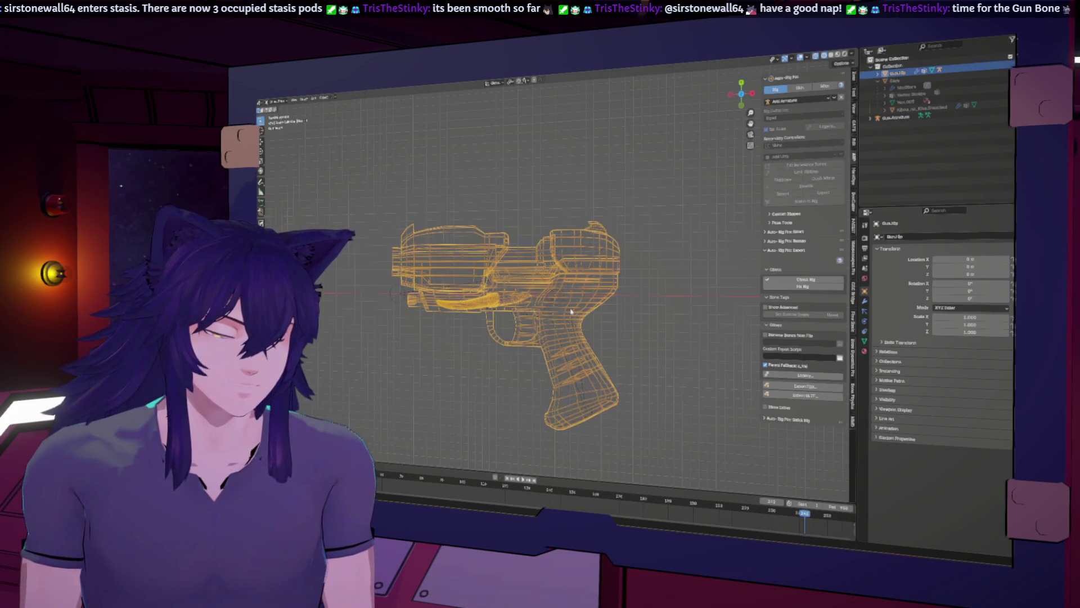
left_click(894, 117)
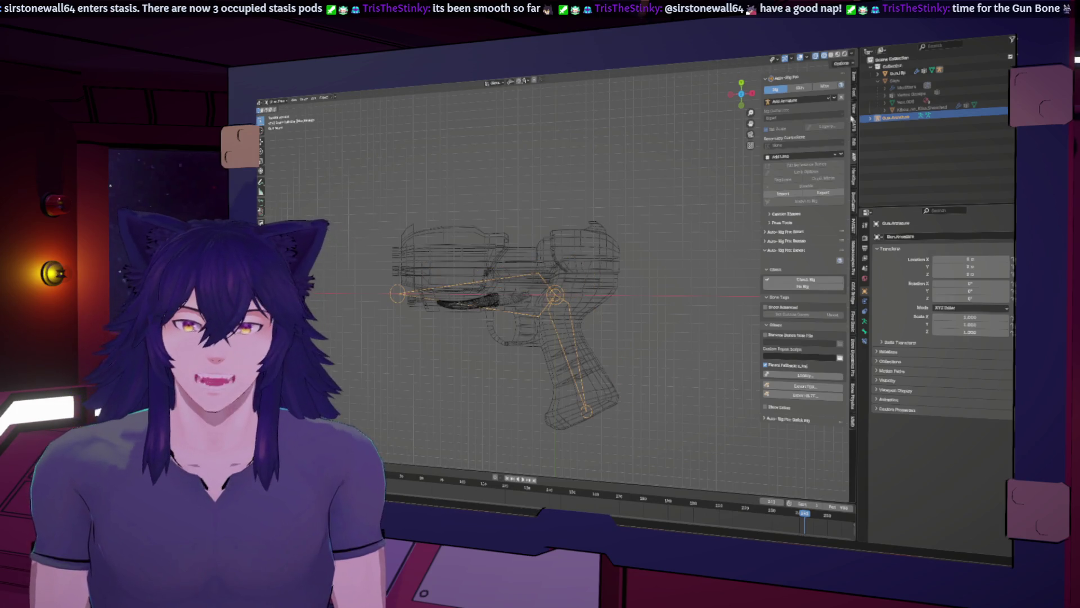
left_click(895, 72)
left_click(877, 75)
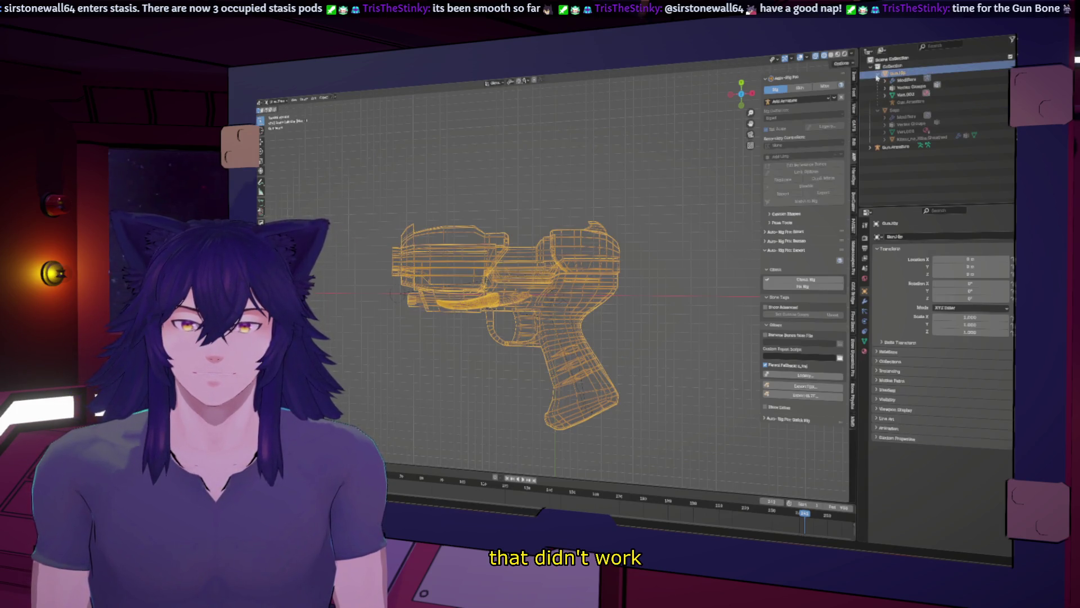
left_click(907, 102)
left_click(897, 73, "ctrl")
left_click(895, 146)
left_click(896, 72, "ctrl")
key("ctrl+z")
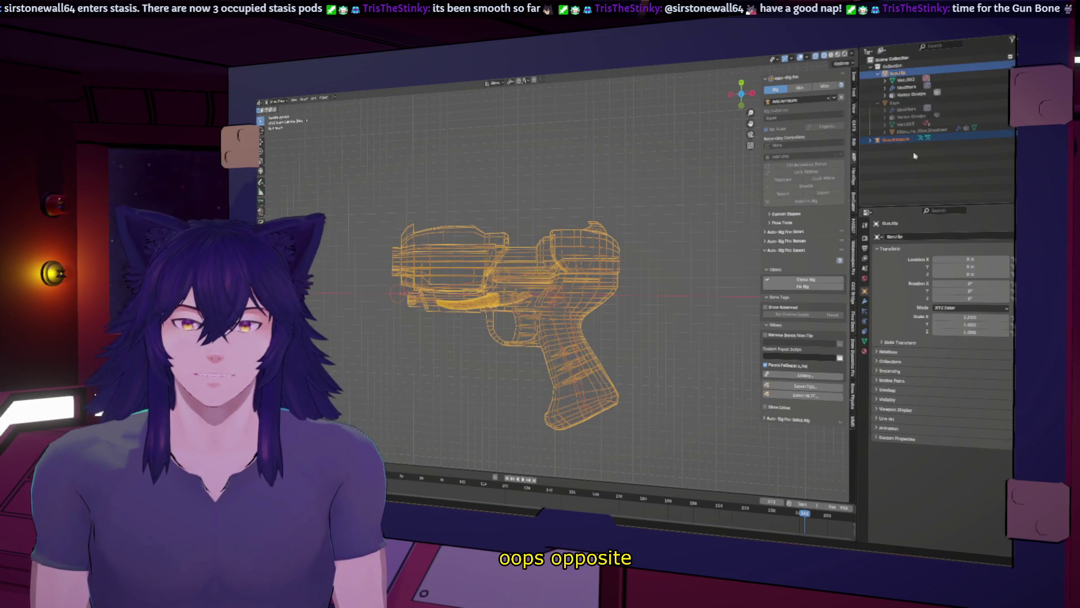
left_click(557, 295, "shift")
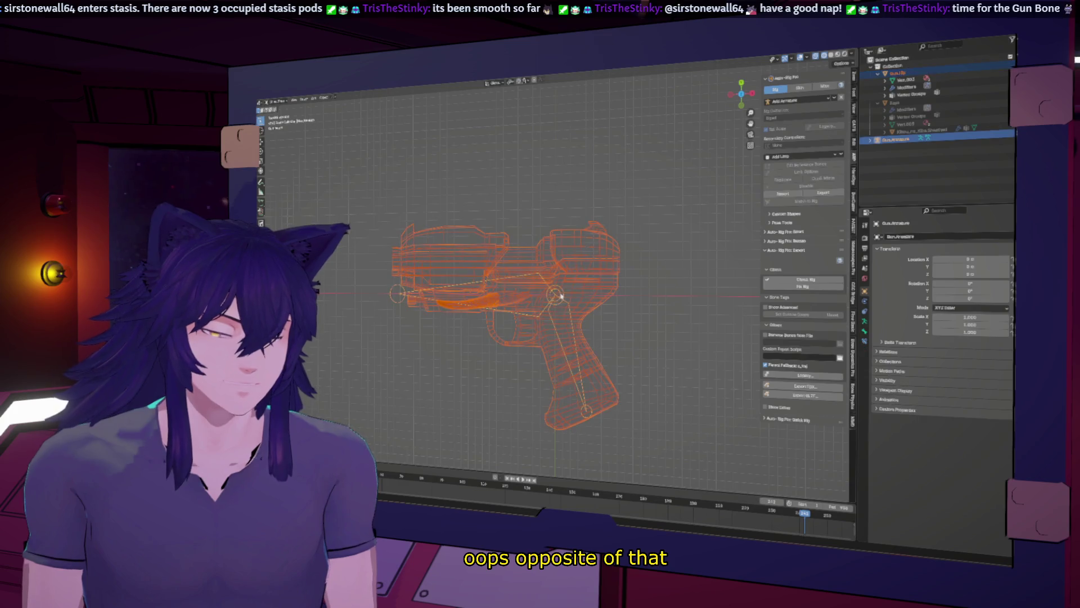
Parent the gun mesh to Gun_Armature and reset the armature's location to zero
left_click(324, 97)
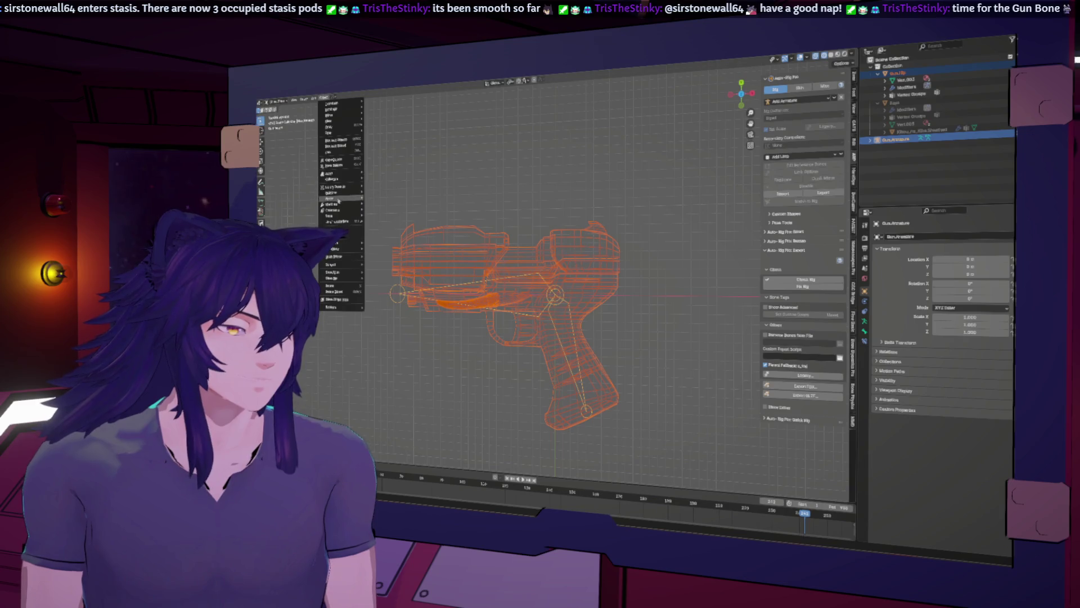
mouse_move(338, 199)
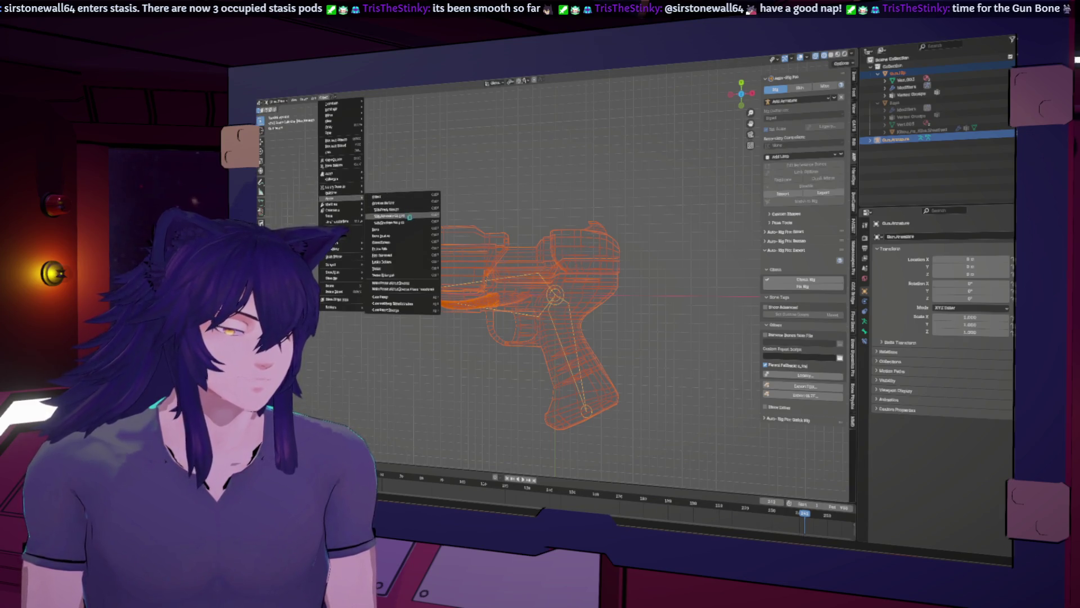
left_click(409, 216)
left_click(566, 302)
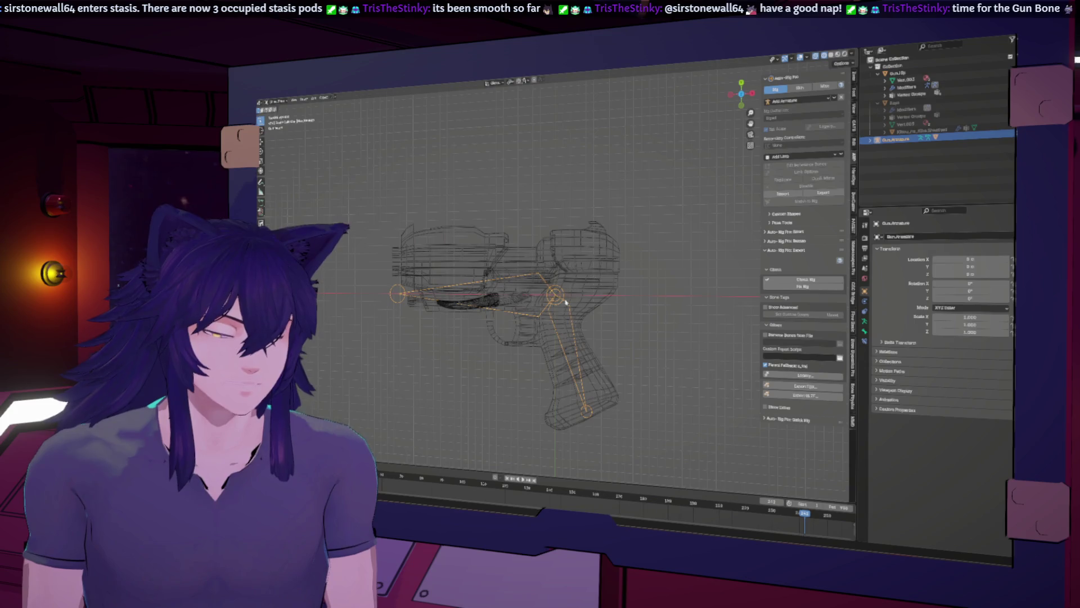
key("alt+g")
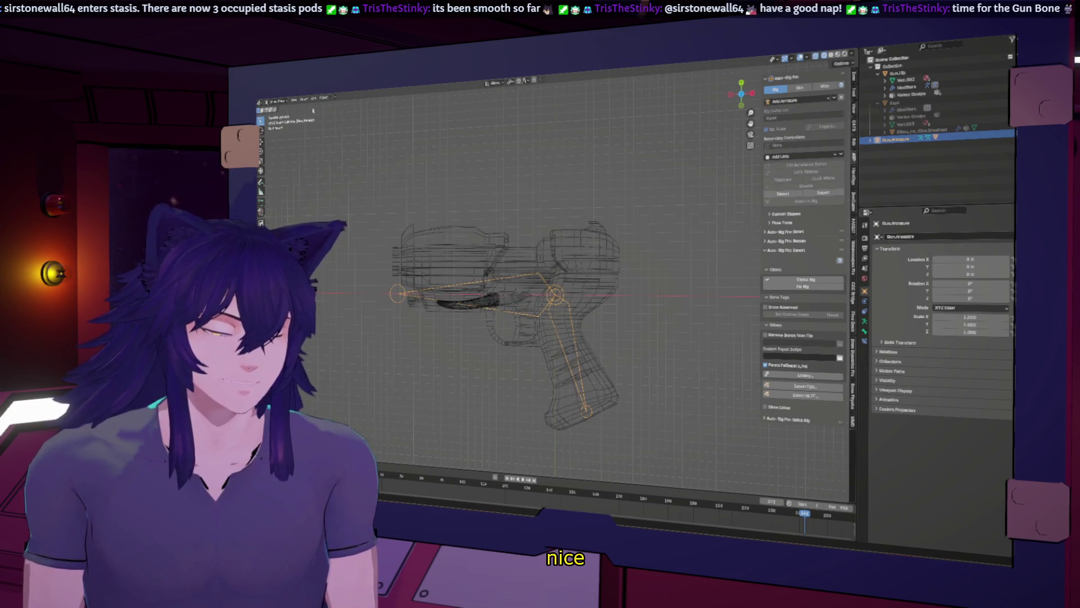
left_click(460, 253)
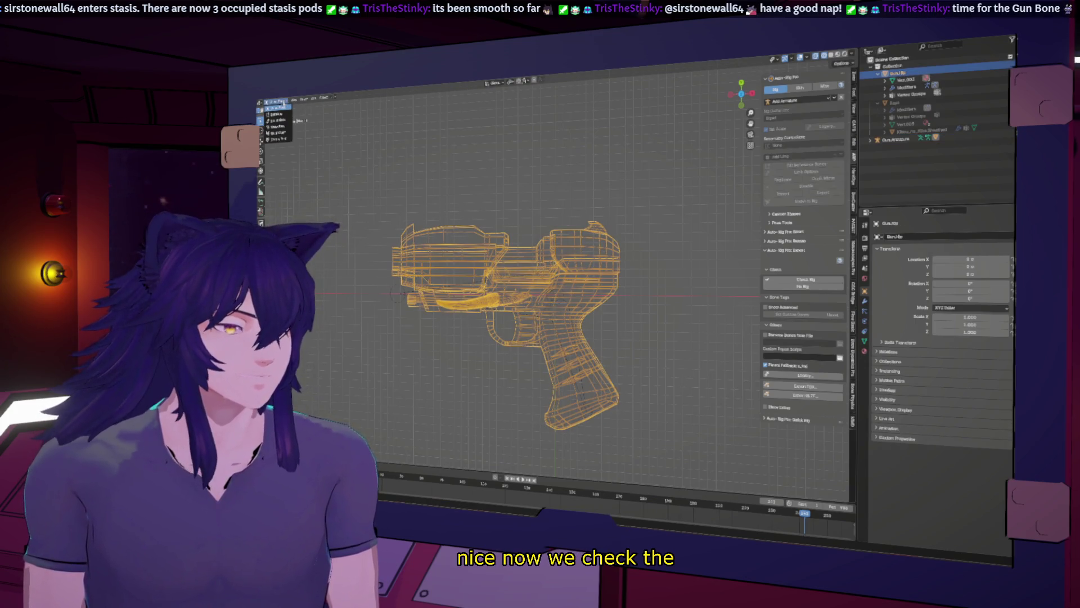
key("Return")
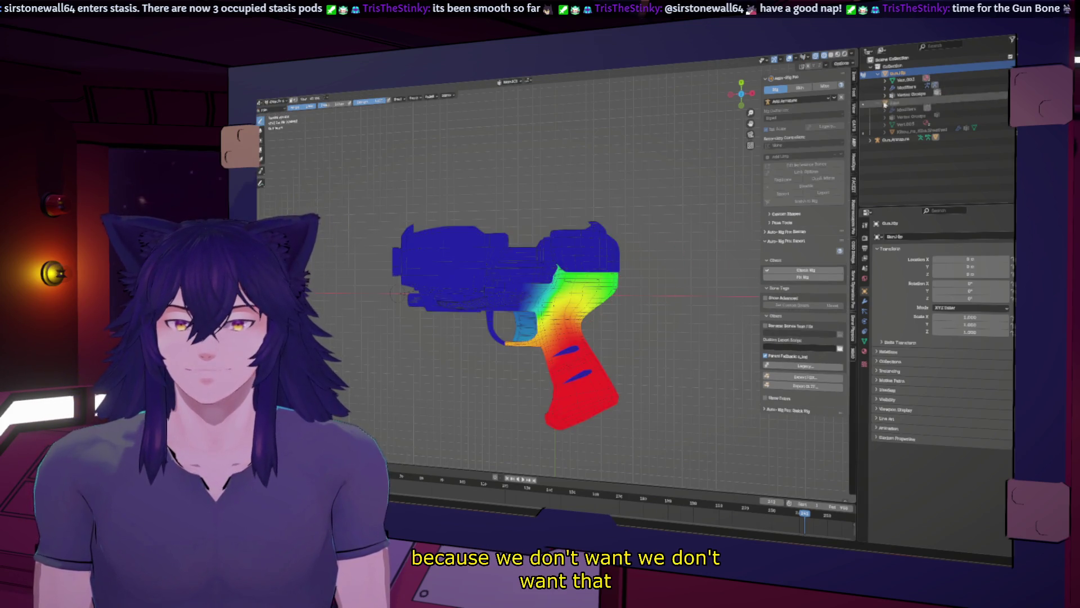
left_click(864, 341)
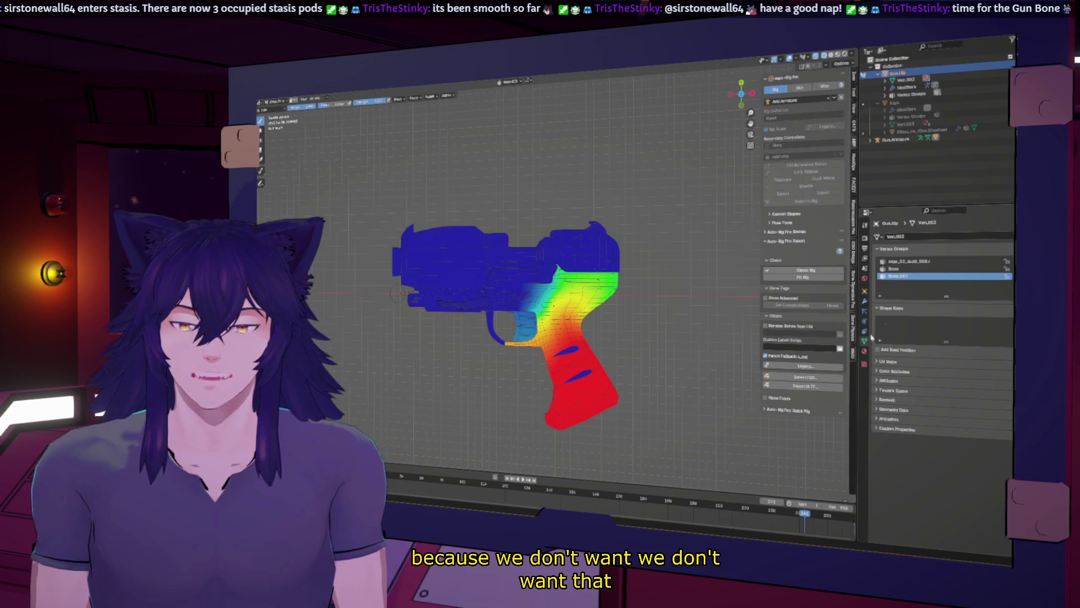
left_click(918, 269)
left_click(917, 262)
left_click(914, 268)
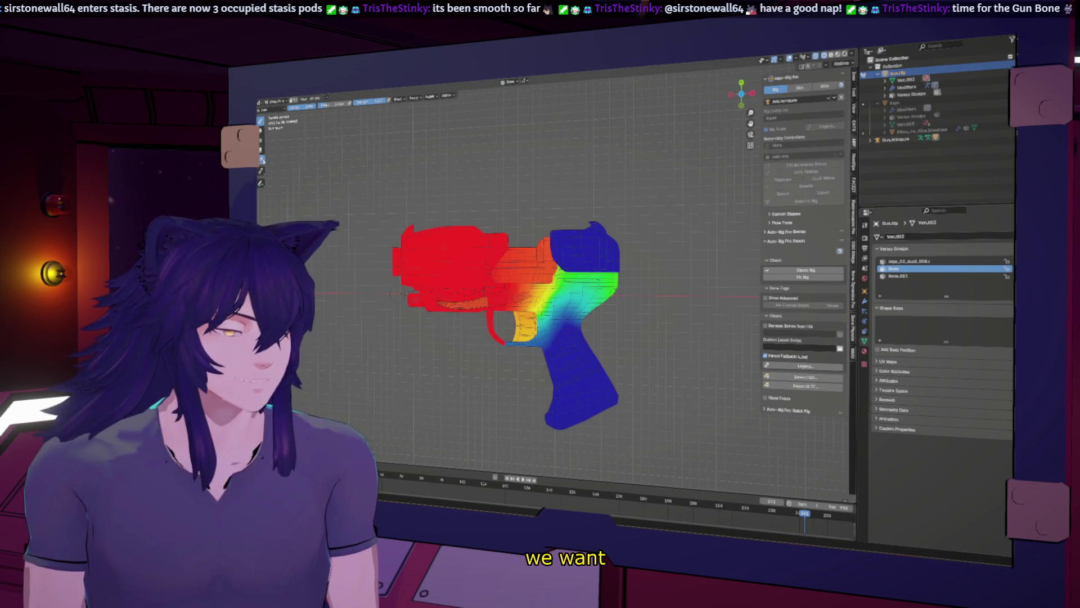
left_click(923, 276)
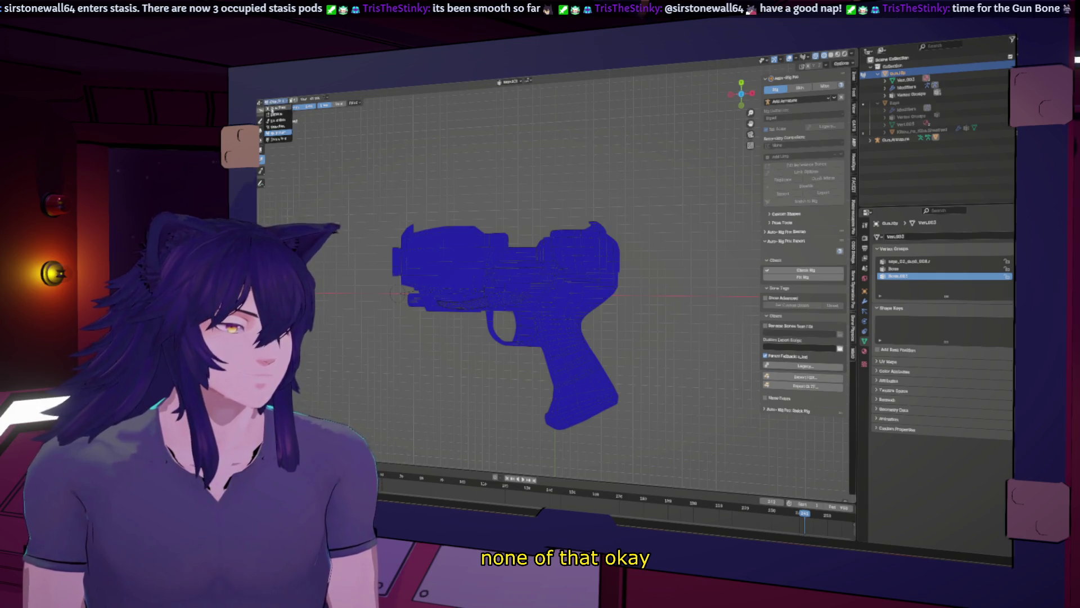
left_click(271, 111)
middle_click_drag(563, 281, 597, 265)
scroll(597, 264, "down", 10)
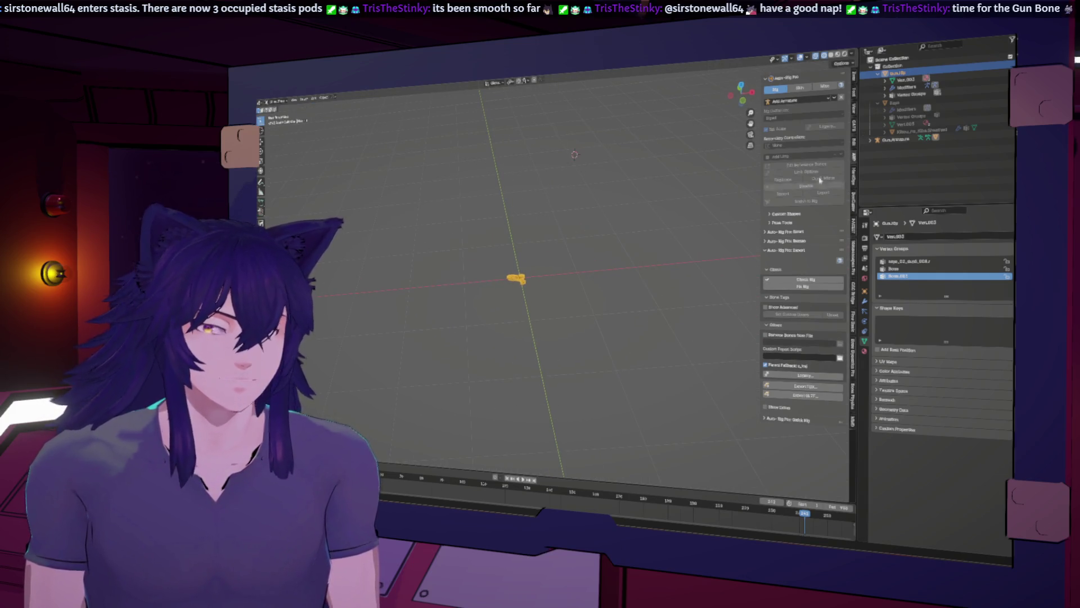
Select Gun_Armature, enter Pose Mode, and list its bones in the Outliner
left_click(871, 140)
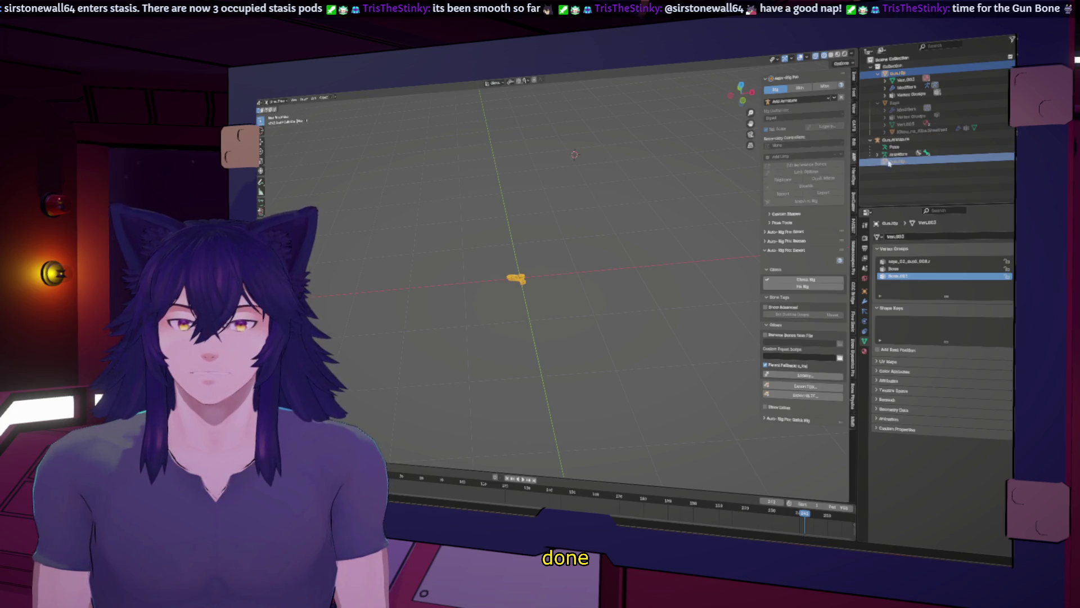
left_click(878, 153)
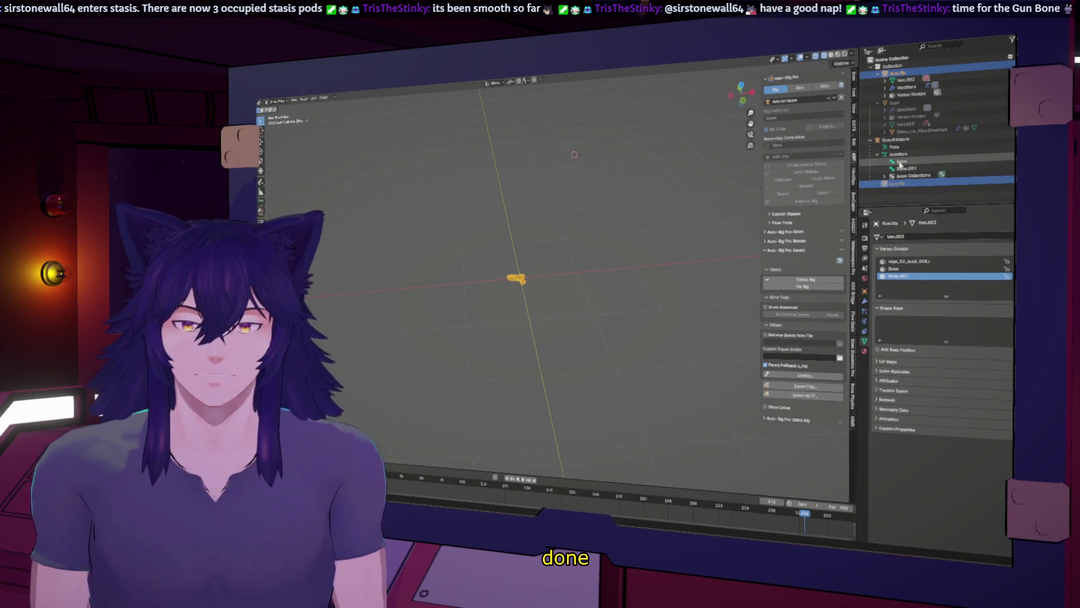
left_click(898, 154)
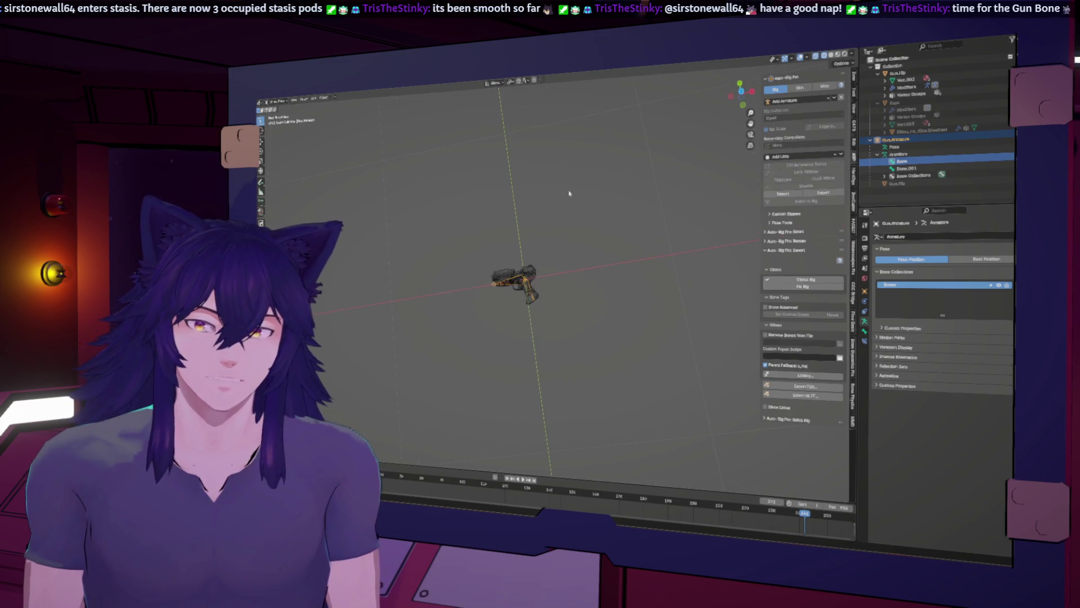
scroll(606, 212, "up", 5)
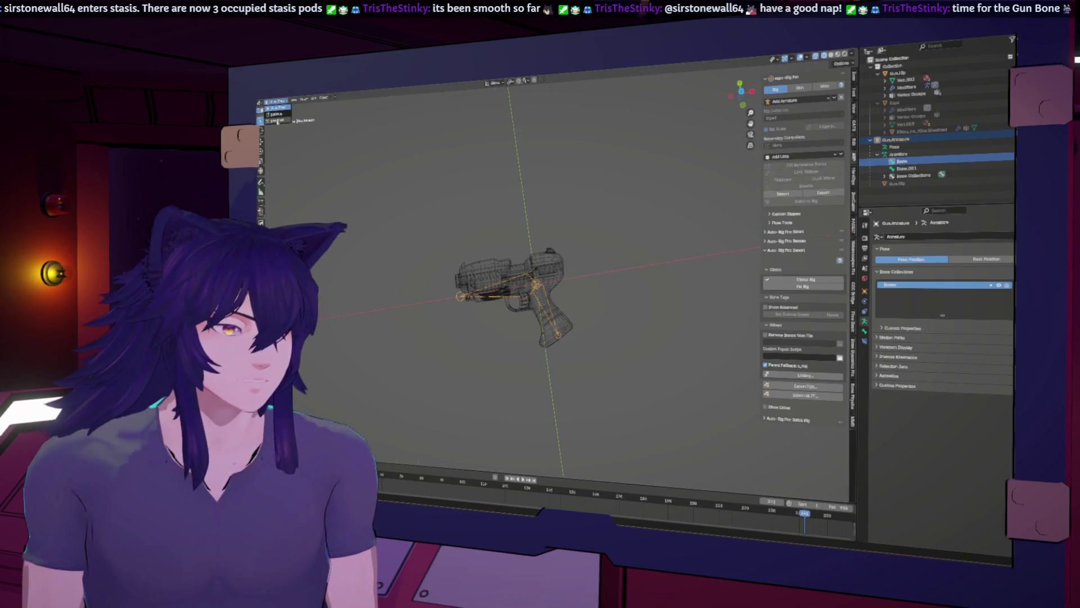
left_click(277, 121)
left_click(525, 280)
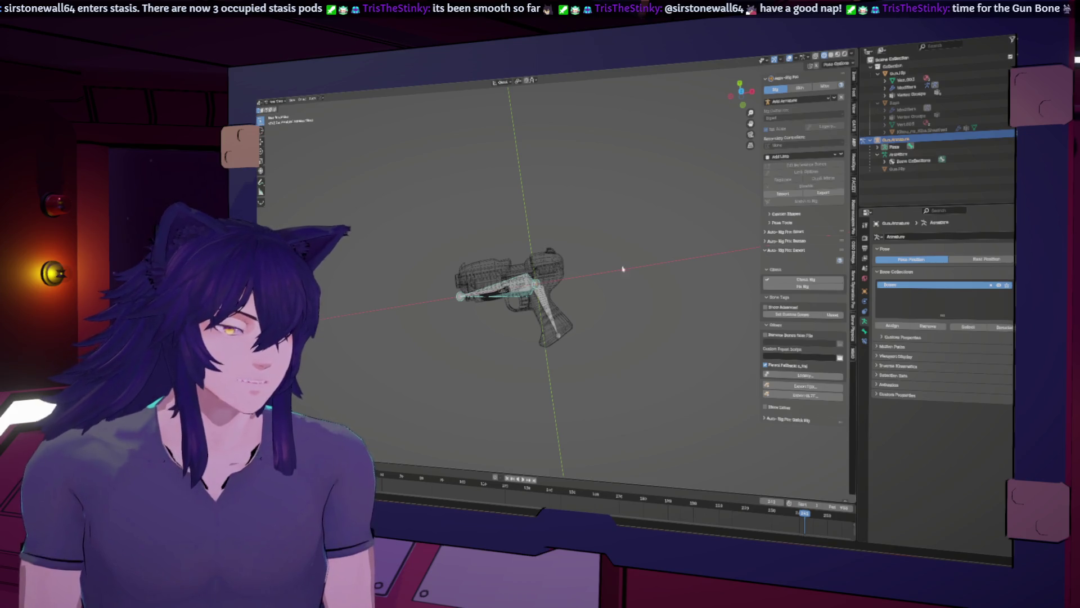
left_click(878, 146)
Rename the bones Bone and Bone.001 to Arm.Bone and Grip.Bone
left_click(903, 154)
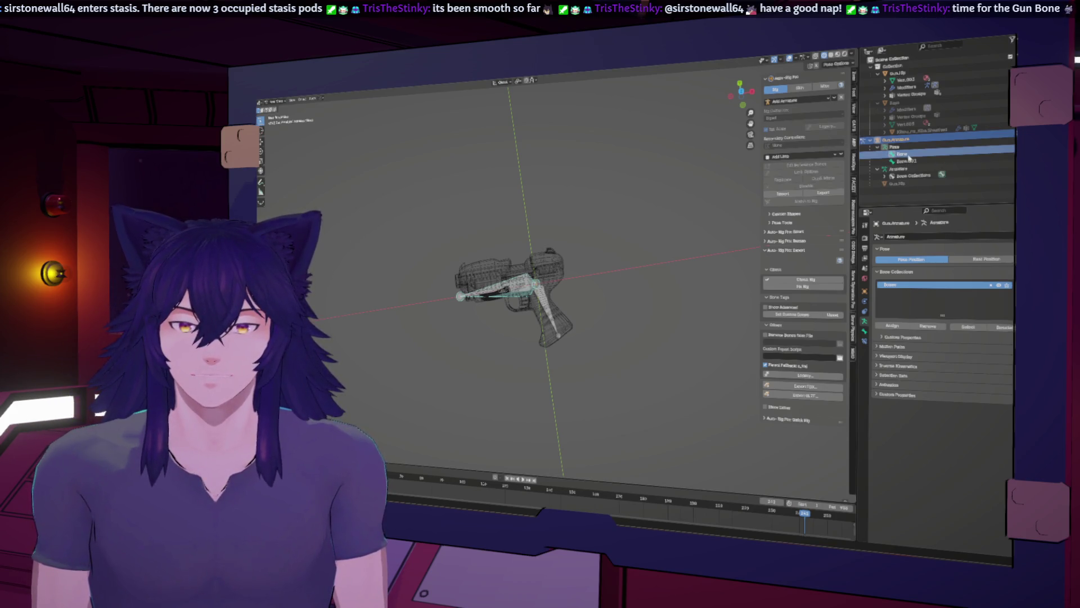
double_click(902, 153)
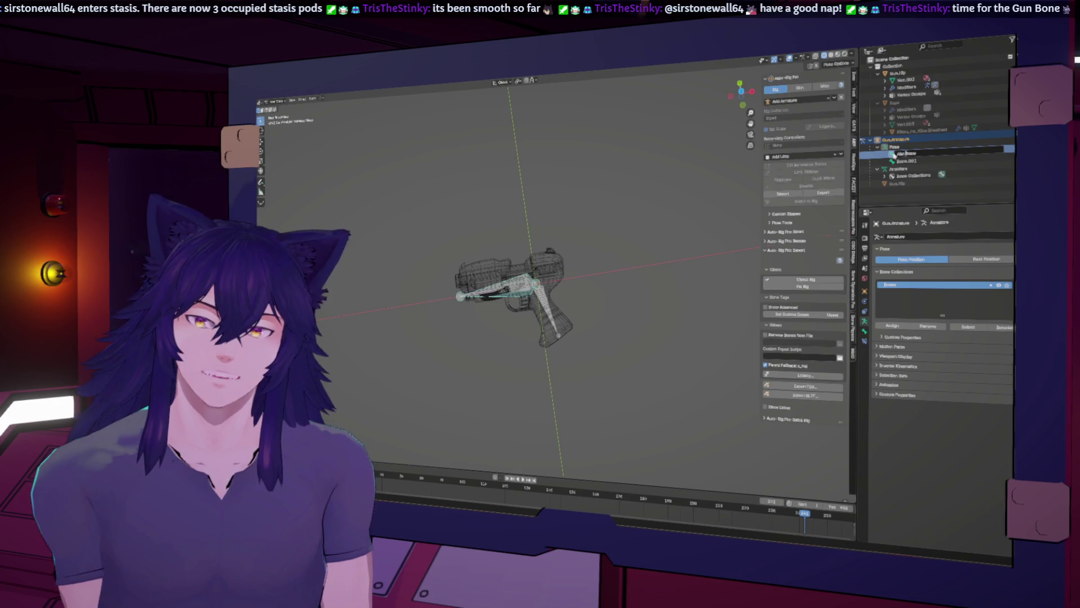
left_click(903, 161)
double_click(903, 161)
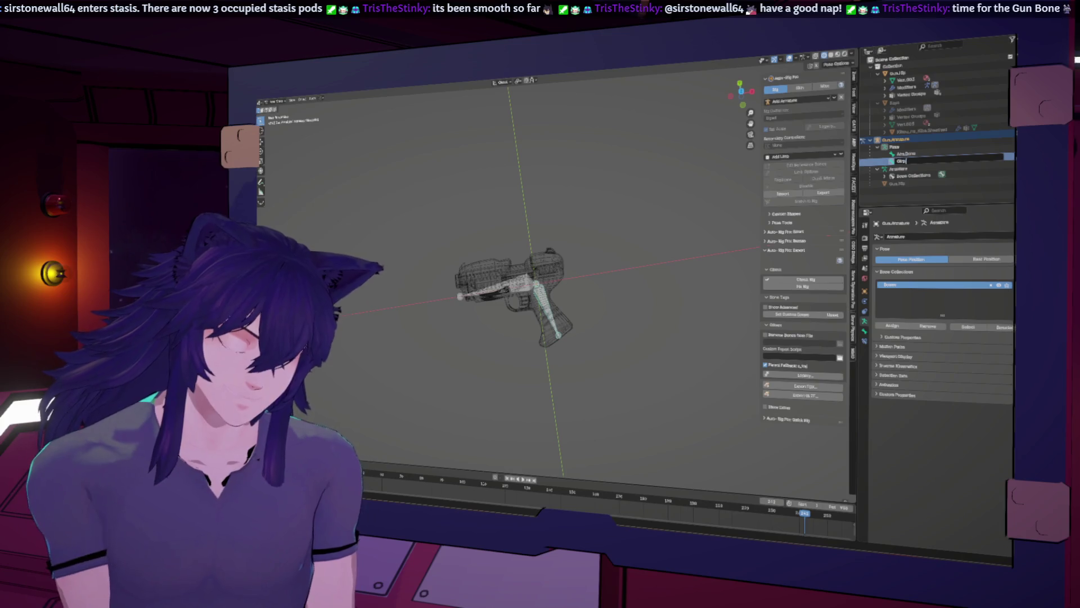
type(".Bone")
key("Return")
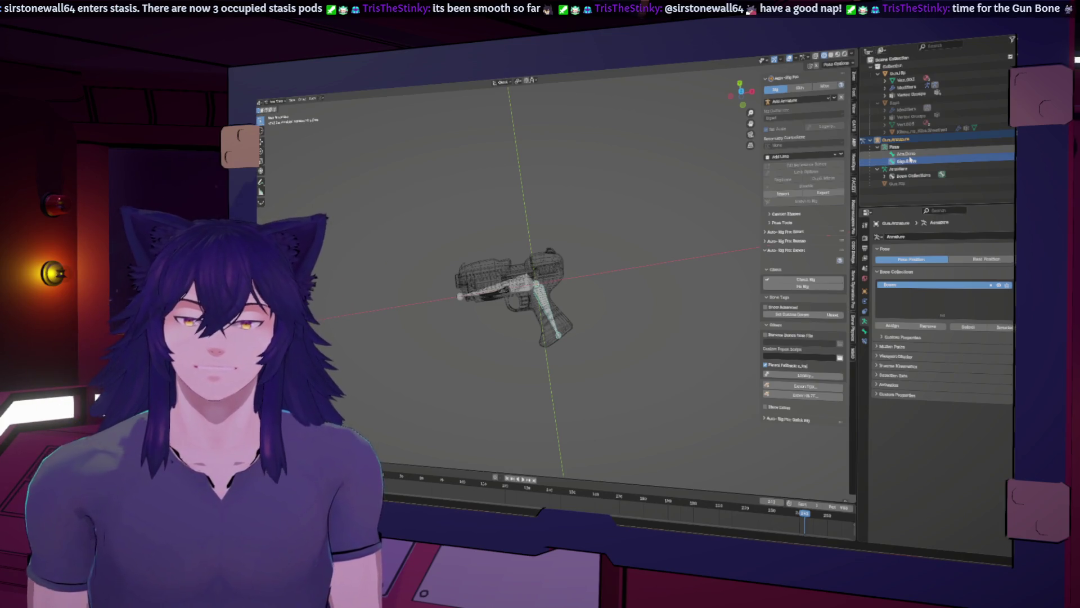
double_click(910, 160)
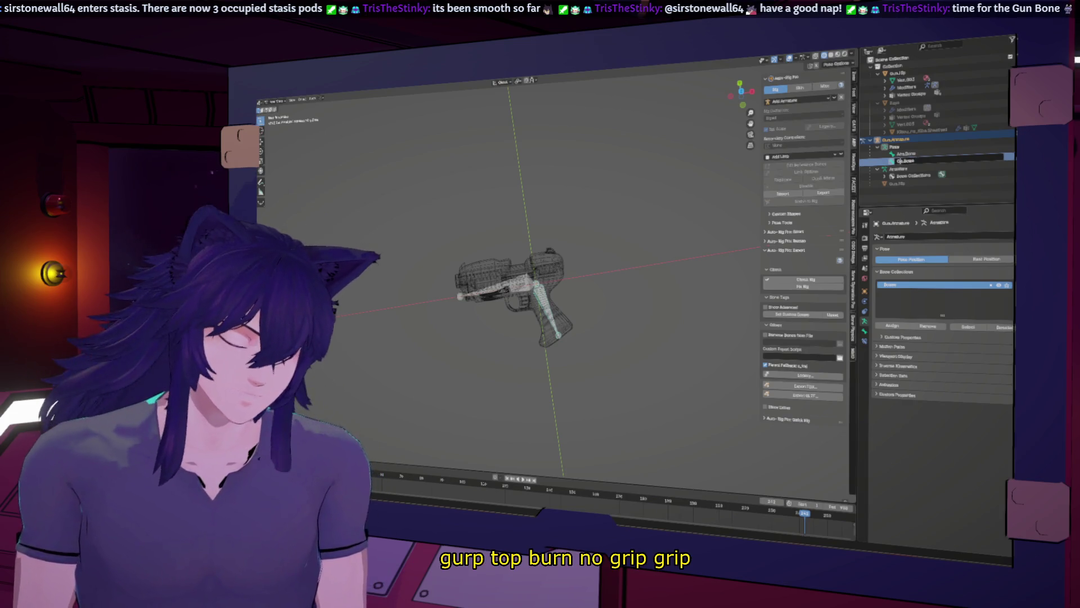
key("Return")
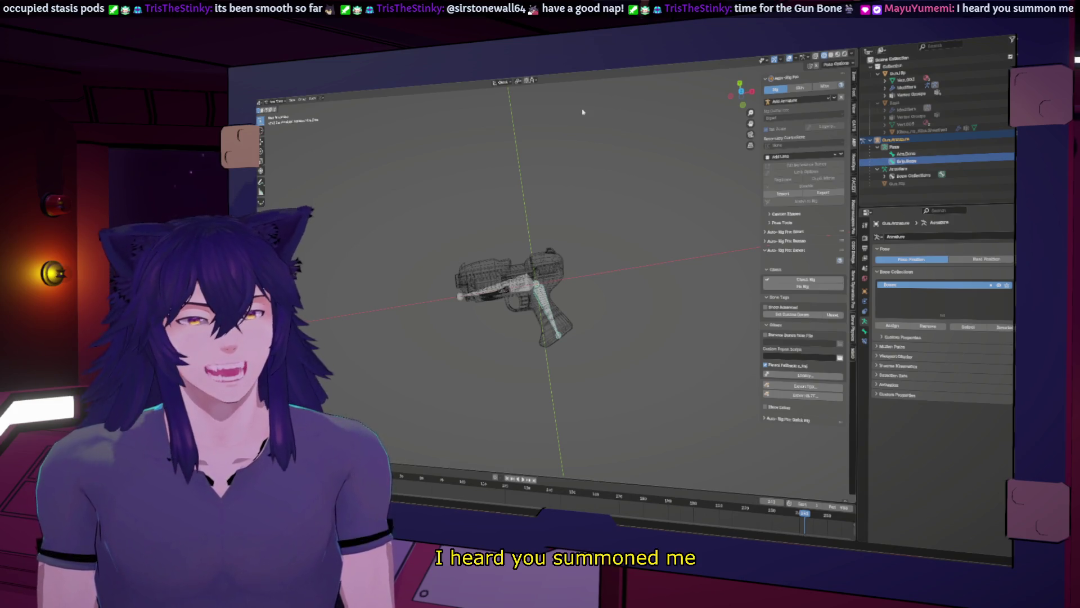
mouse_move(615, 92)
middle_mouse_down()
mouse_move(398, 173)
mouse_move(663, 112)
middle_mouse_up()
Put the armature in Edit Mode, check the gun from the side, and toggle the Gun_Armature outliner entry
key("Tab")
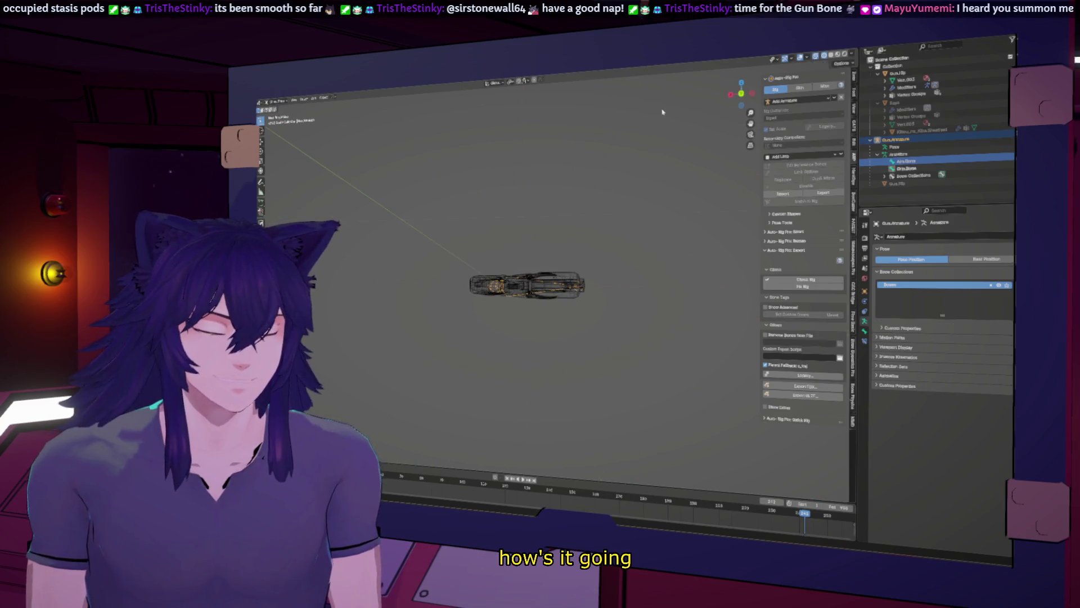
left_click(742, 87)
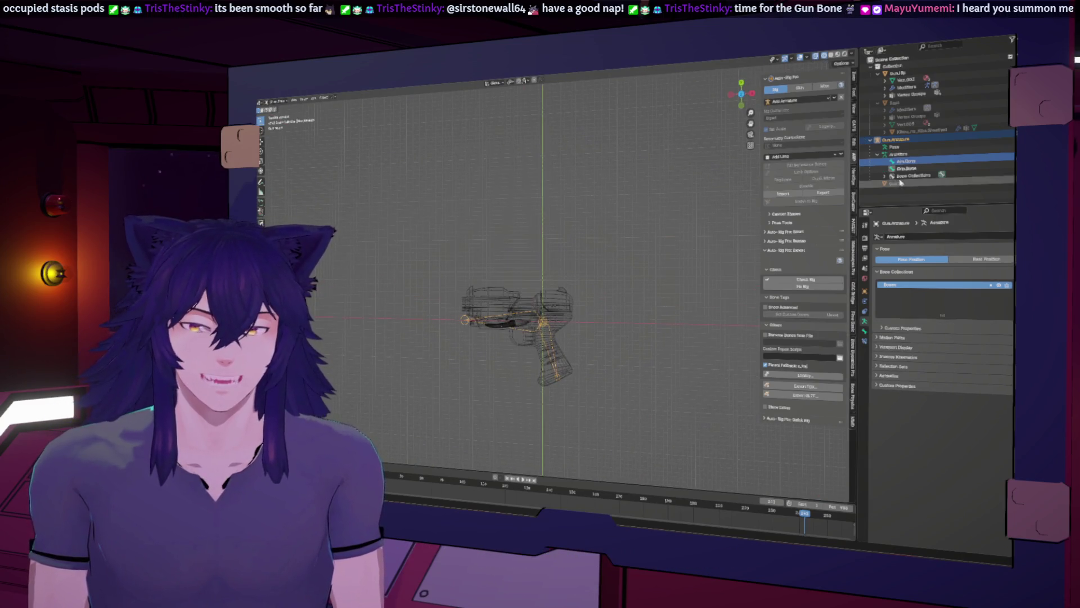
left_click(876, 153)
left_click(870, 141)
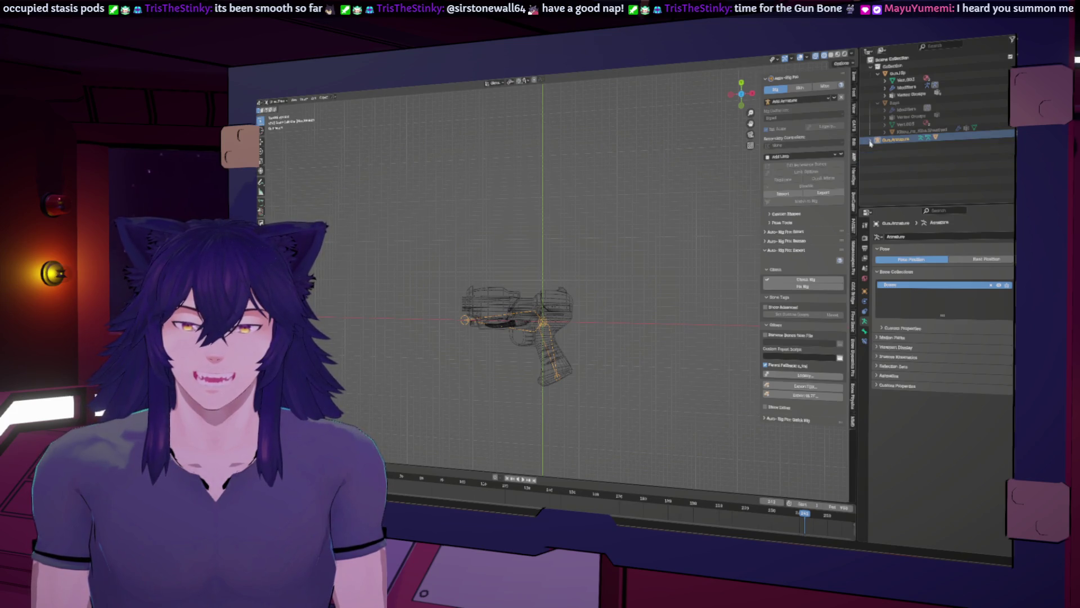
left_click(870, 141)
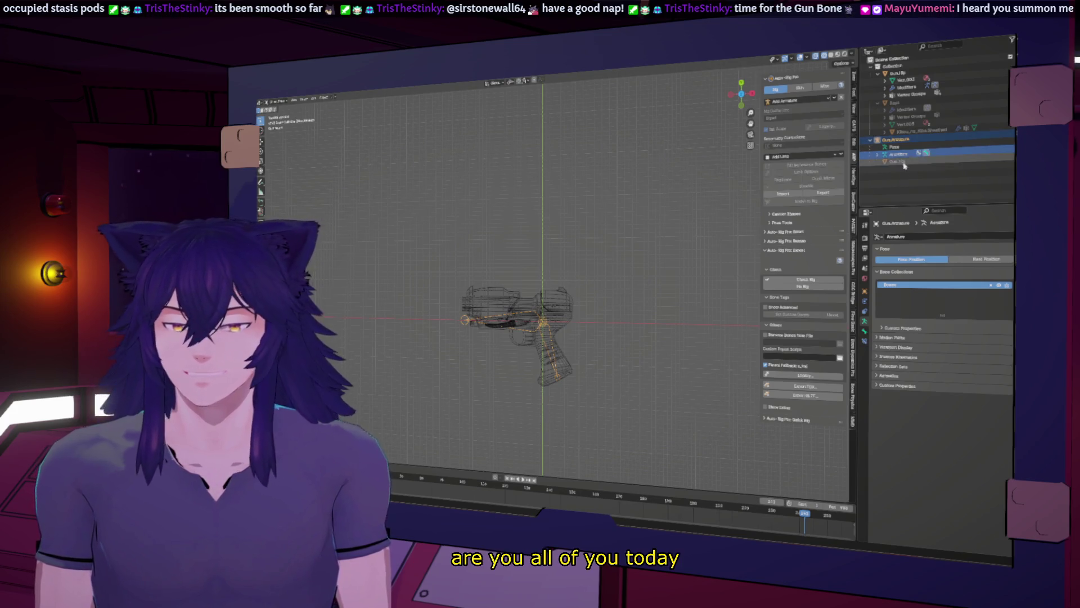
mouse_move(523, 291)
middle_mouse_down()
mouse_move(534, 236)
mouse_move(541, 264)
middle_mouse_up()
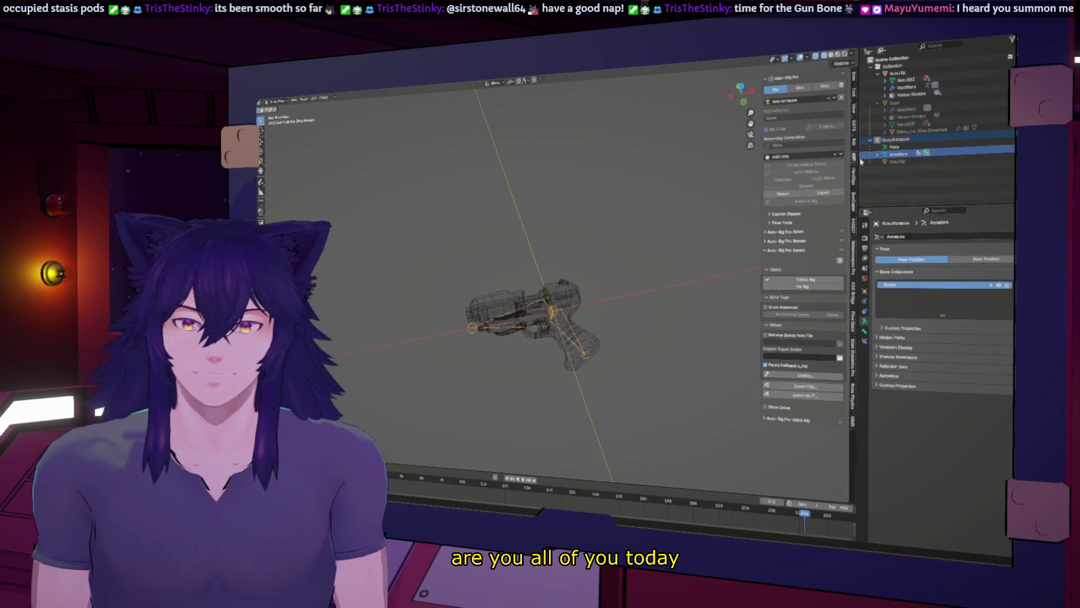
Select Gun.Rig, collapse Gun_Armature in the Outliner, and unhide the sword mesh
left_click(880, 73)
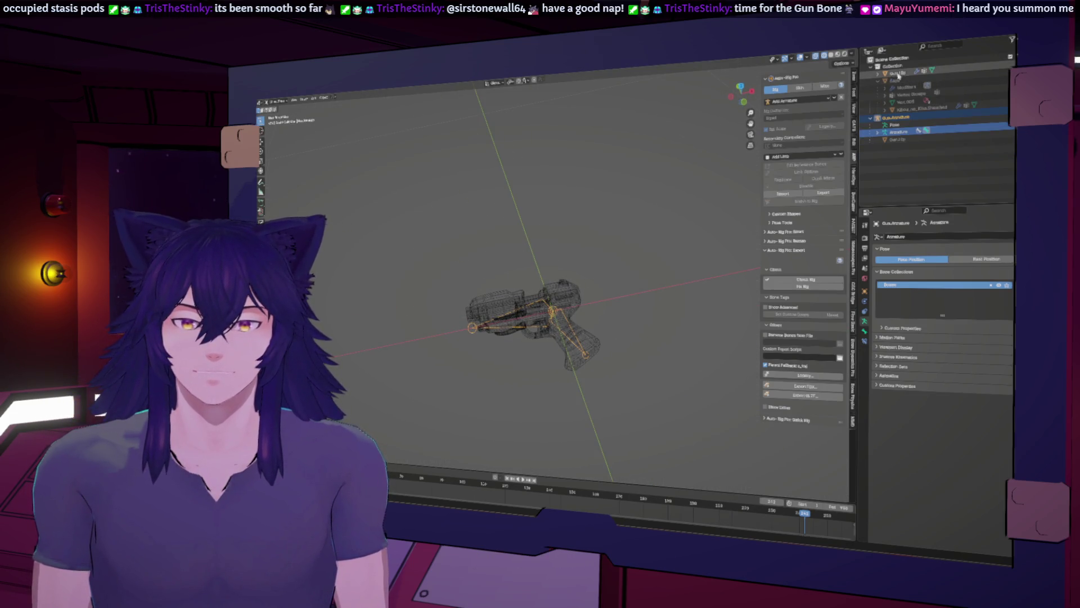
left_click(897, 73)
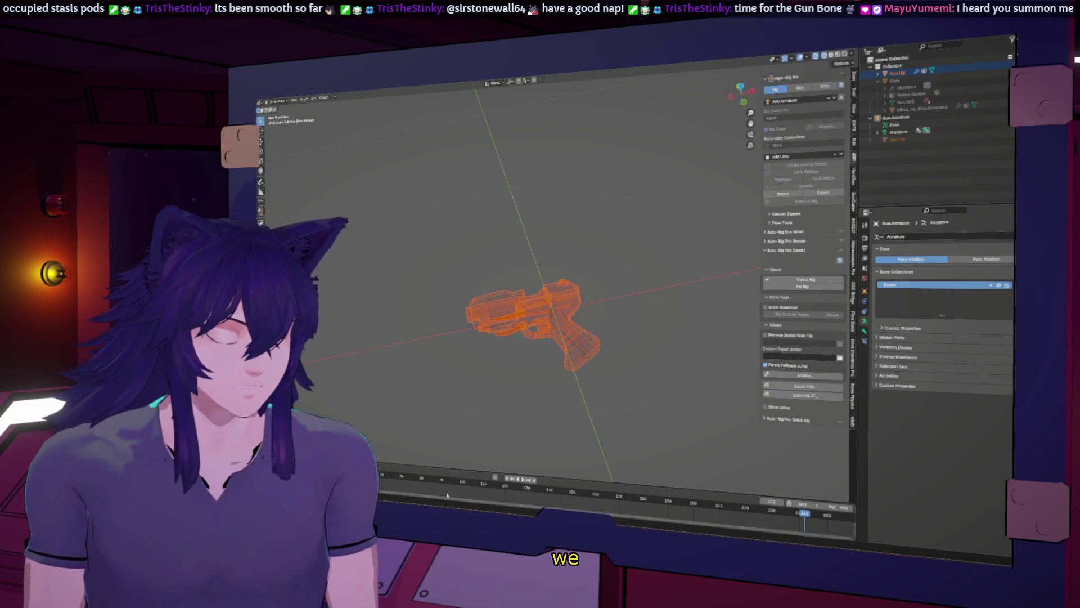
left_click(871, 117)
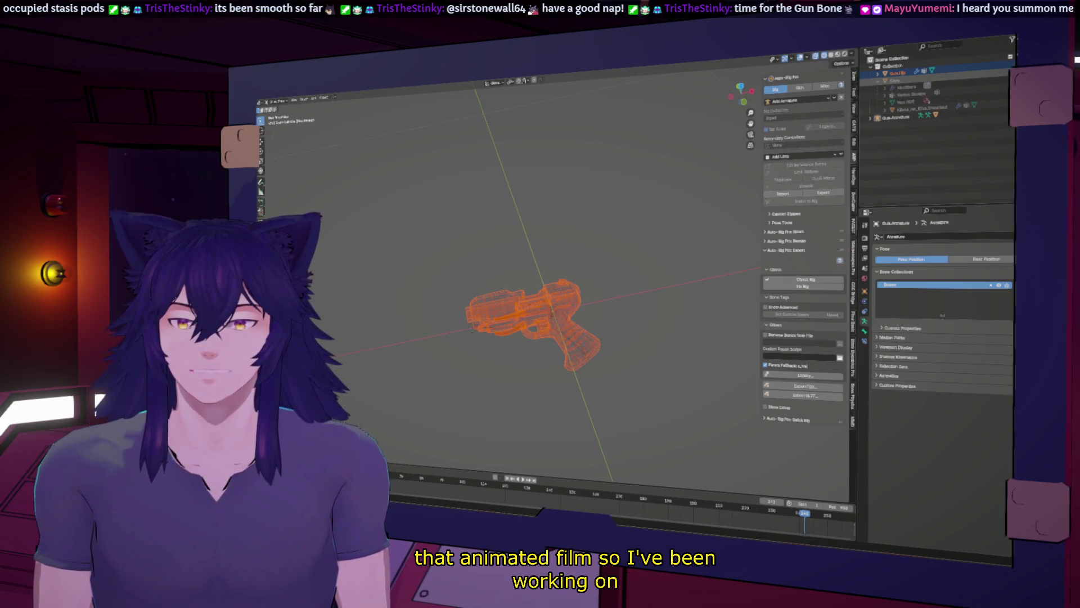
left_click(947, 97)
mouse_move(706, 213)
middle_mouse_down()
mouse_move(608, 234)
mouse_move(619, 169)
middle_mouse_up()
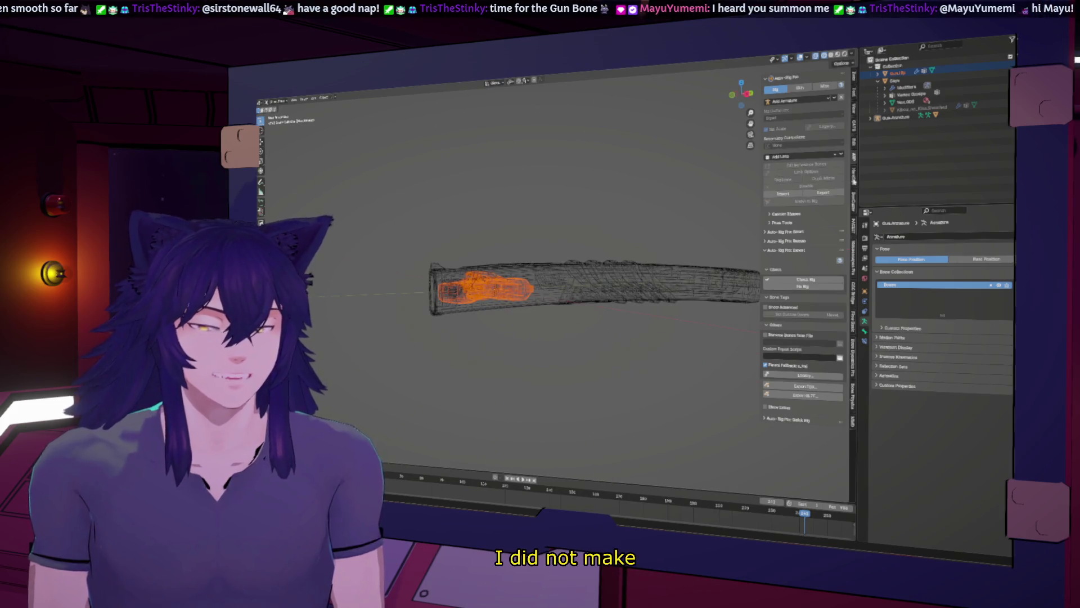
Select the Gun_Armature, then frame the sword centred in a zoomed-out top-down view
left_click(871, 118)
left_click(898, 117)
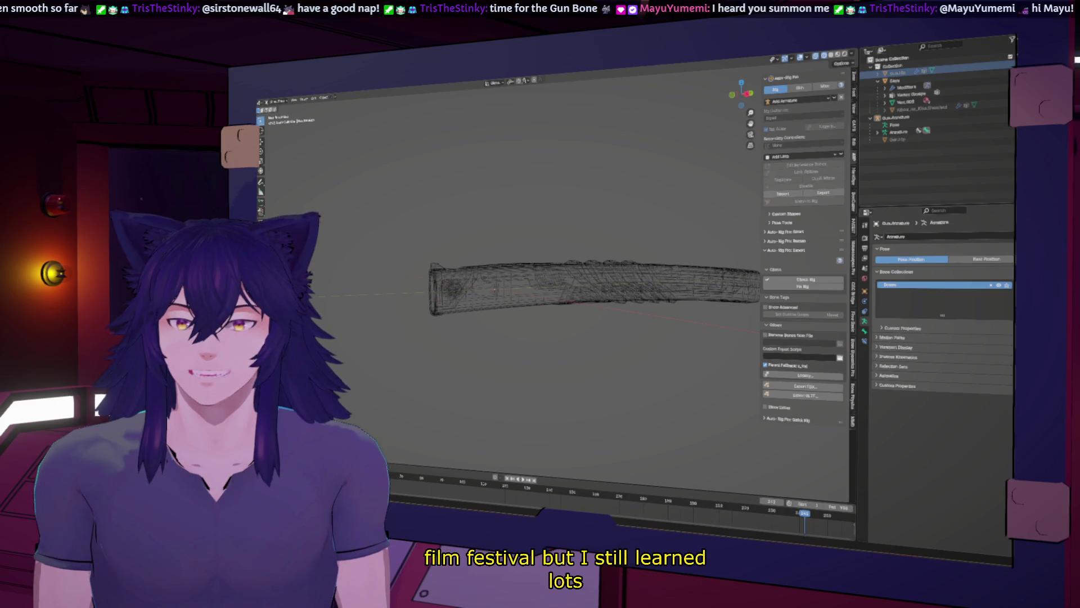
scroll(804, 281, "down", 5)
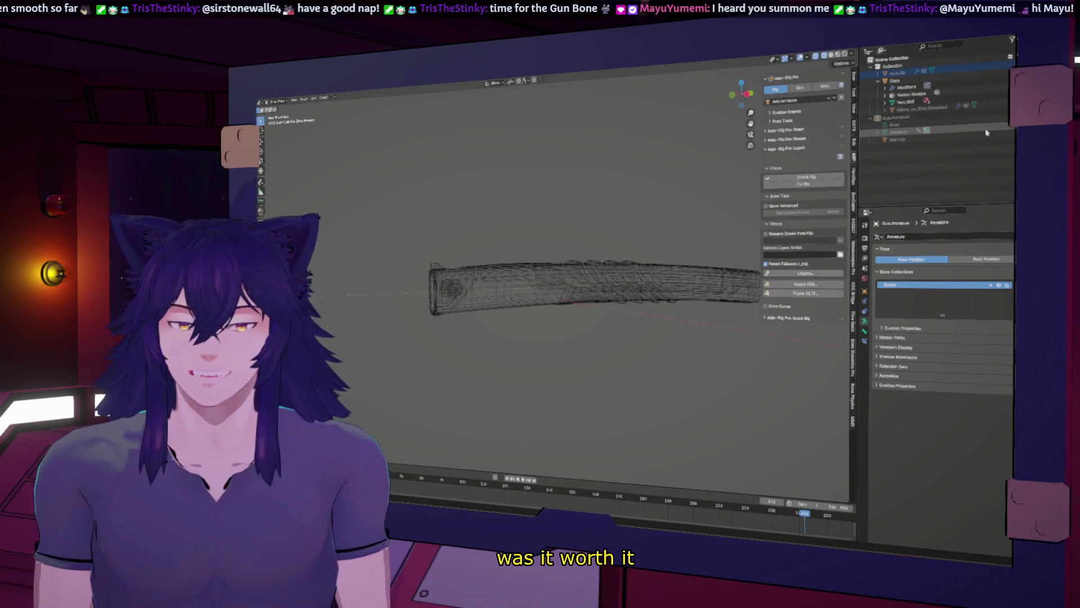
middle_click_drag(691, 186, 646, 240)
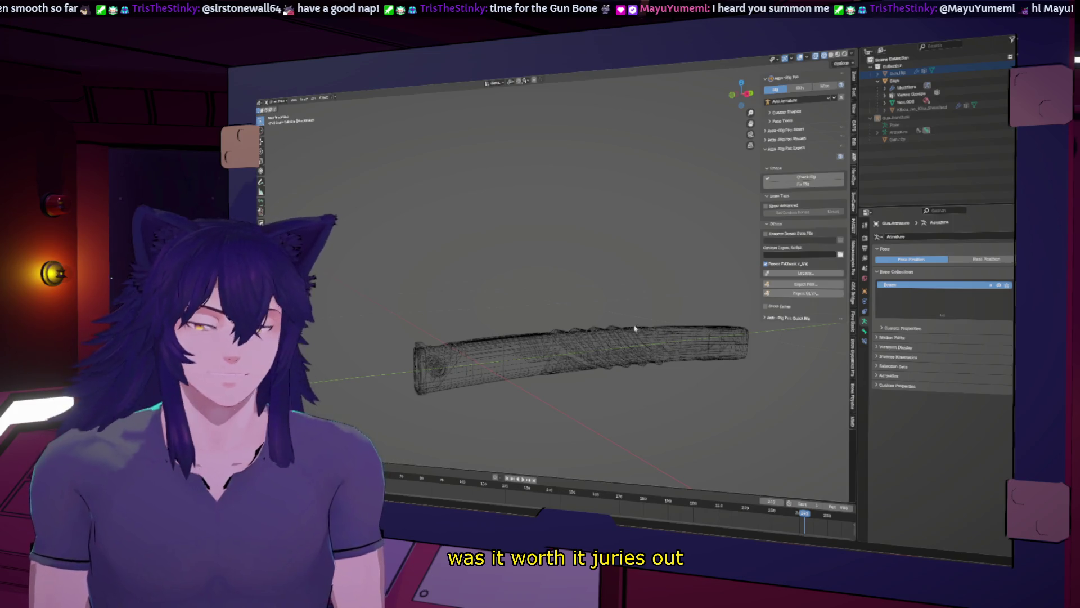
left_click(742, 87)
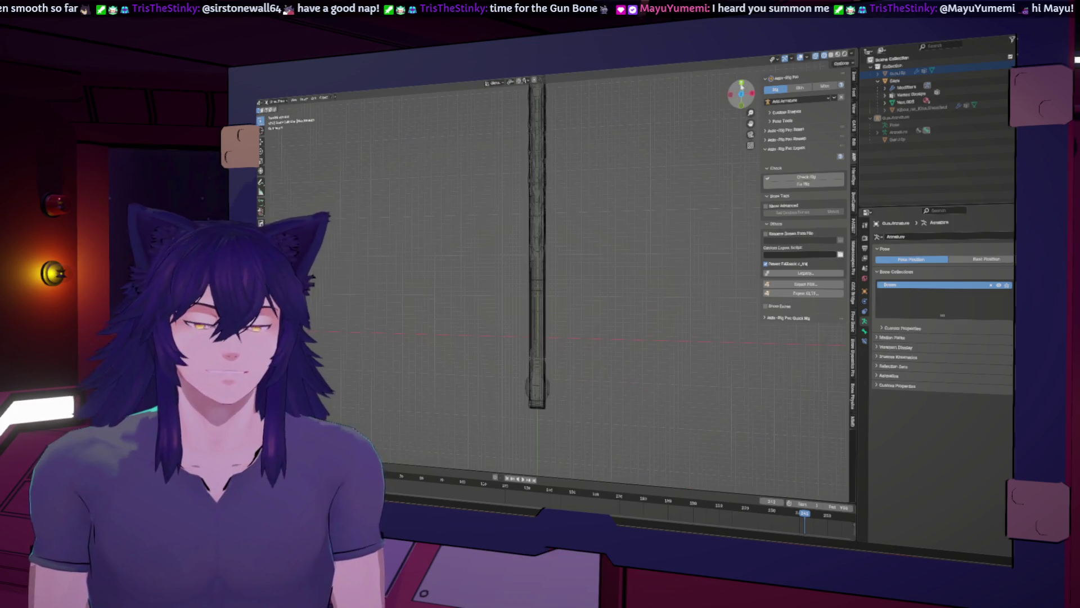
scroll(585, 296, "down", 3)
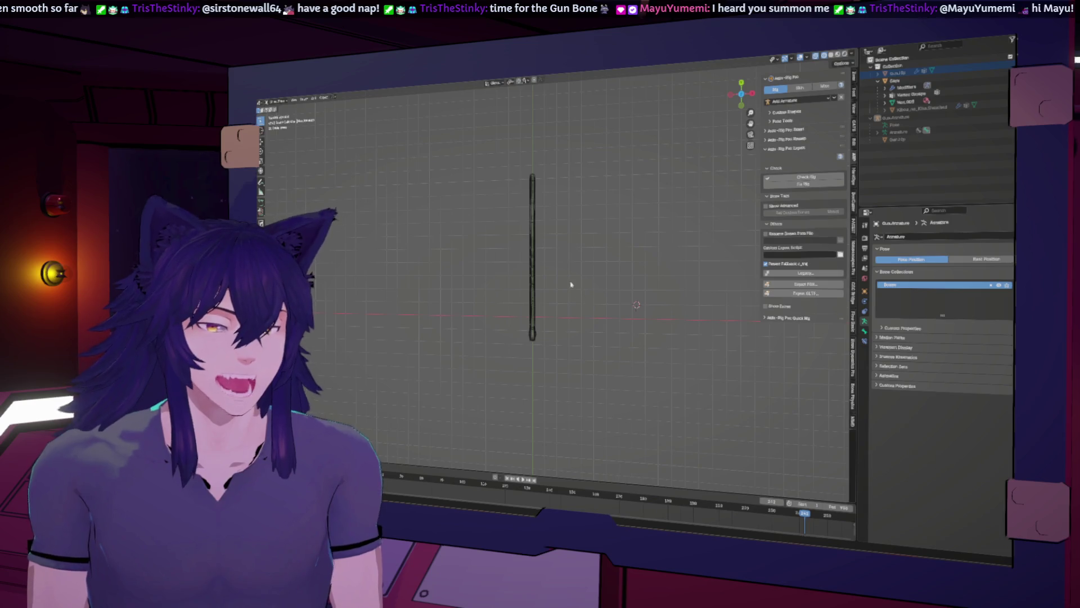
middle_click_drag(571, 285, 582, 306, "shift")
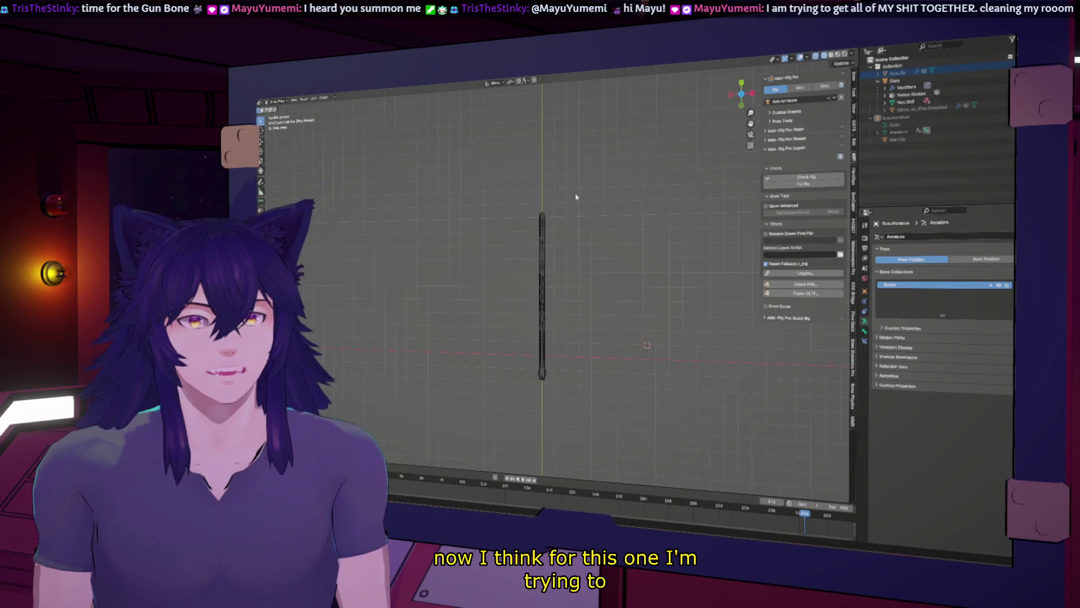
Add an armature at the 3D cursor, then undo it
left_click(316, 99)
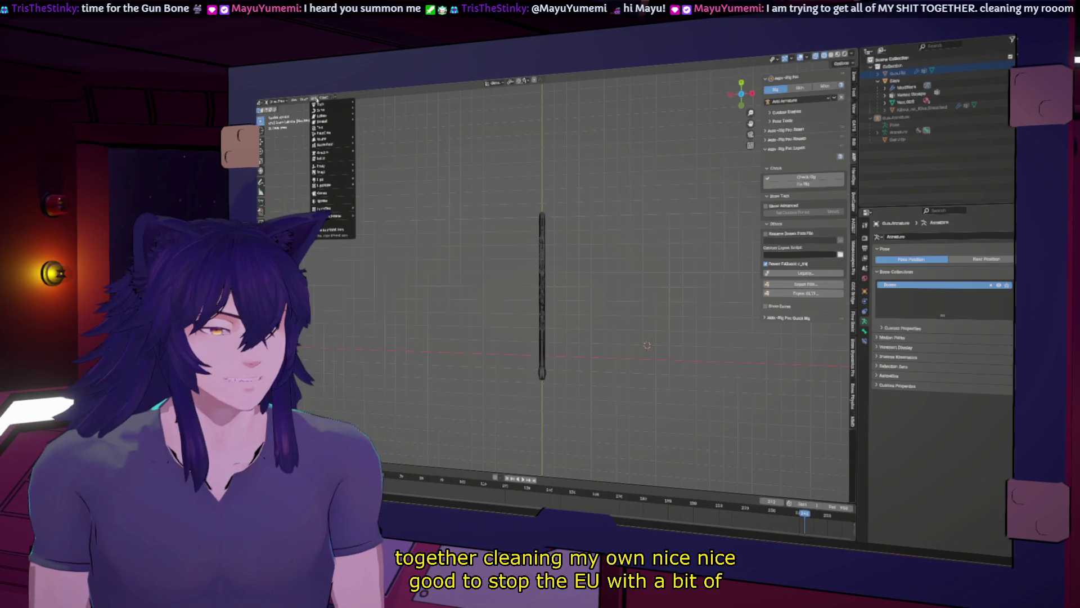
mouse_move(323, 152)
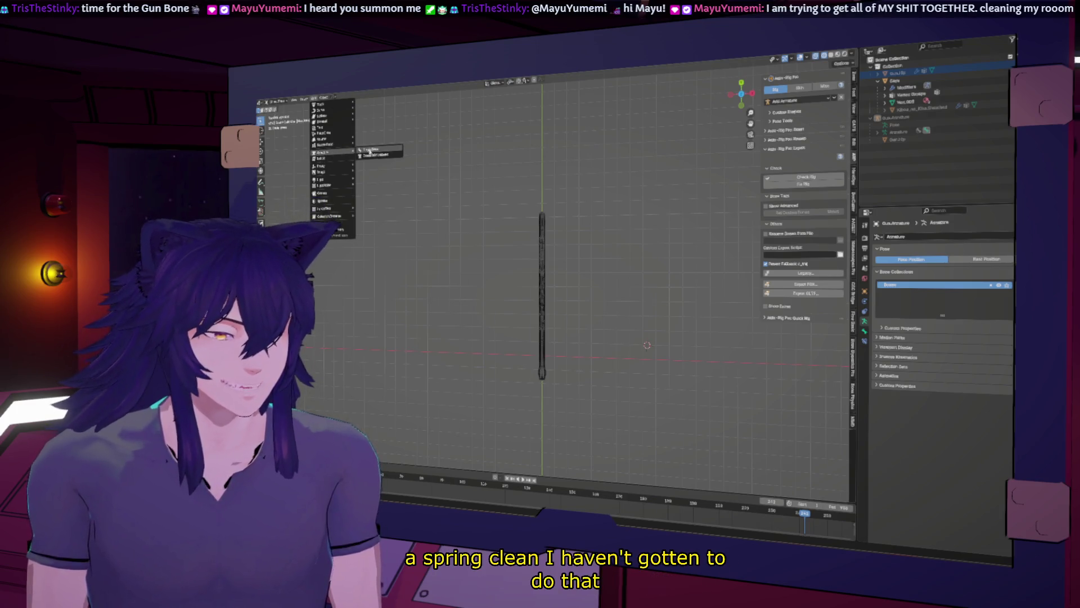
left_click(370, 152)
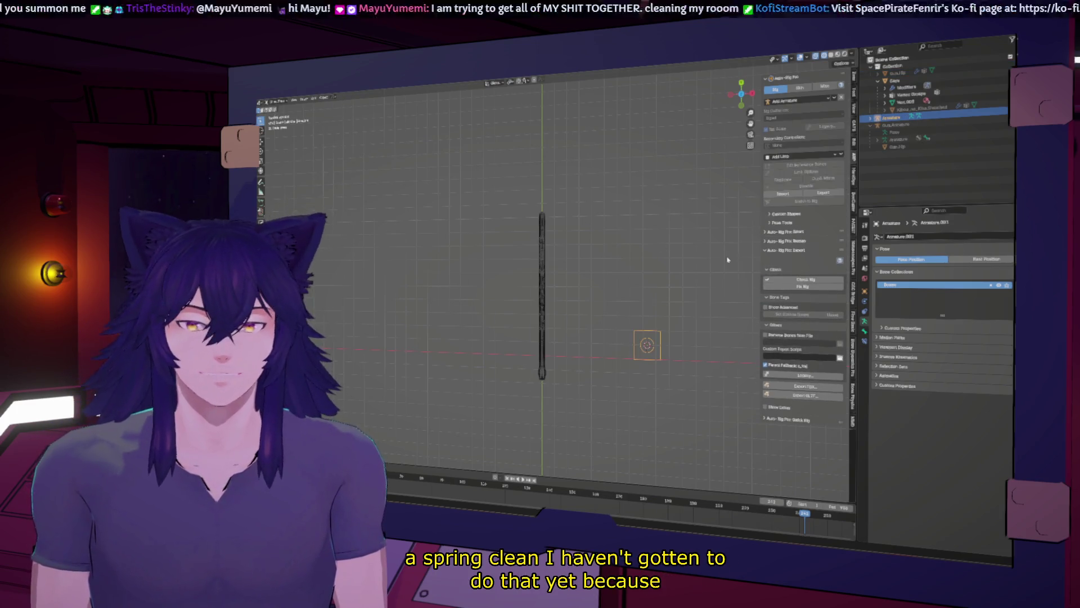
key("ctrl+z")
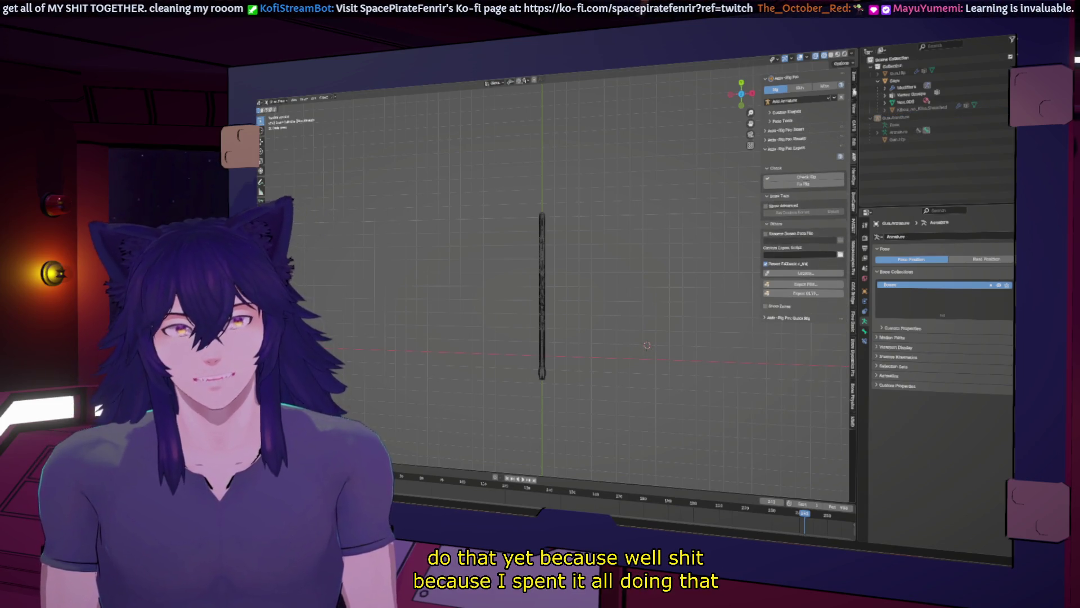
Check the sidebar's Tool and View settings and snap to an axis-aligned view
left_click(854, 95)
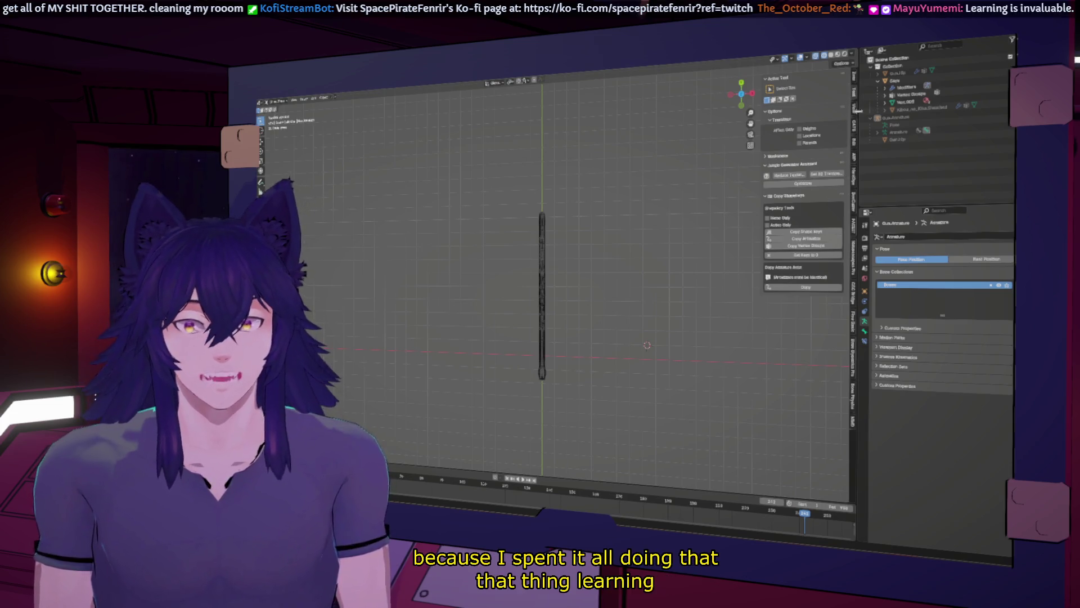
left_click(856, 110)
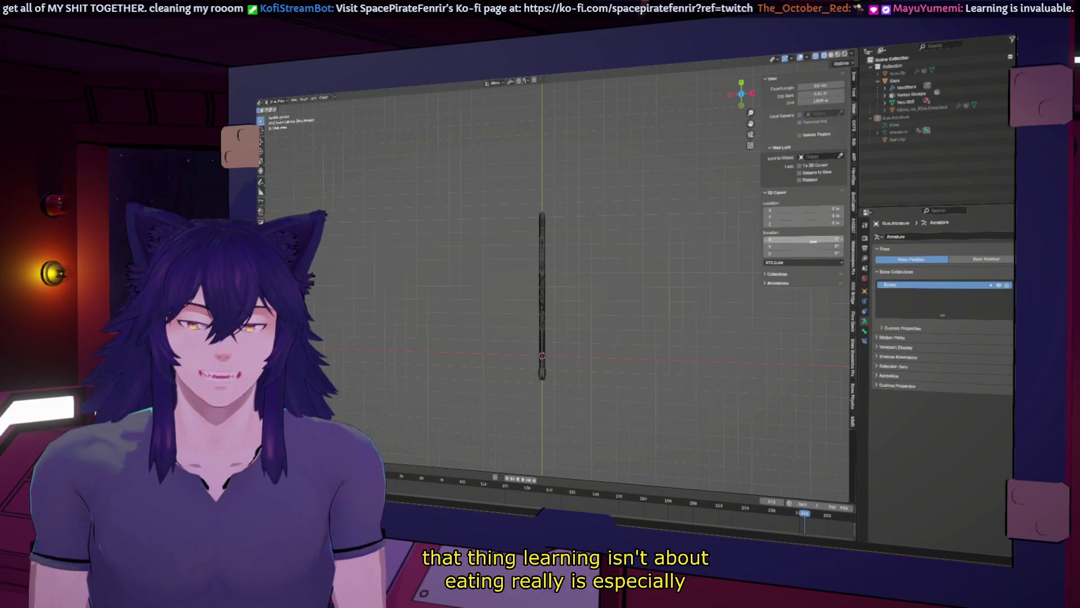
middle_click_drag(619, 376, 625, 343)
left_click(742, 95)
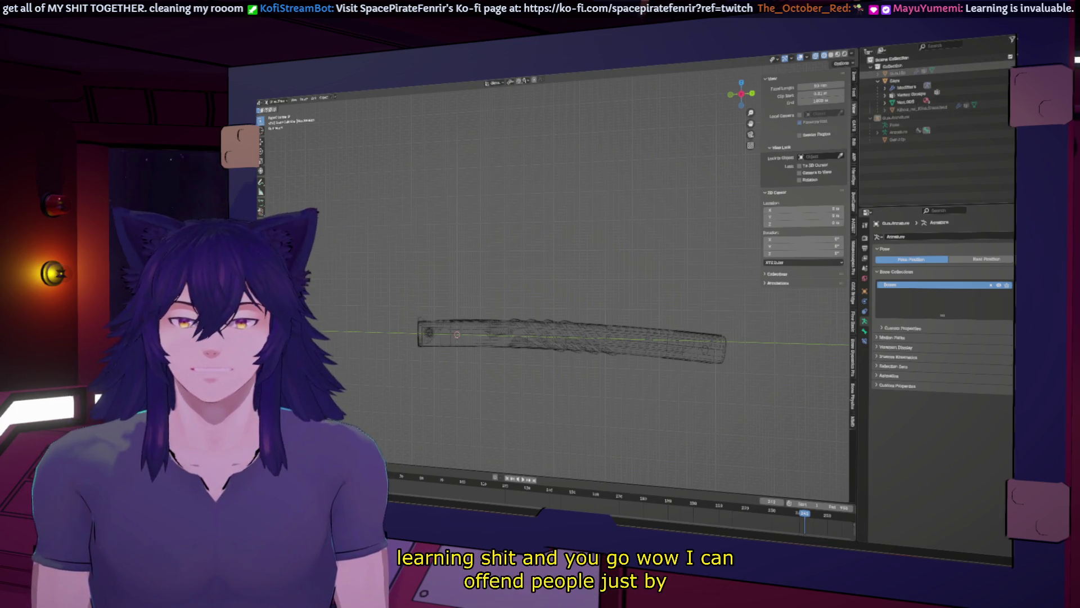
Unhide the sword's hilt and guard, box-select the whole sword, then deselect it
left_click(931, 108)
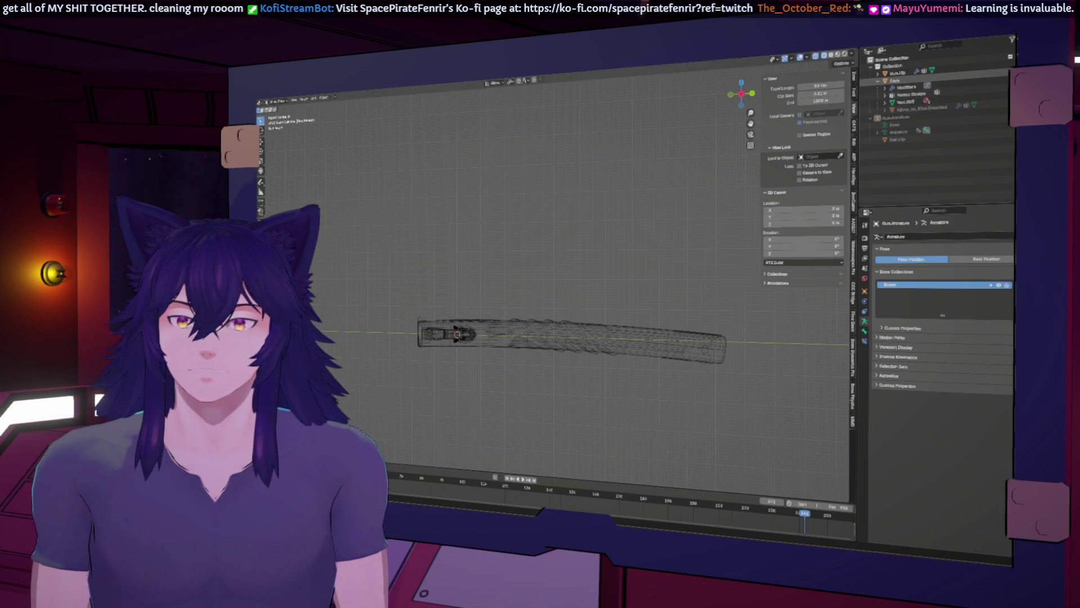
left_click(934, 107)
mouse_move(606, 239)
left_mouse_down()
mouse_move(494, 427)
mouse_move(557, 322)
left_mouse_up()
key("alt+a")
middle_click_drag(561, 326, 582, 327)
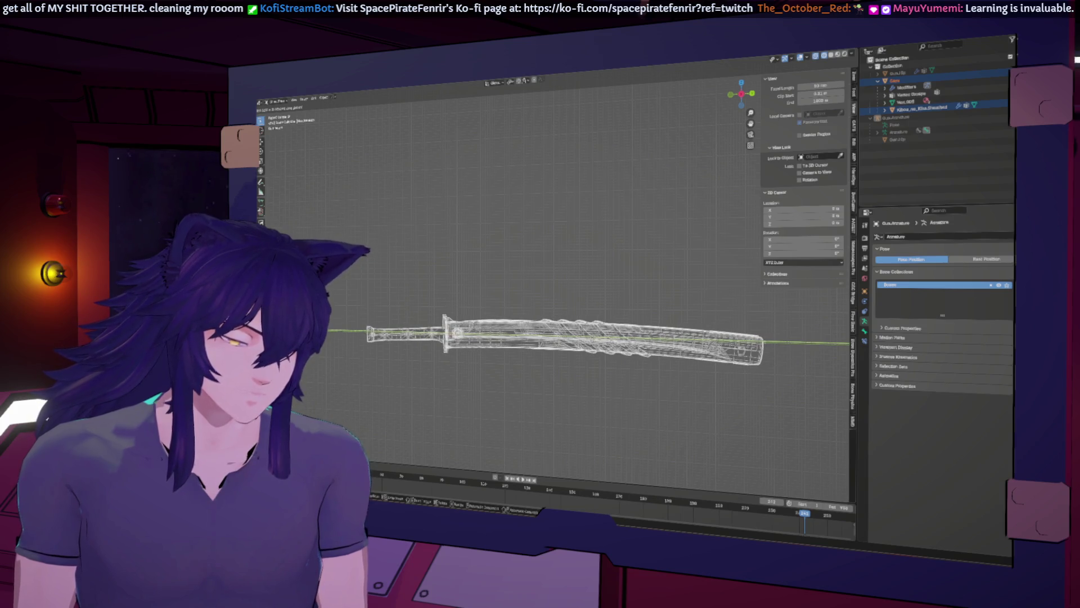
Select the sword and orbit and zoom around it, cancelling an accidental move
left_click(593, 340)
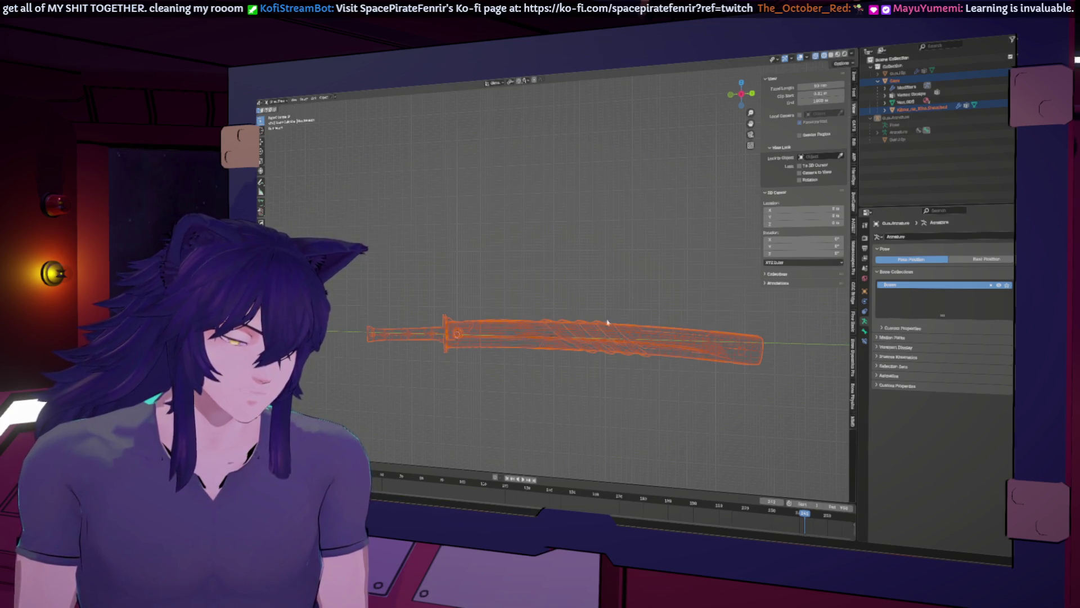
mouse_move(607, 322)
middle_mouse_down()
mouse_move(560, 282)
mouse_move(407, 272)
mouse_move(471, 268)
middle_mouse_up()
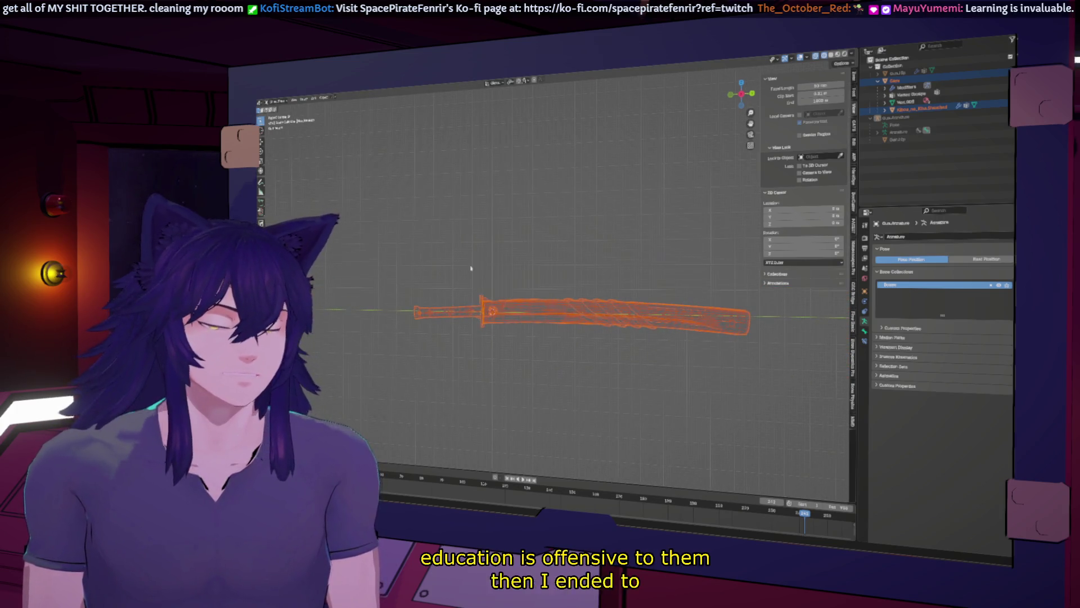
scroll(471, 269, "up", 3)
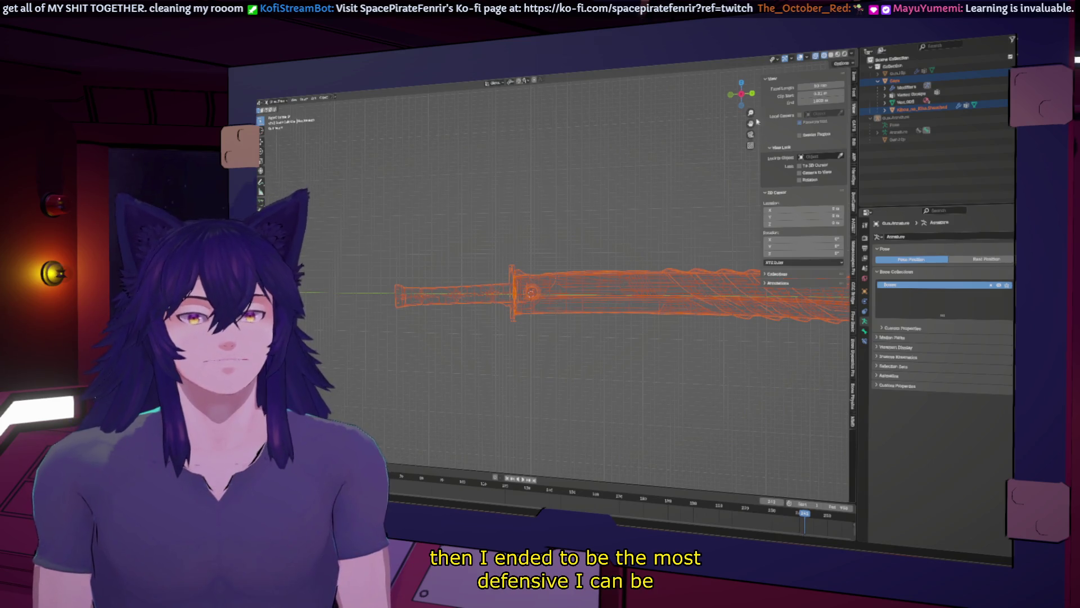
scroll(518, 264, "up", 5)
right_click(623, 209)
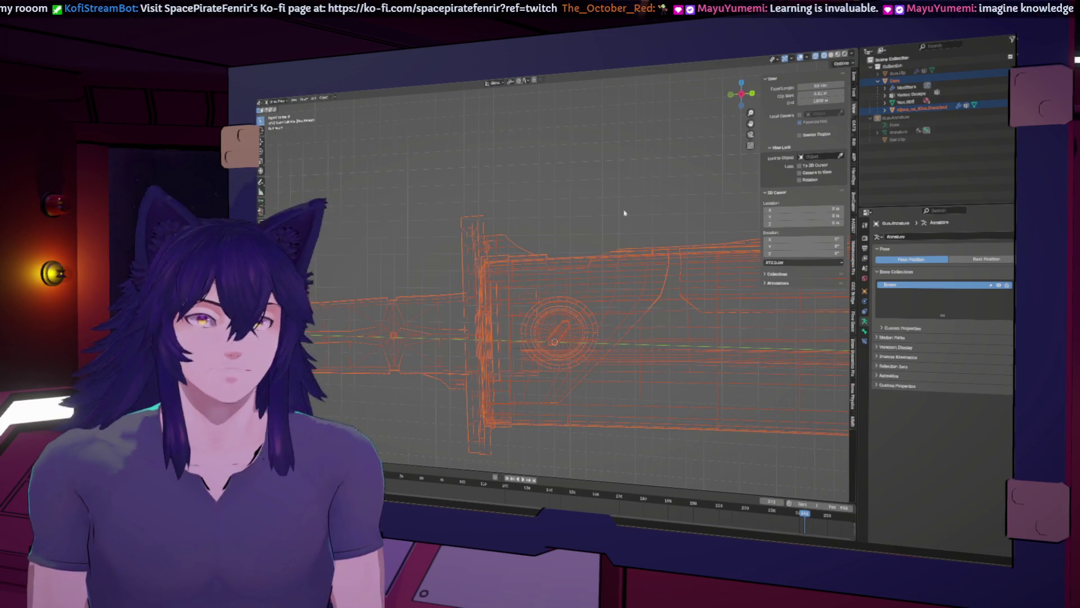
scroll(626, 215, "down", 5)
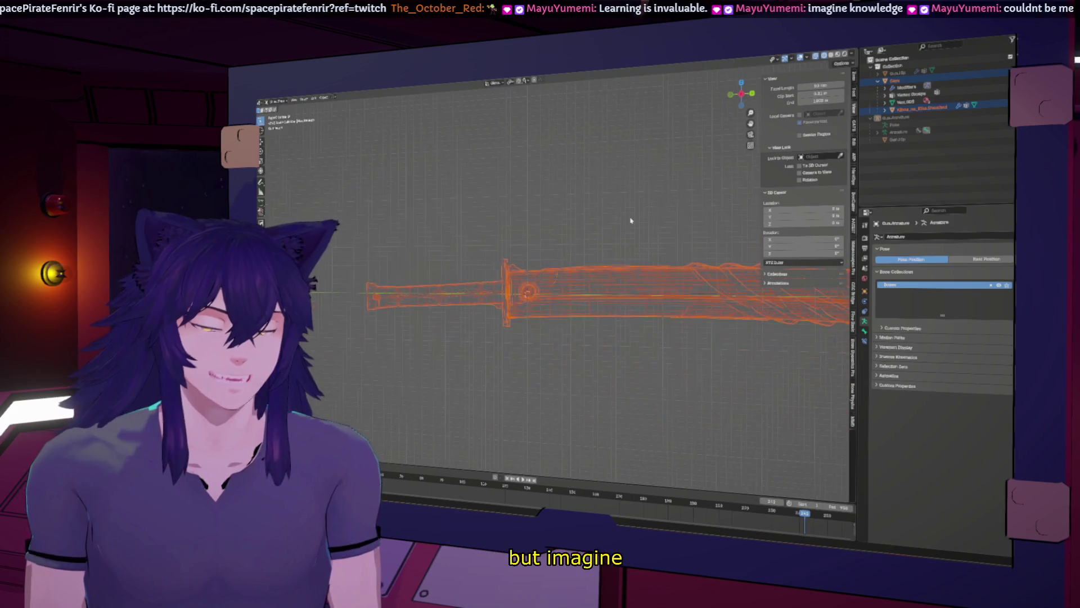
middle_click_drag(631, 221, 516, 210)
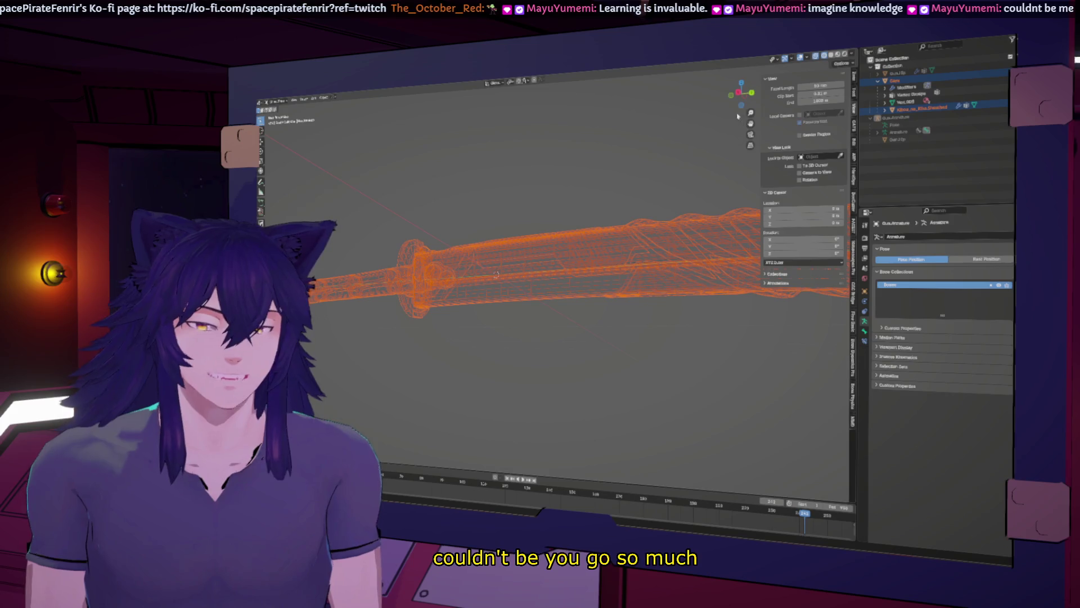
Select the whole sword again and centre it in a straight side view
left_click(738, 94)
left_click(600, 254)
mouse_move(601, 254)
middle_mouse_down("shift")
mouse_move(661, 254)
mouse_move(673, 231)
mouse_move(706, 228)
middle_mouse_up("shift")
key("a")
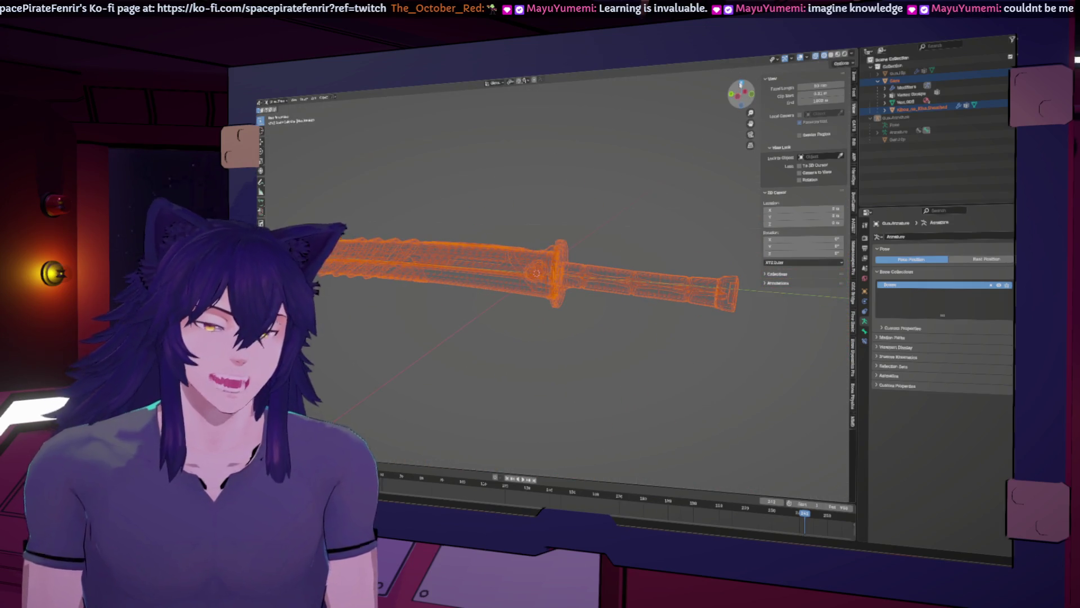
left_click(740, 85)
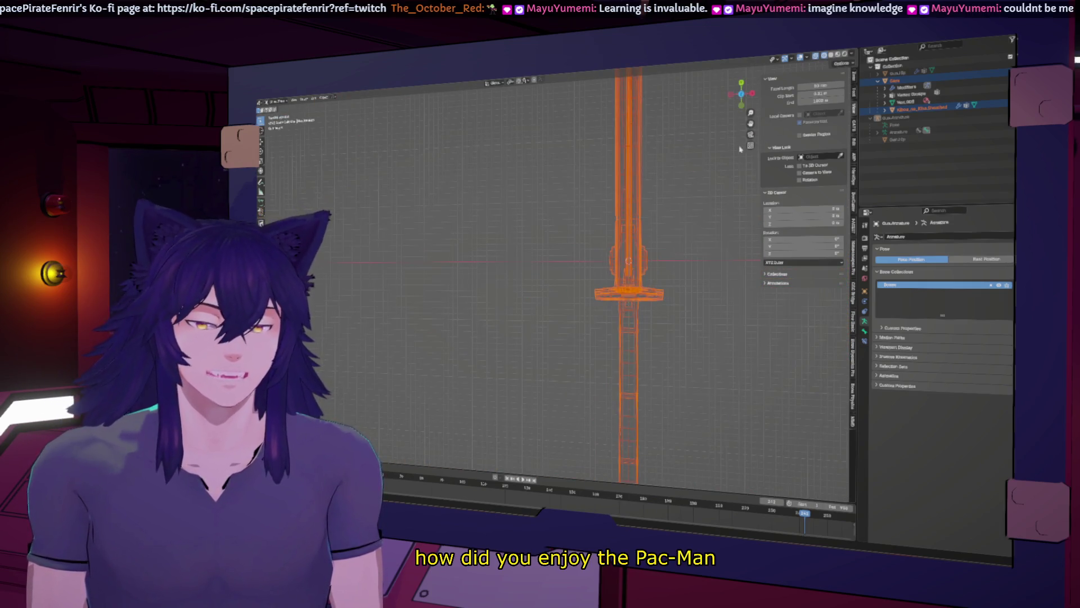
left_click(753, 93)
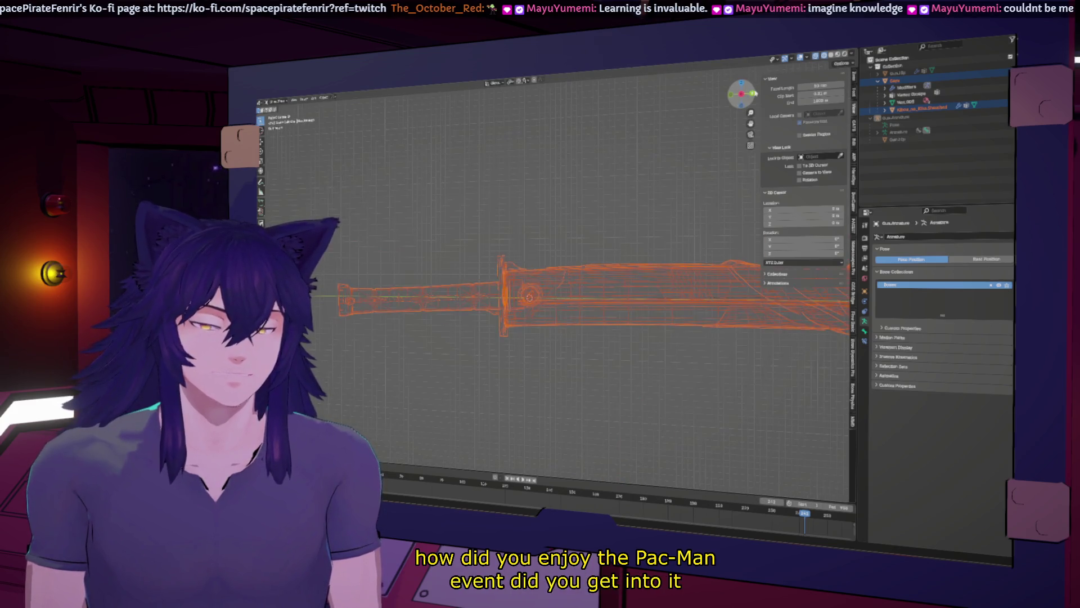
middle_click_drag(649, 286, 614, 256, "shift")
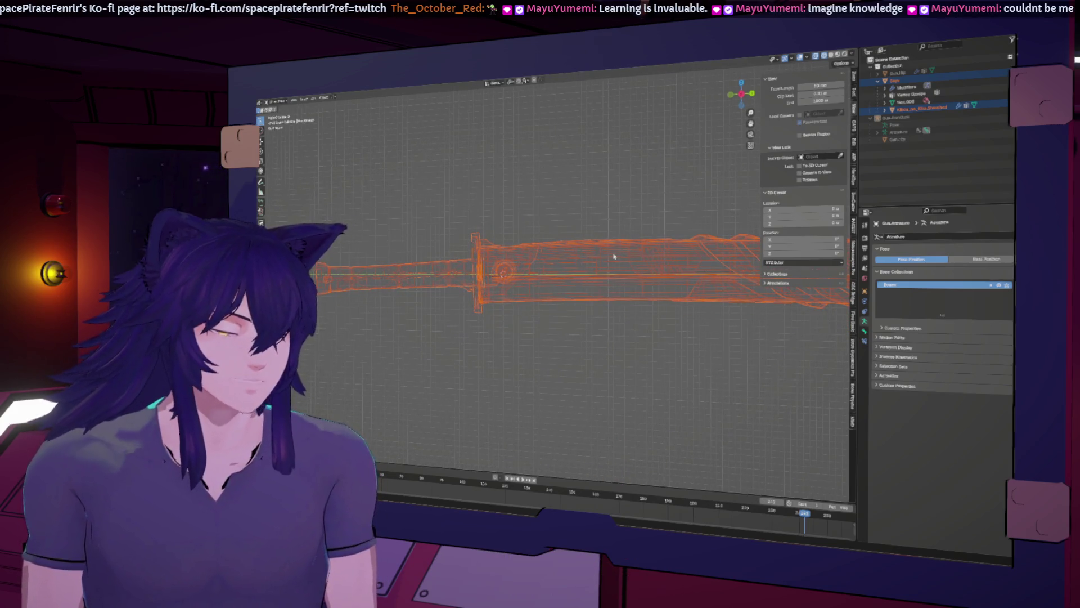
Rotate the sword in small Z-constrained steps, undoing one attempt
key("r")
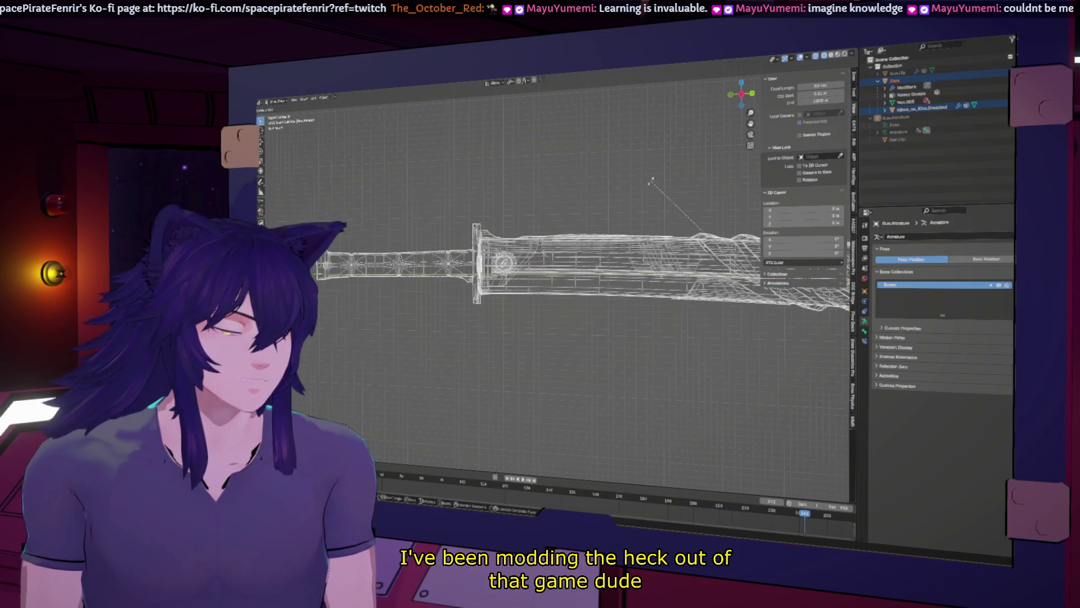
left_click(651, 181)
key("r")
key("z")
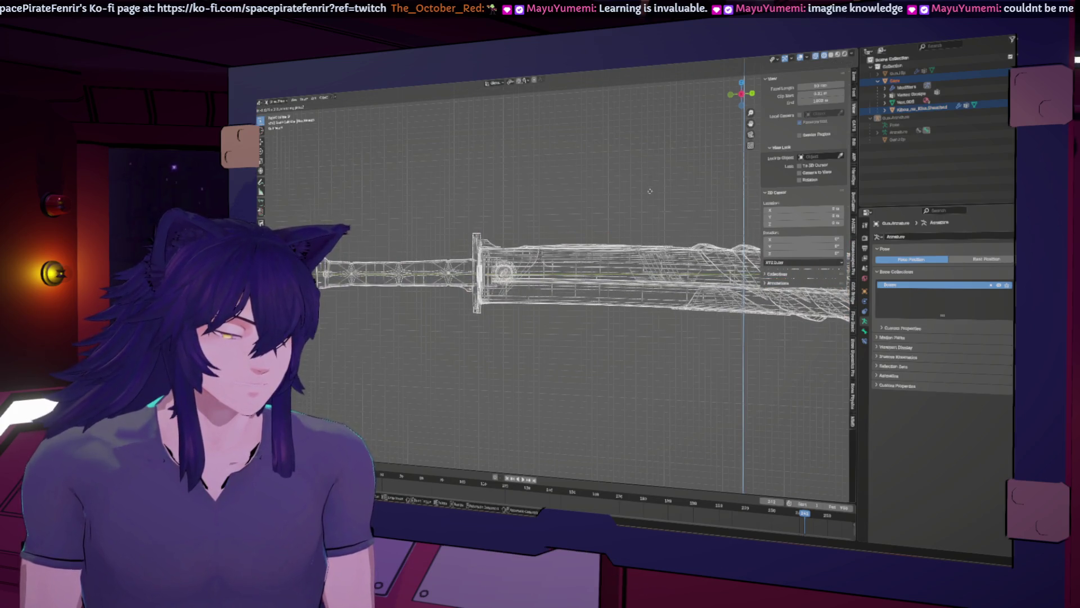
left_click(651, 193)
key("ctrl+z")
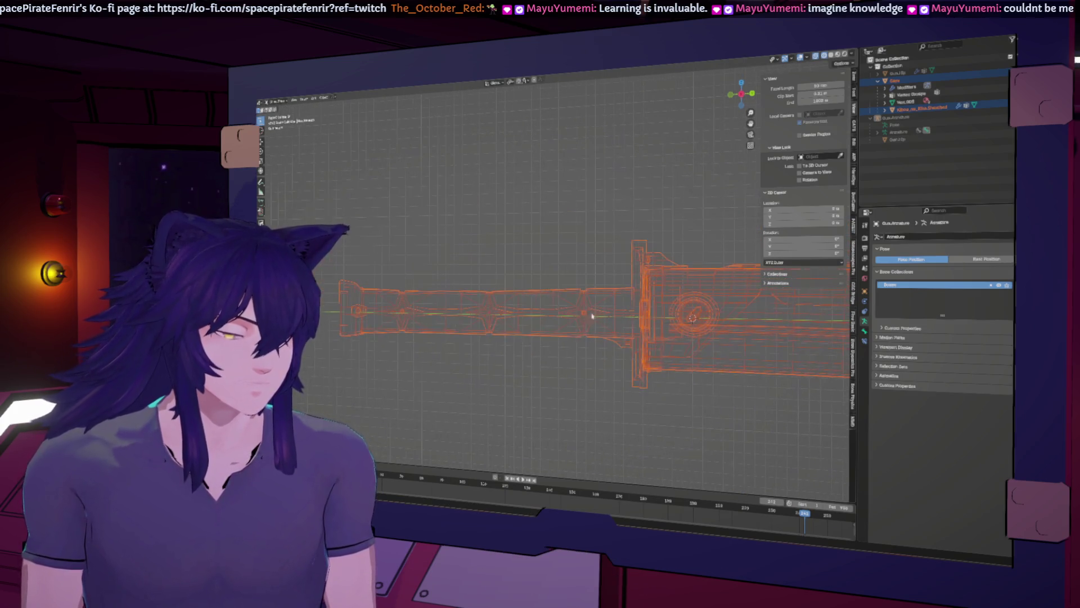
key("r")
key("z")
left_click(648, 234)
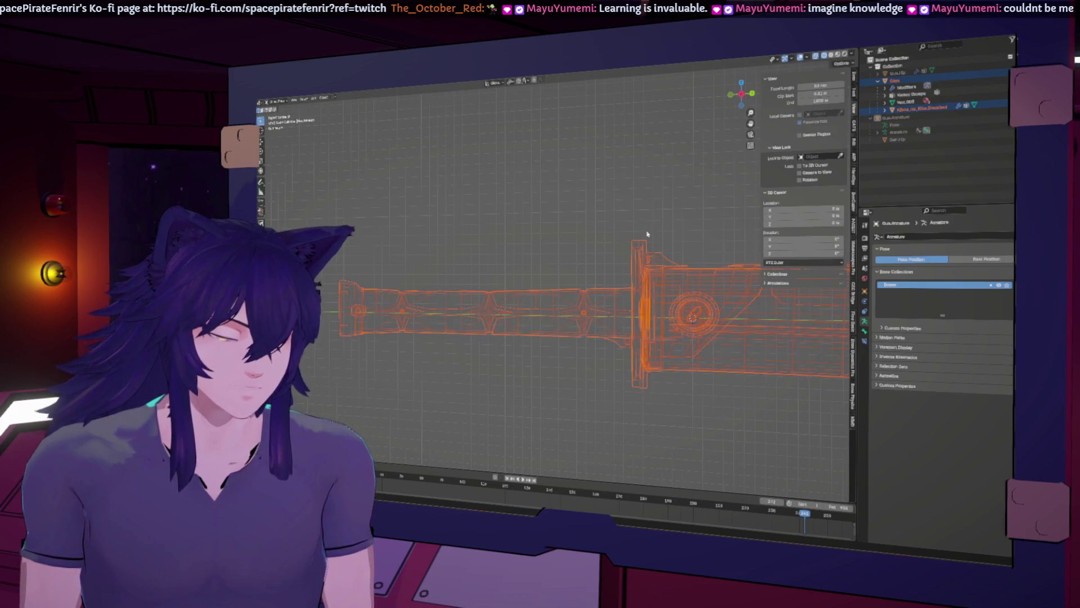
Nudge the sword's rotation several more times until it lies level
key("r")
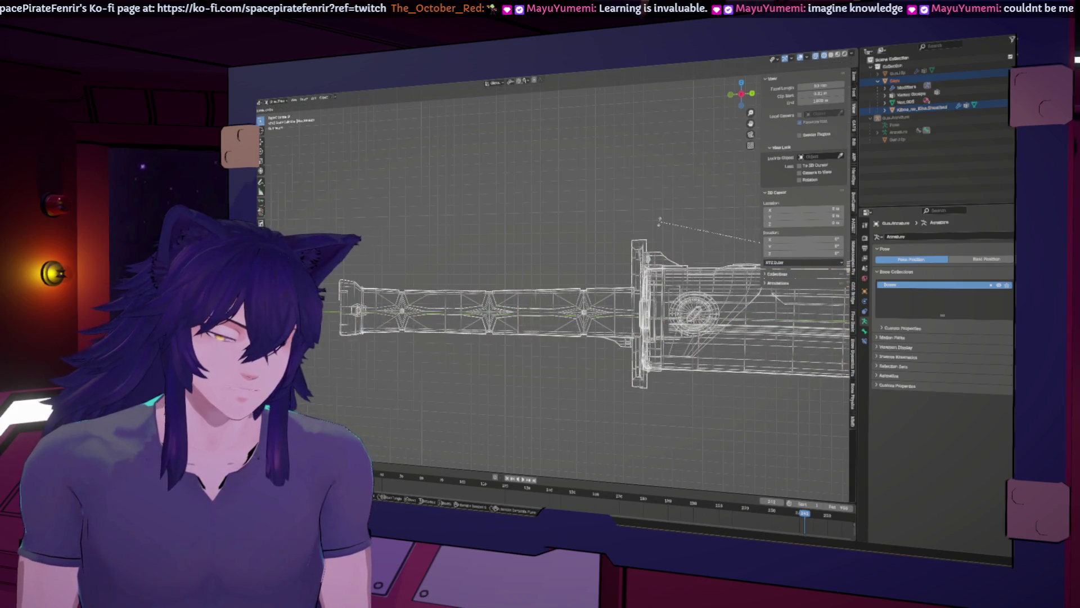
left_click(688, 187)
key("r")
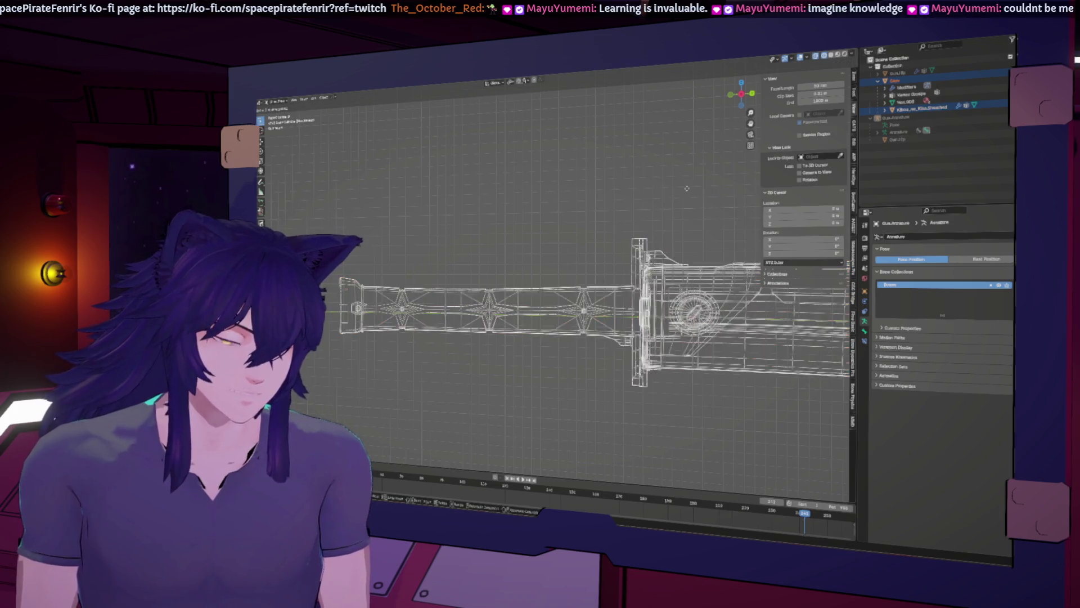
left_click(685, 194)
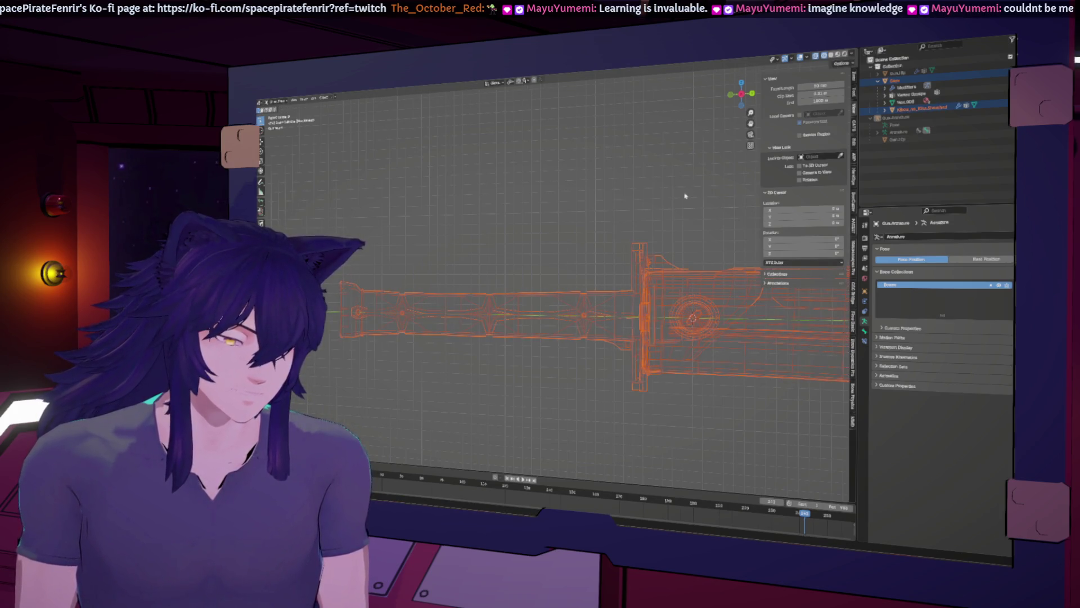
key("r")
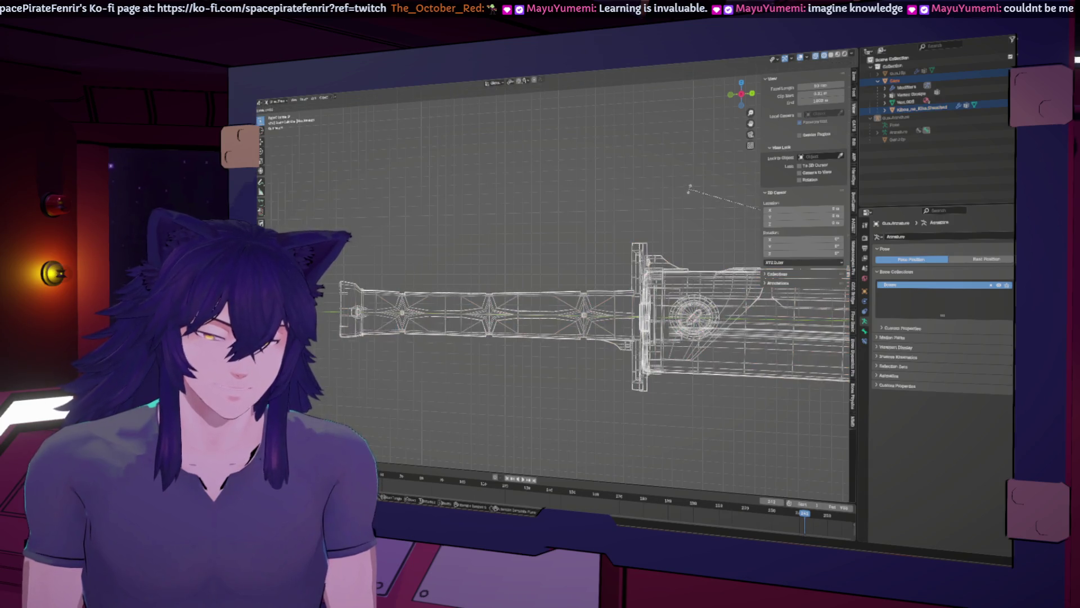
left_click(716, 168)
key("r")
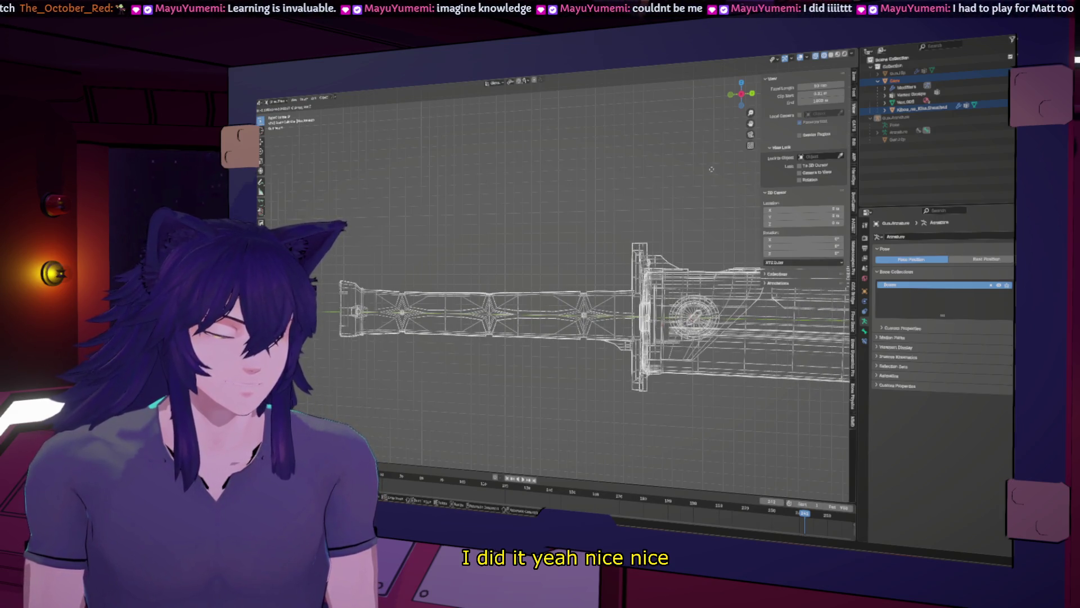
left_click(711, 169)
mouse_move(710, 169)
middle_mouse_down()
mouse_move(658, 259)
mouse_move(685, 277)
middle_mouse_up()
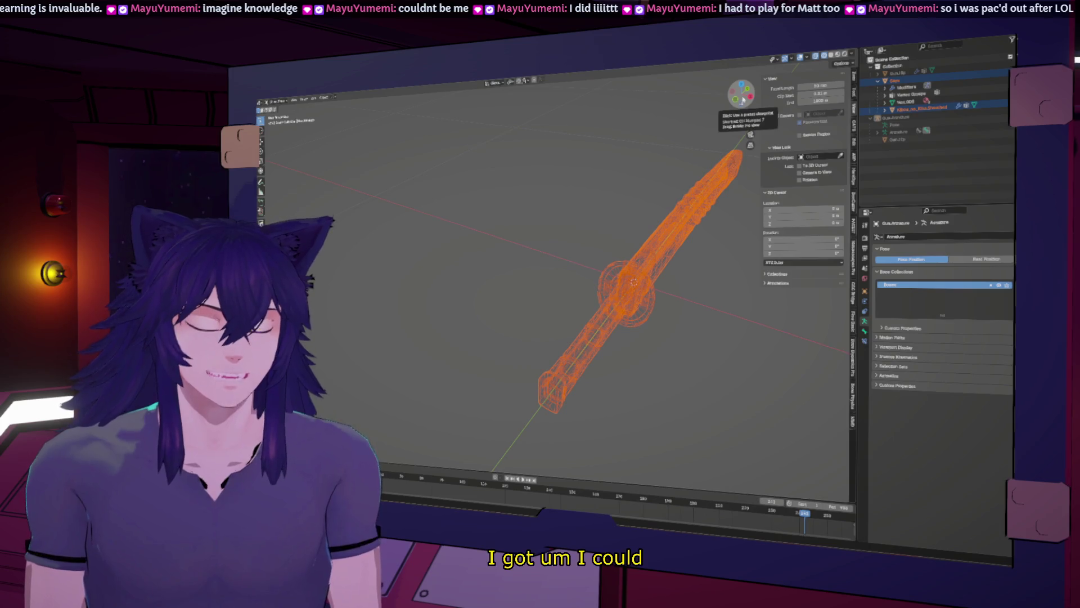
Deselect the sword and confirm it is level from orbited and X-axis side views
left_click(615, 167)
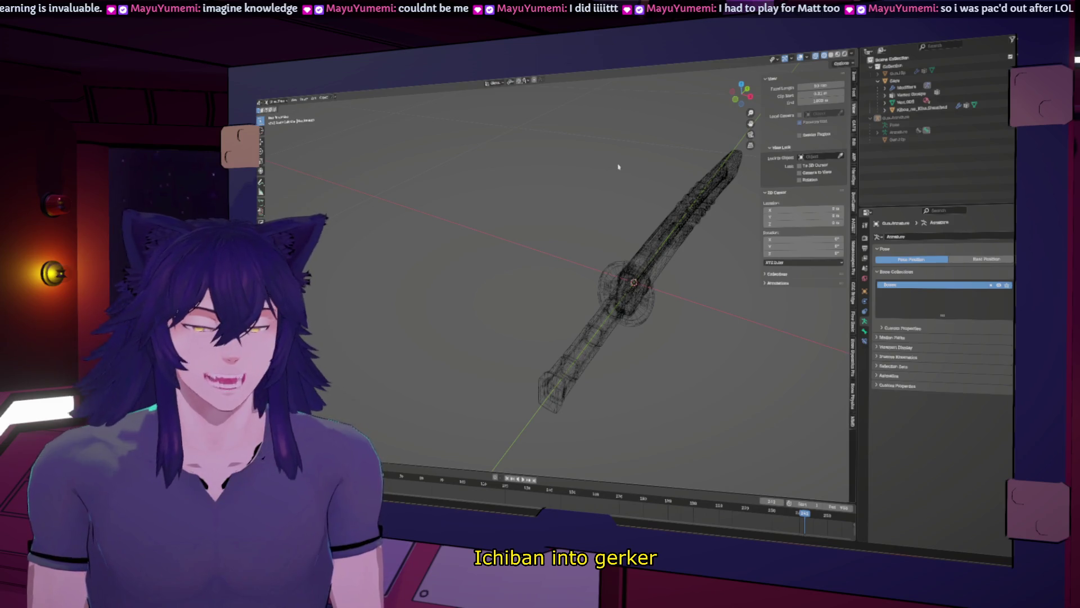
middle_click_drag(689, 246, 641, 276)
left_click(744, 96)
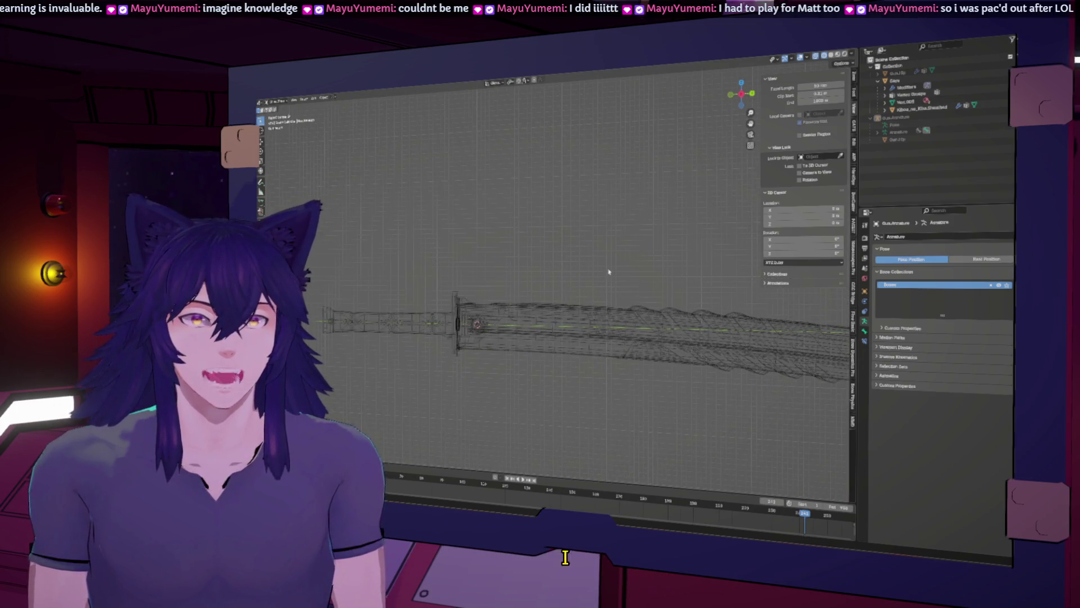
mouse_move(608, 272)
middle_mouse_down()
mouse_move(623, 283)
mouse_move(579, 258)
middle_mouse_up()
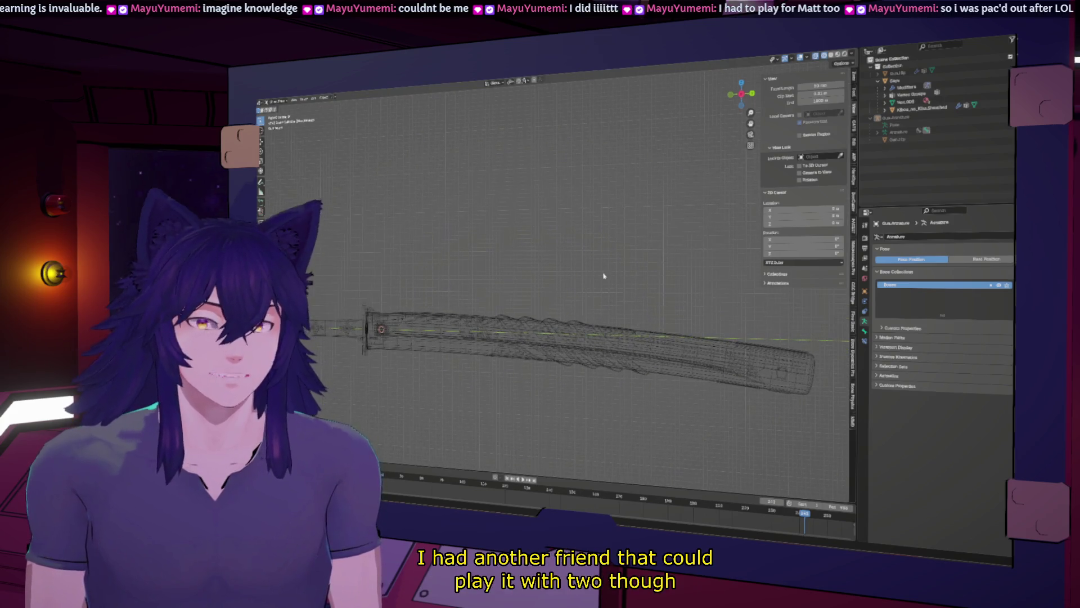
mouse_move(427, 293)
middle_mouse_down()
mouse_move(505, 307)
mouse_move(471, 273)
mouse_move(616, 211)
middle_mouse_up()
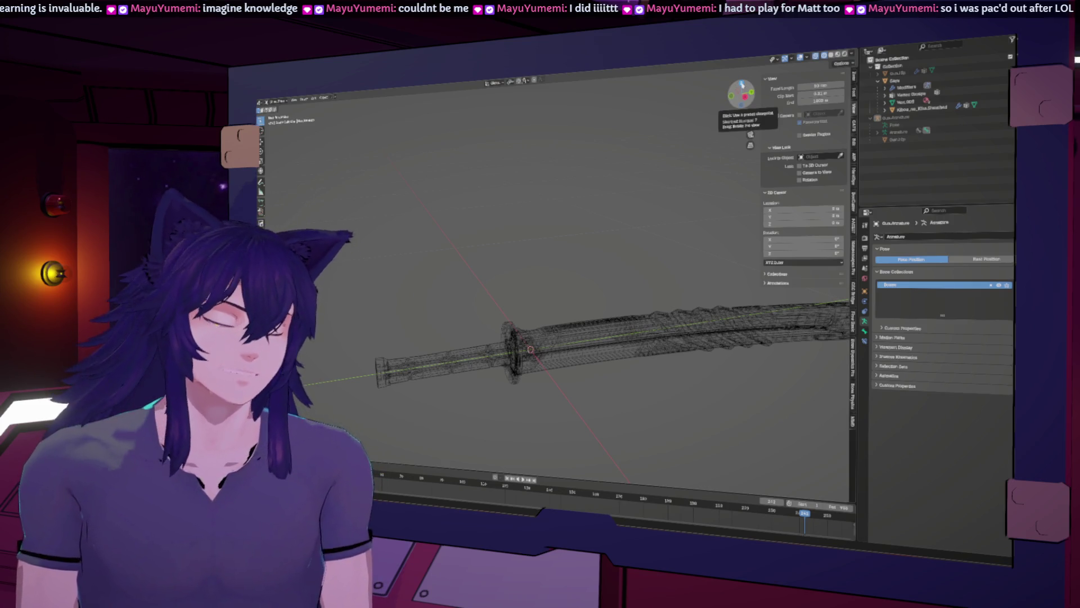
left_click(745, 97)
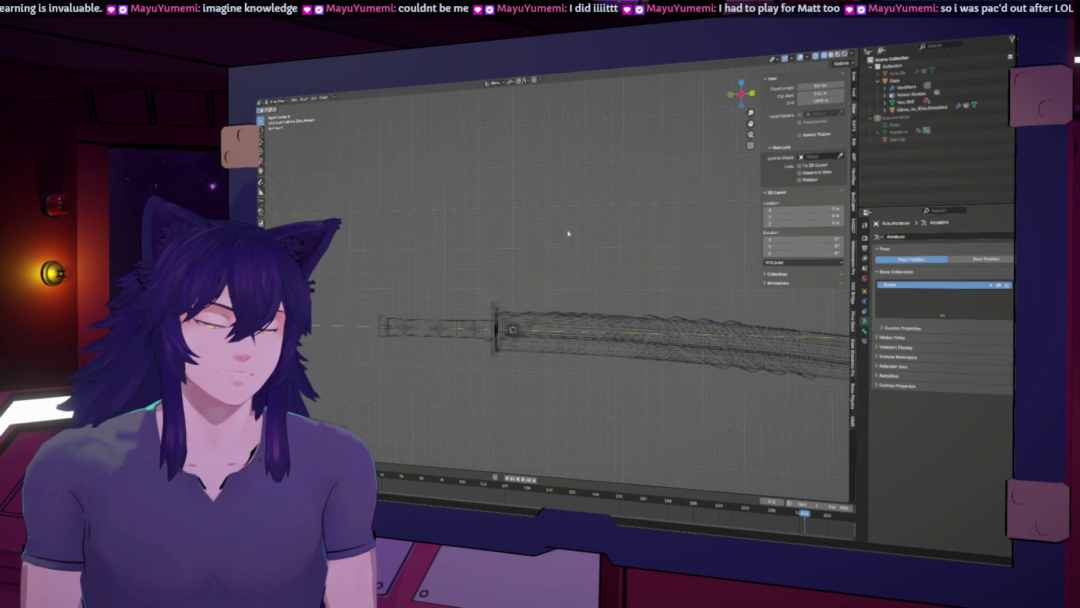
scroll(457, 219, "down", 5, "ctrl")
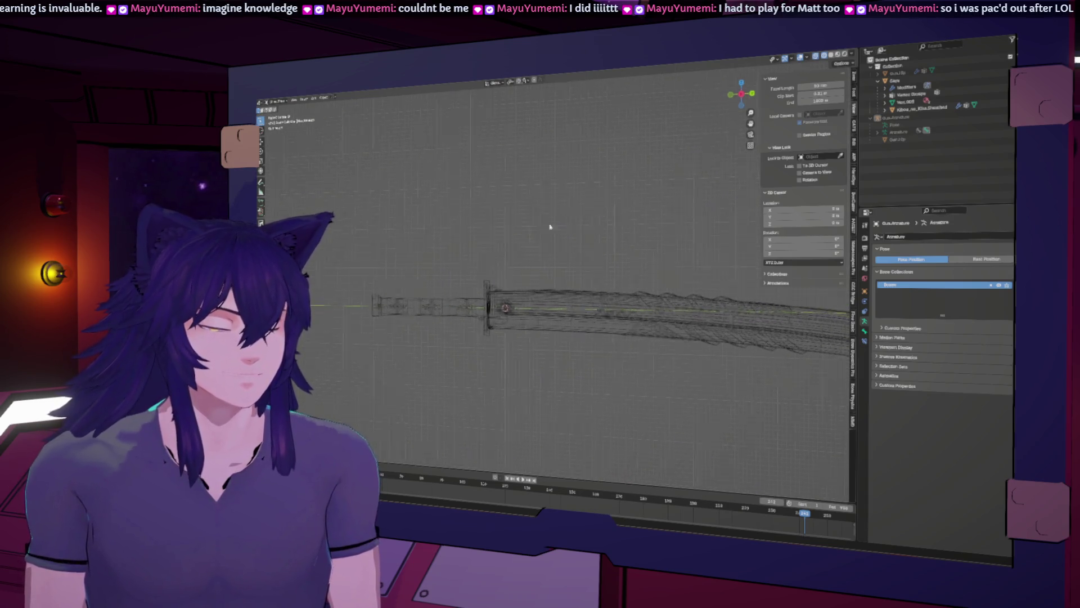
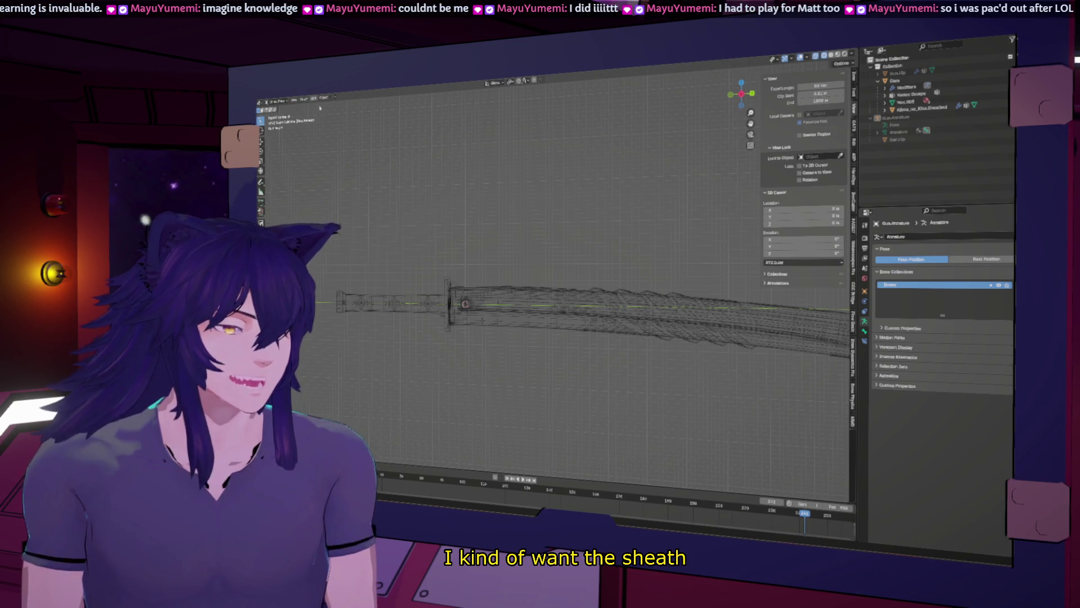
Select the Saya sheath mesh and add a single-bone armature from the Add > Armature menu
left_click(552, 294)
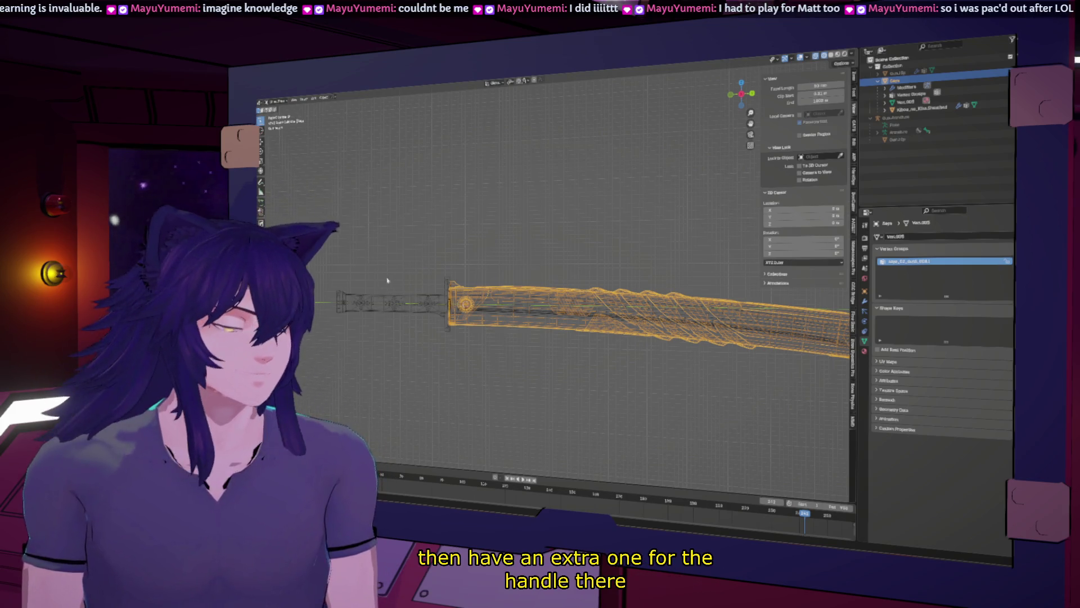
left_click(324, 97)
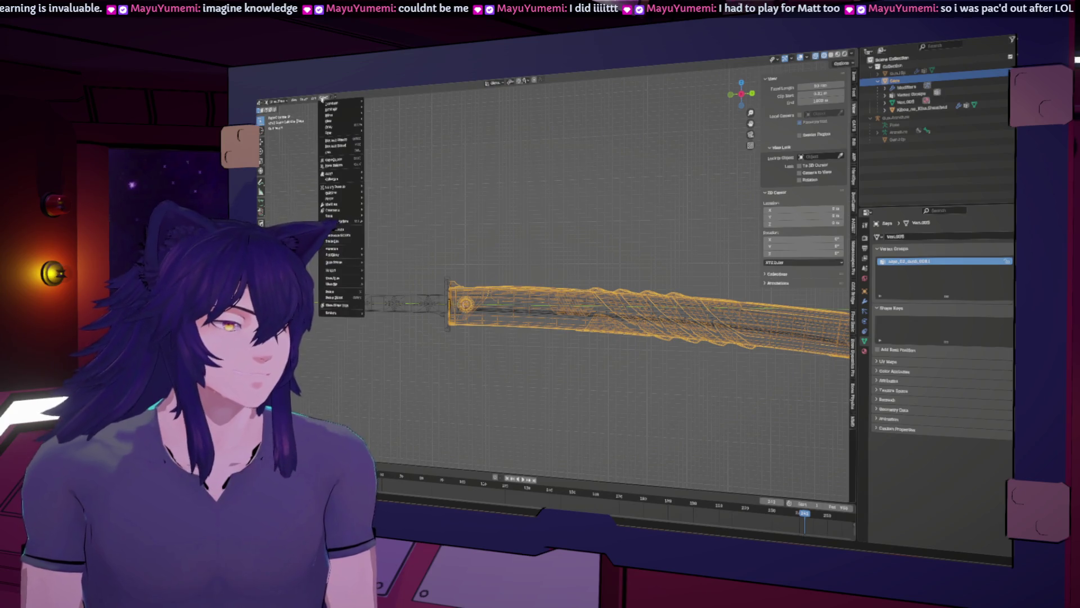
mouse_move(314, 98)
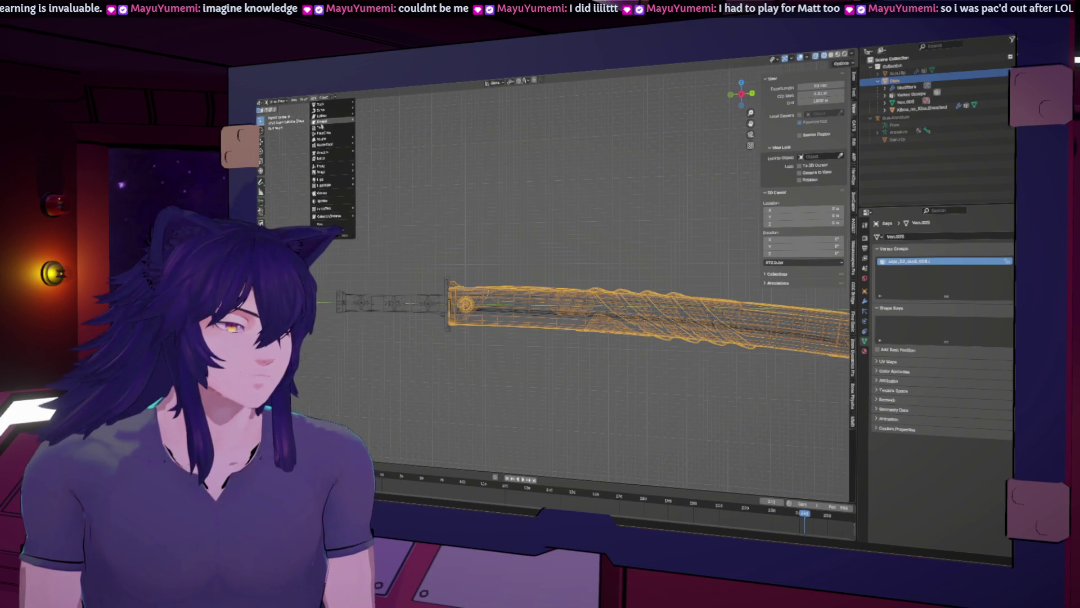
mouse_move(323, 145)
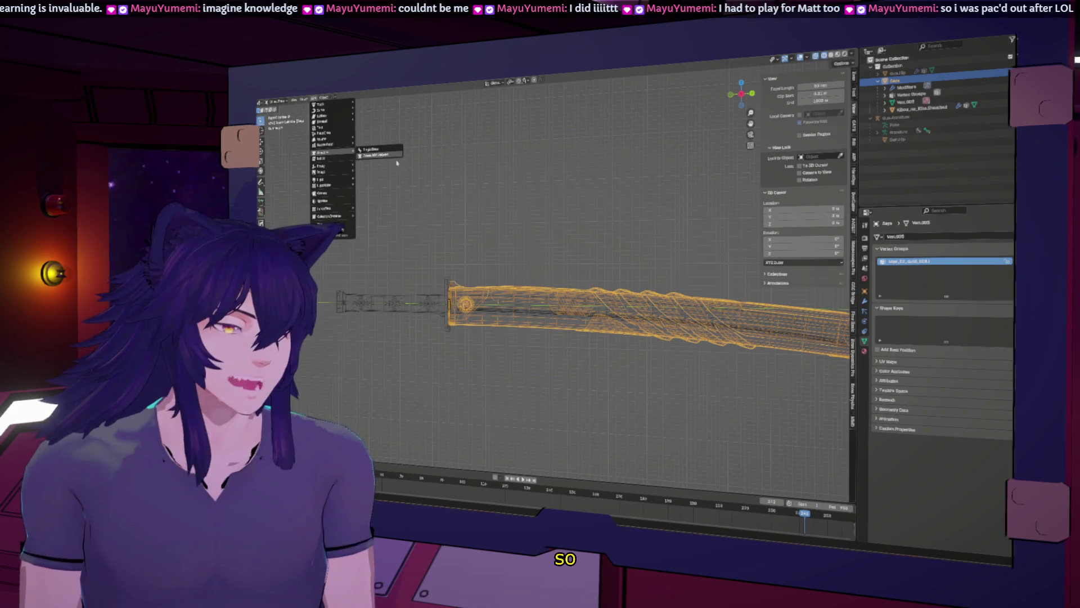
left_click(378, 150)
scroll(461, 163, "down", 5)
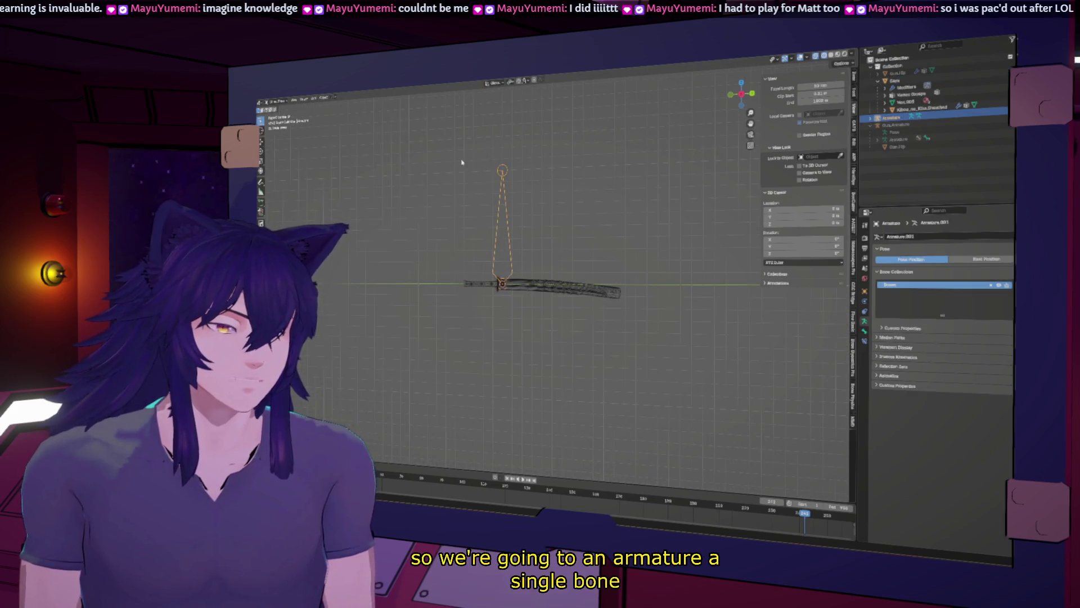
In Edit Mode, lay the bone along the sheath and name the armature data Saya.Armature
key("Tab")
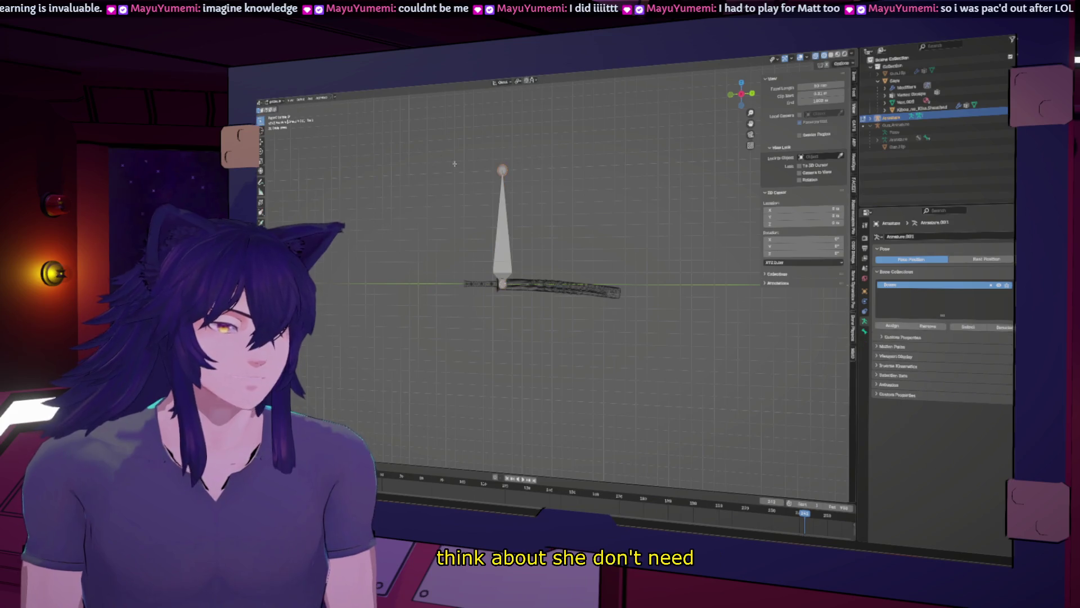
key("g")
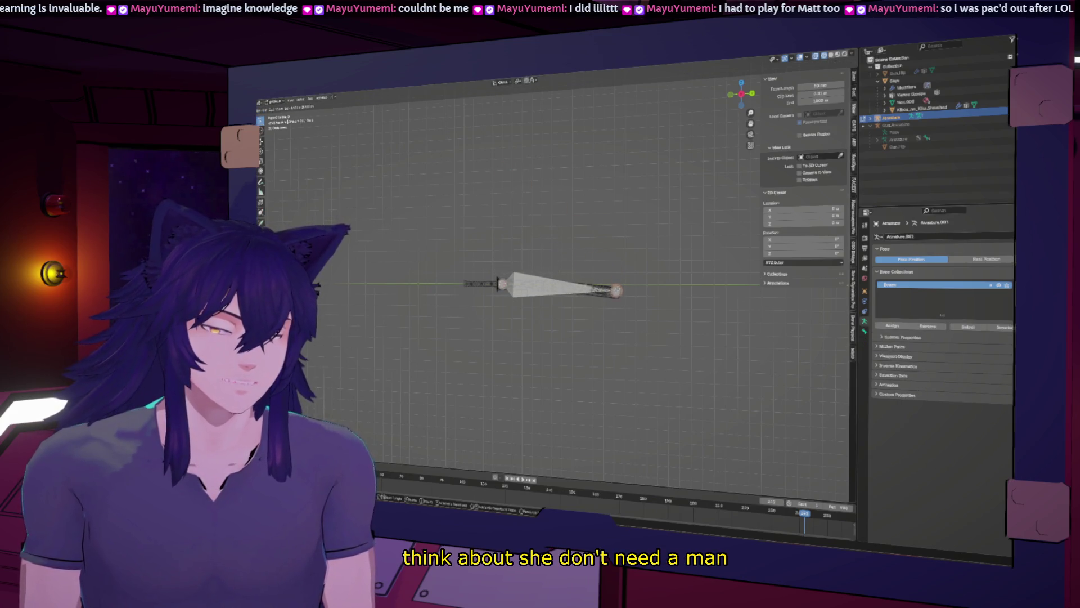
left_click(621, 292)
scroll(621, 292, "up", 8)
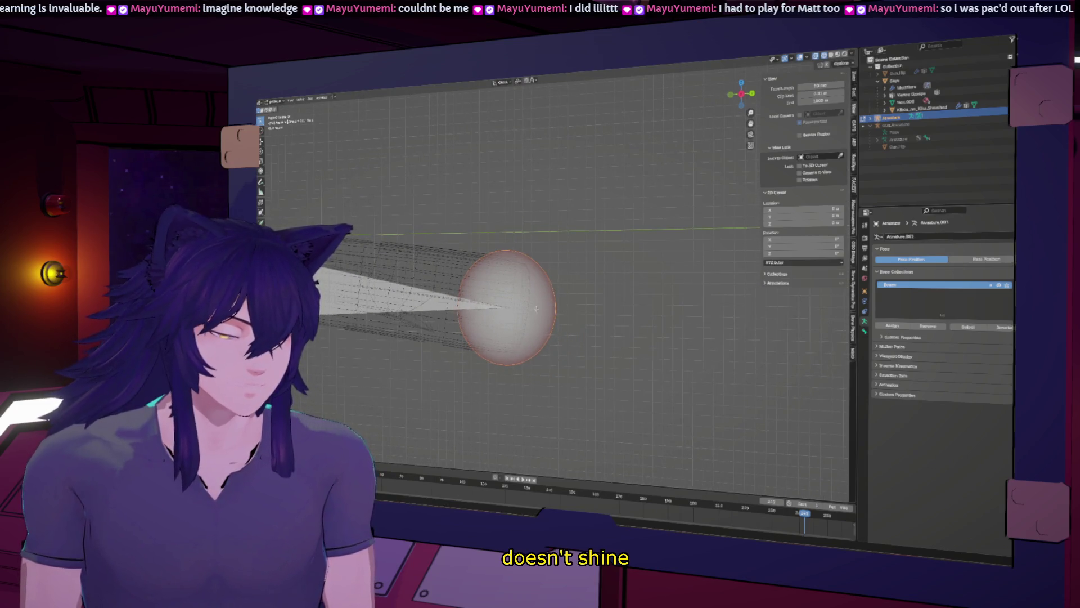
scroll(586, 320, "down", 5)
mouse_move(586, 319)
middle_mouse_down("shift")
mouse_move(513, 294)
mouse_move(477, 263)
mouse_move(698, 218)
middle_mouse_up("shift")
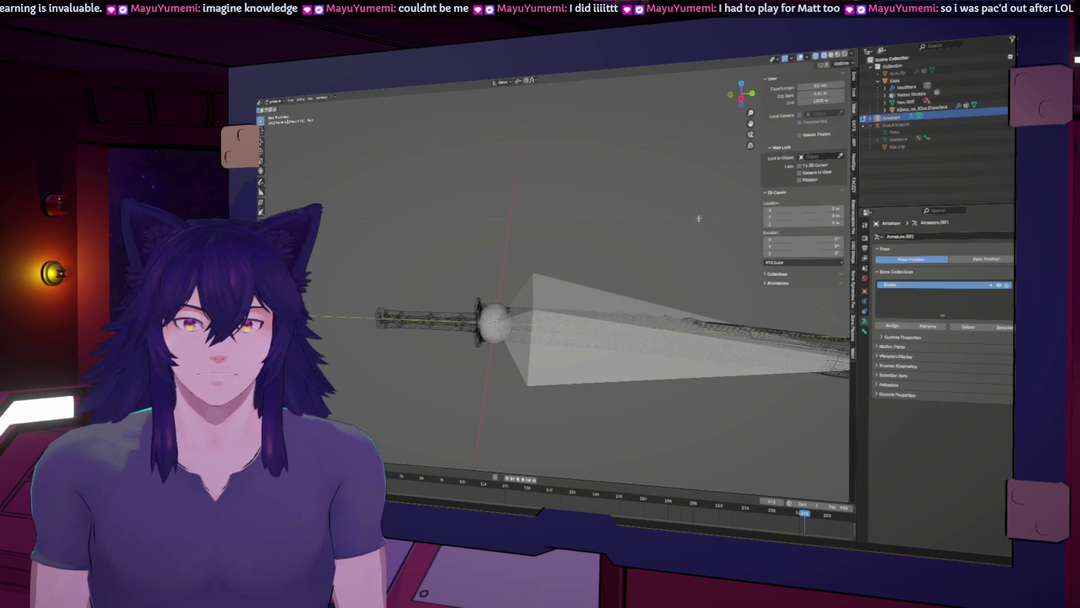
left_click(578, 325)
left_click(740, 100)
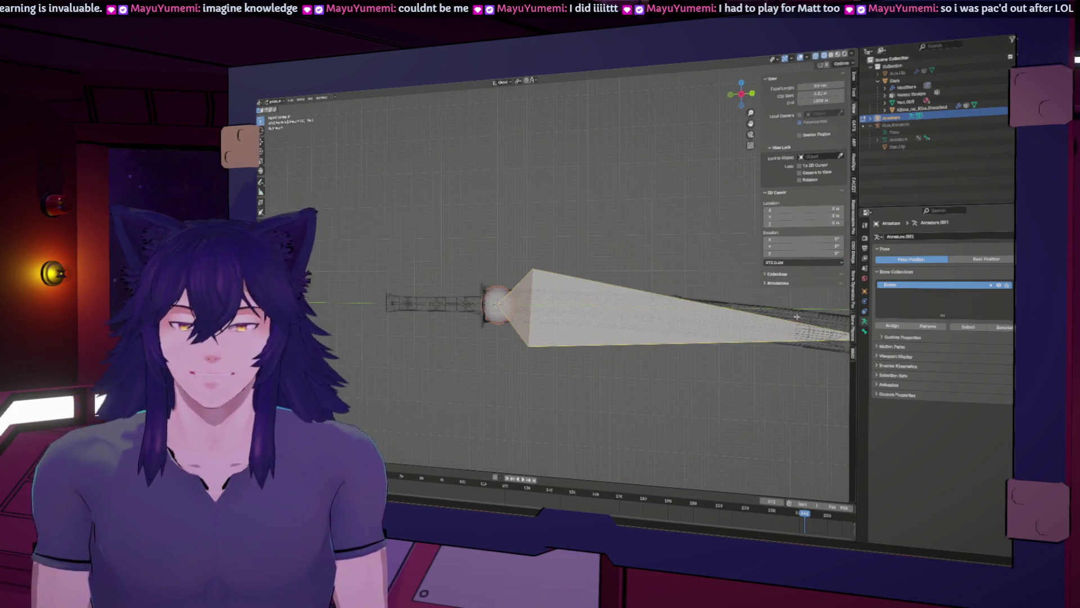
left_click(914, 237)
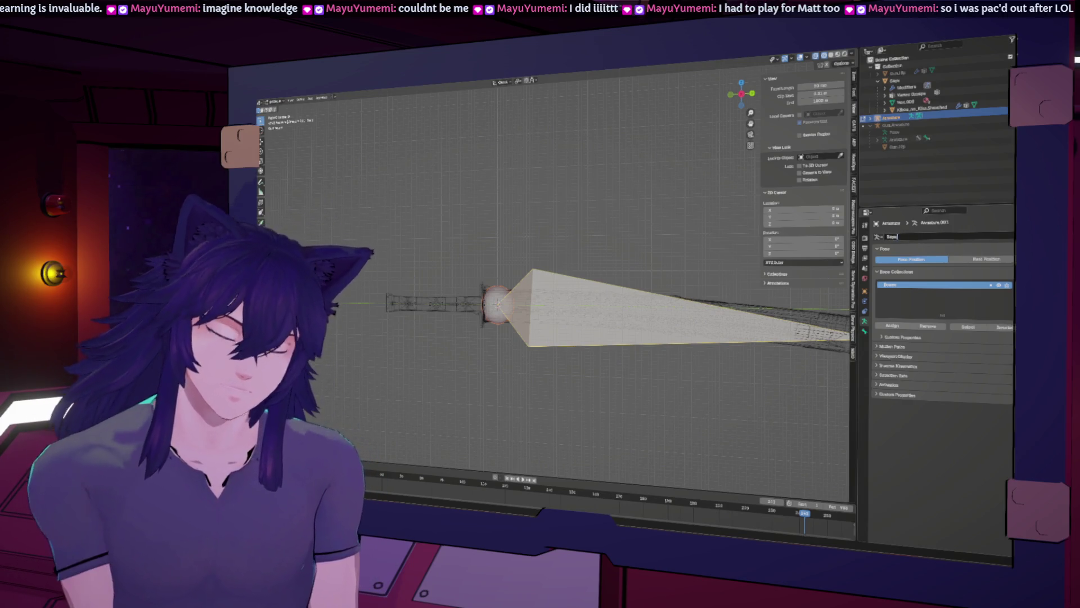
key("Return")
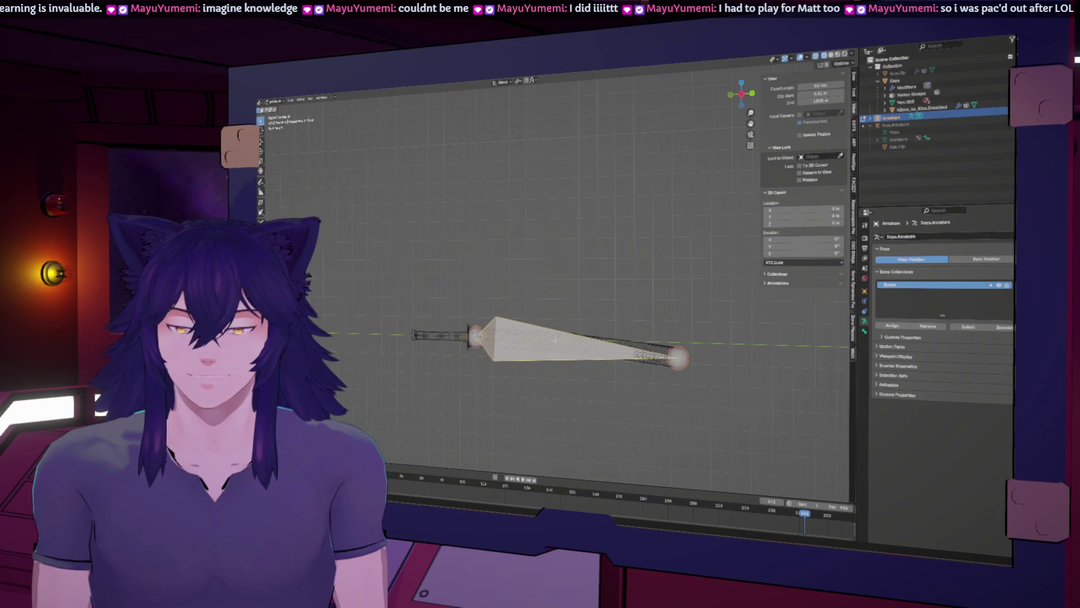
Rename the armature object in the Outliner to Saya.Armature
double_click(899, 120)
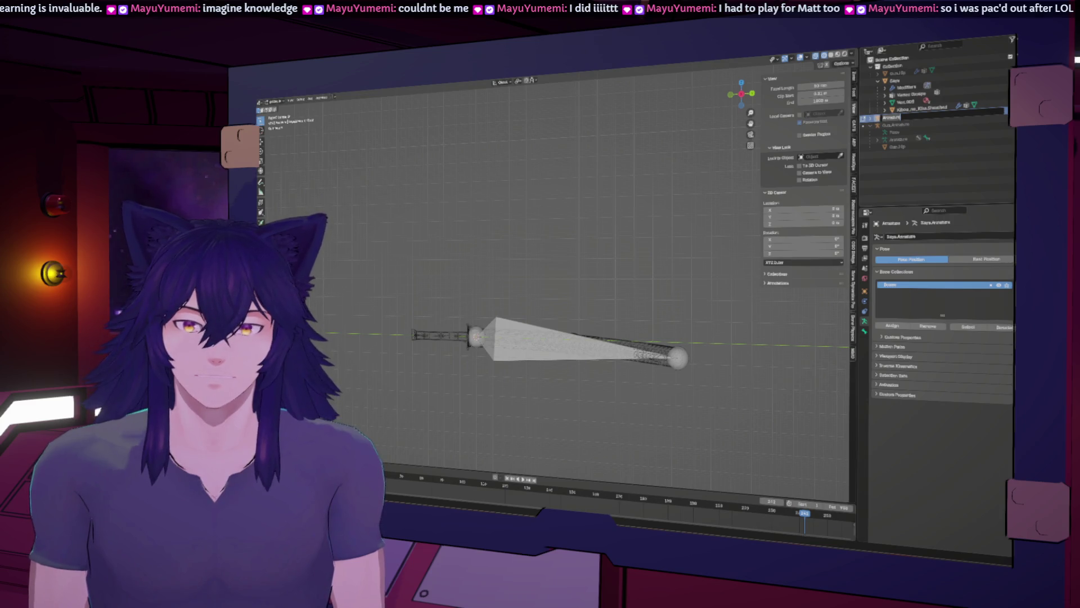
key("Return")
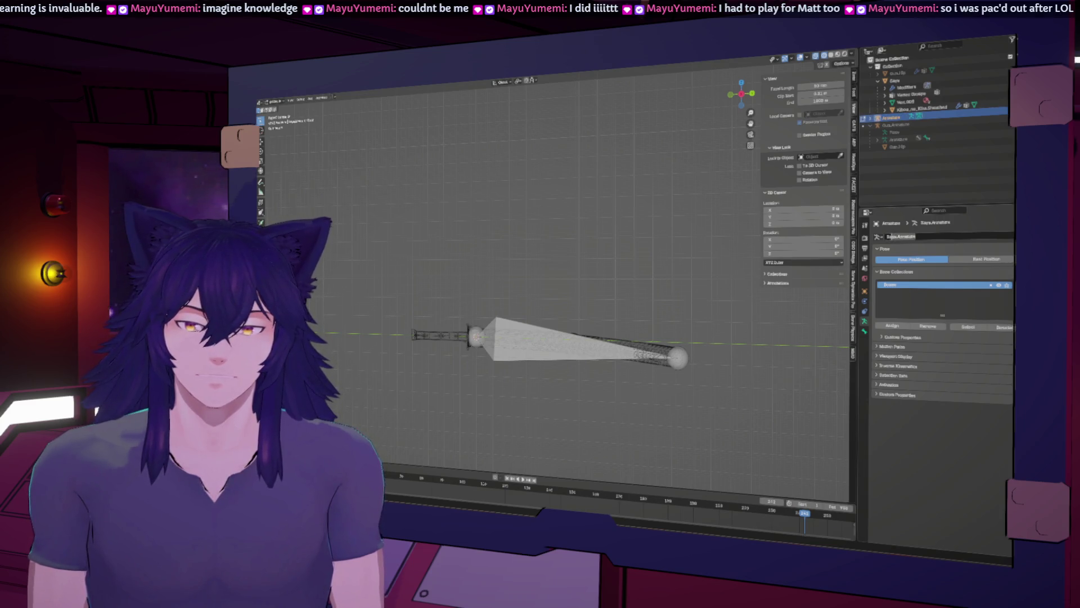
left_click(900, 118)
double_click(900, 118)
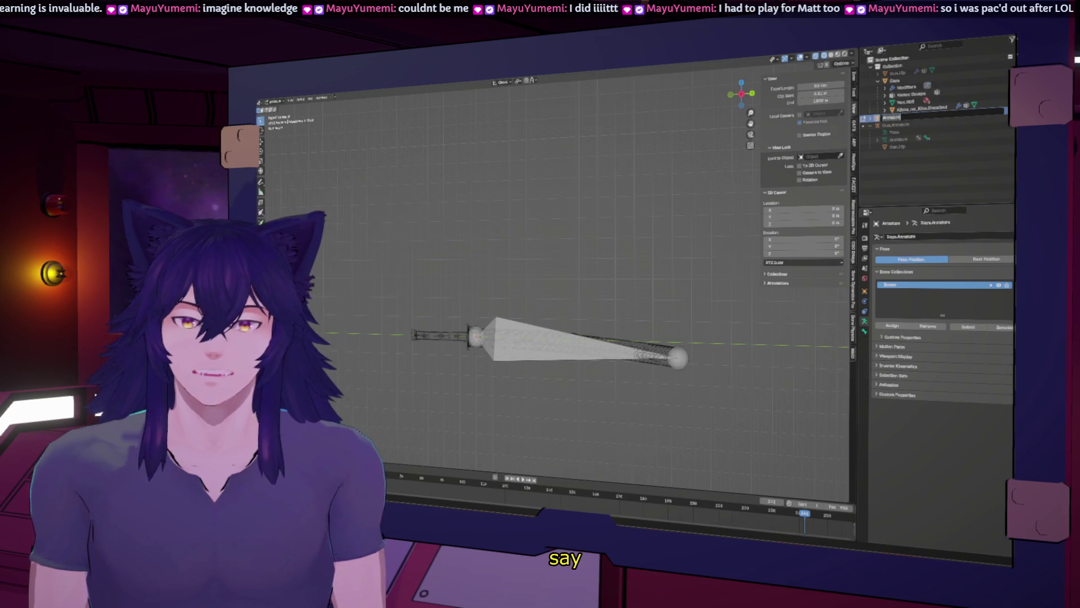
key("Return")
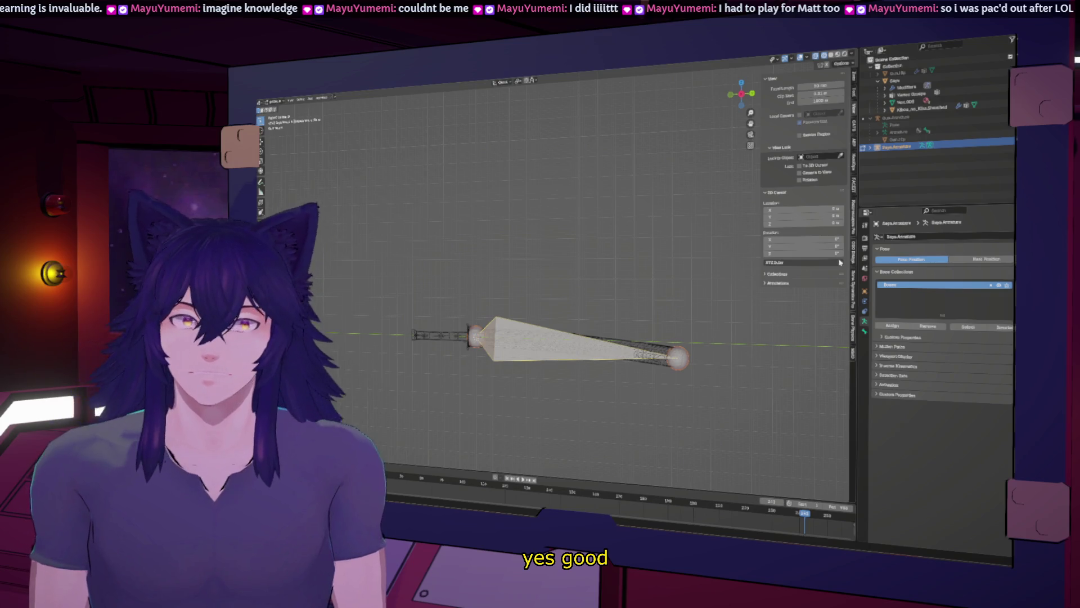
Name the bone Saya.Bone in the Bone properties, then return to Object Mode
left_click(864, 331)
left_click(907, 237)
type("Saya.Bone")
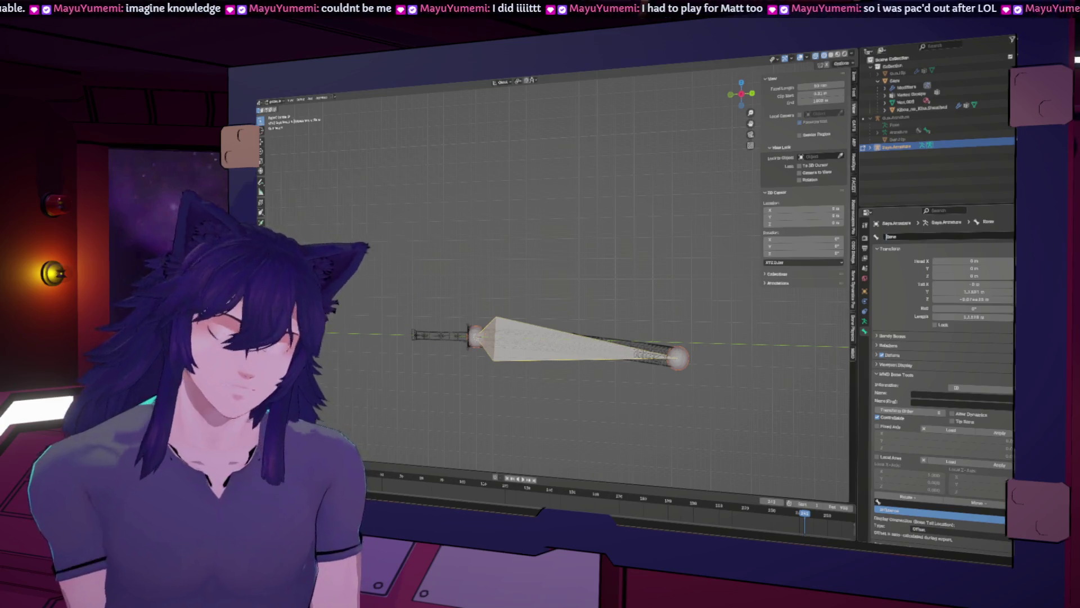
key("Return")
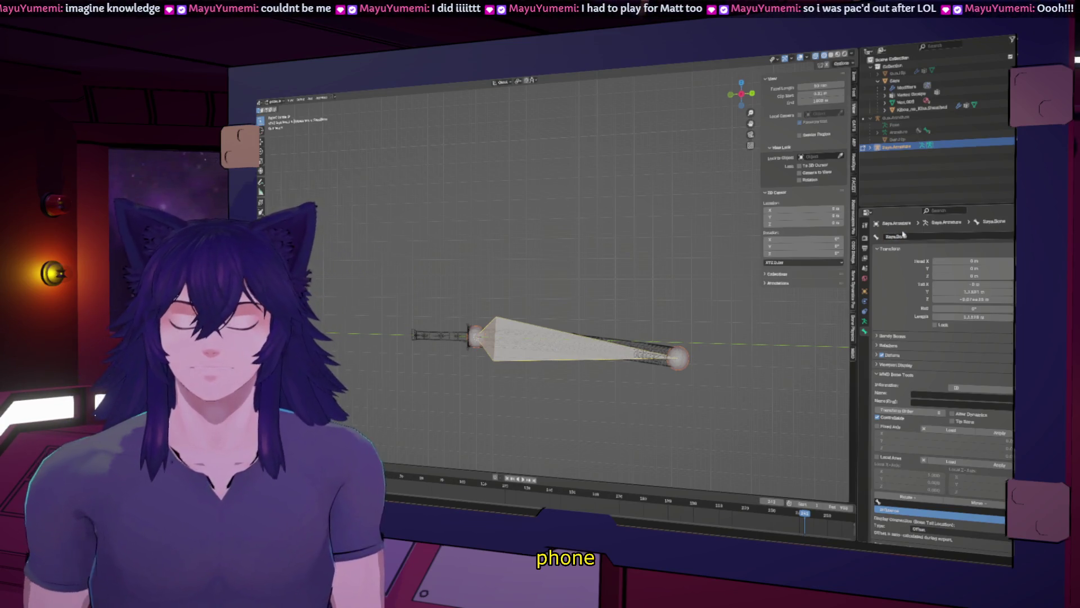
left_click(275, 101)
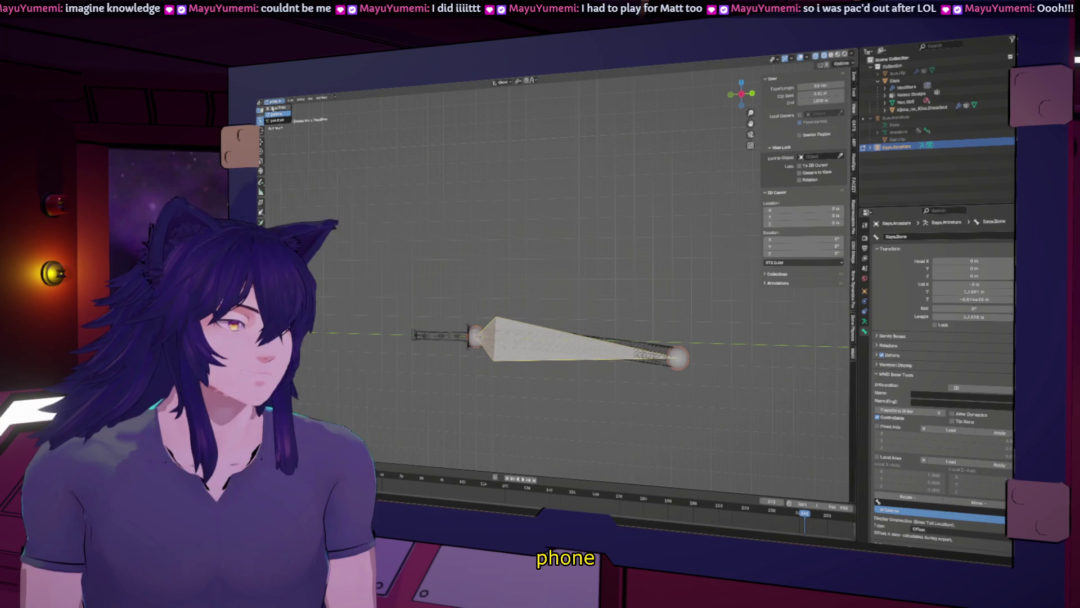
left_click(275, 108)
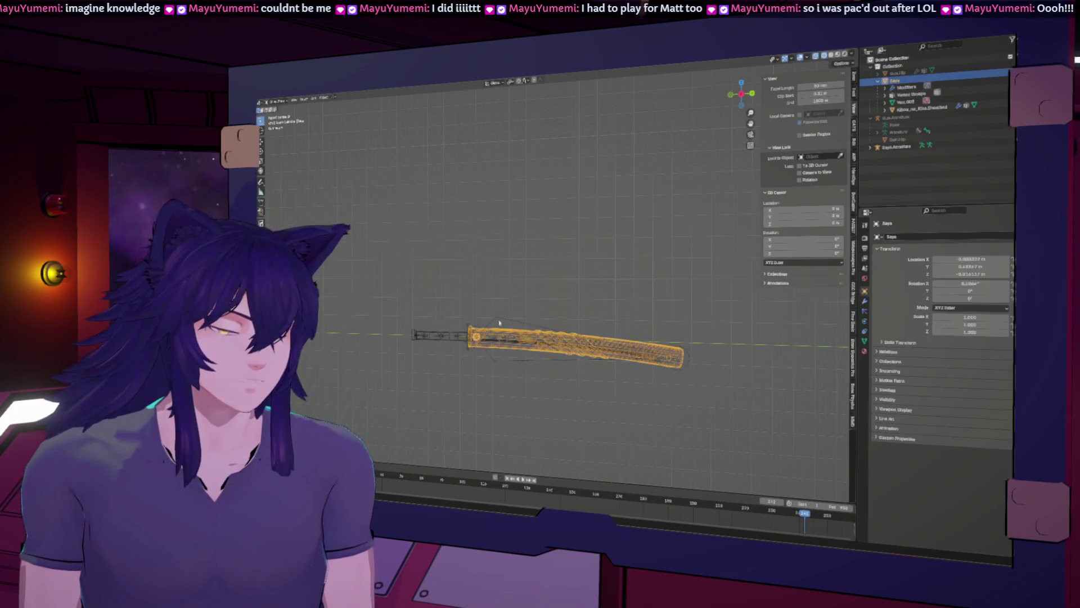
Duplicate the Saya armature in place and name the copy SwordArmature
key("shift+d")
key("Escape")
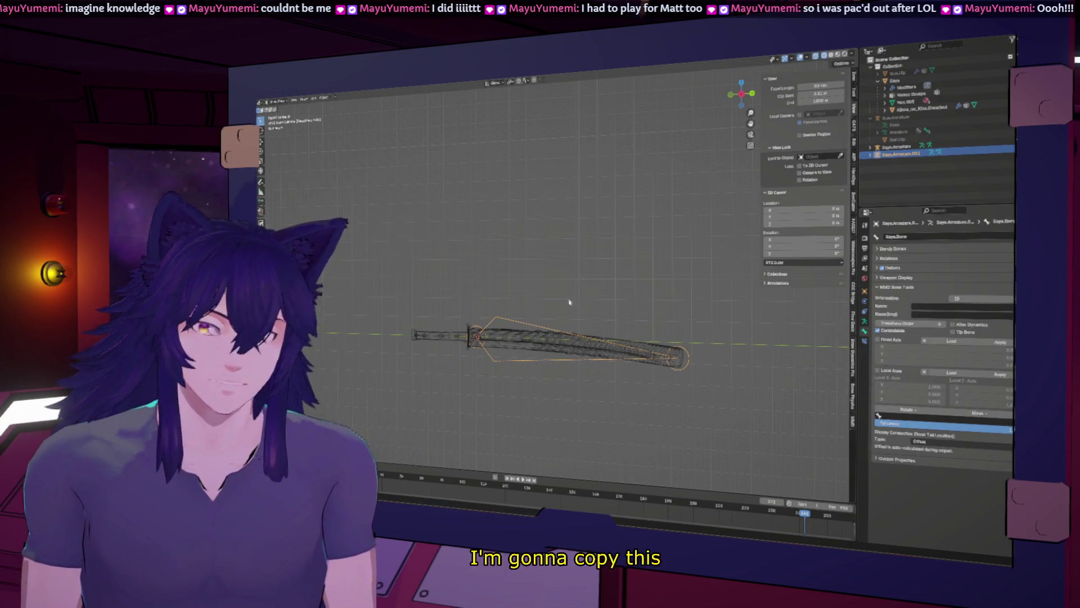
double_click(900, 153)
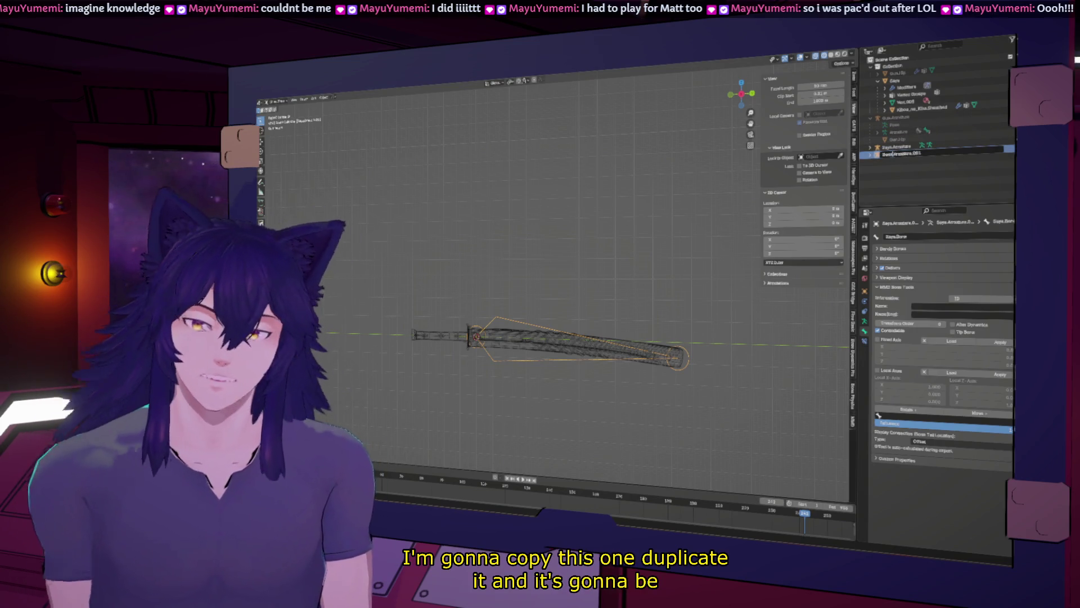
type("Sword")
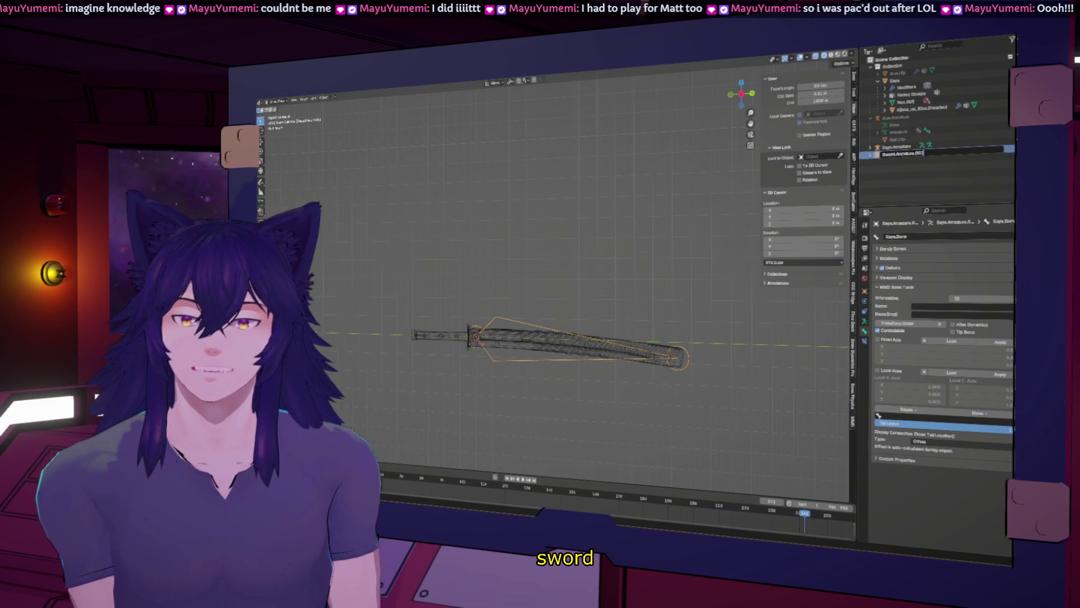
key("BackSpace")
key("BackSpace")
key("BackSpace")
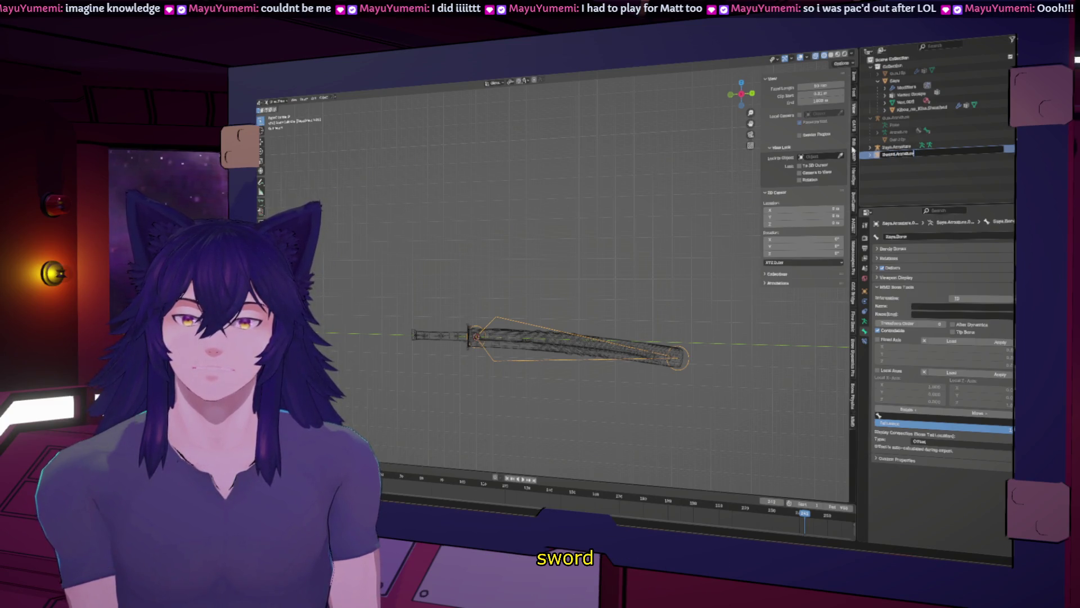
key("Return")
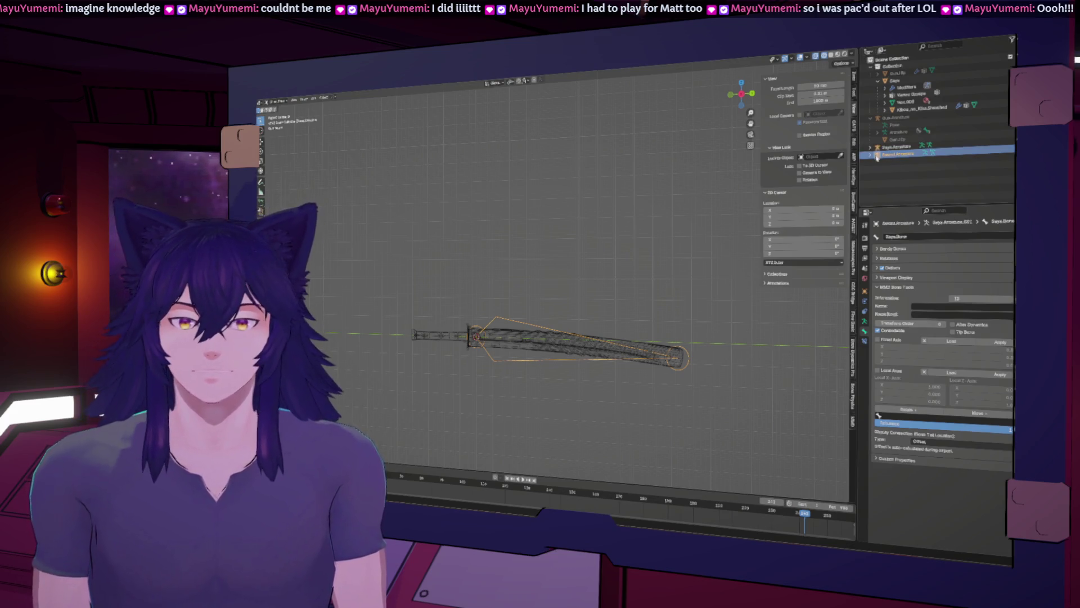
Rename the duplicate's armature data to Sword.Armature and its bone to Blade.Bone
left_click(869, 155)
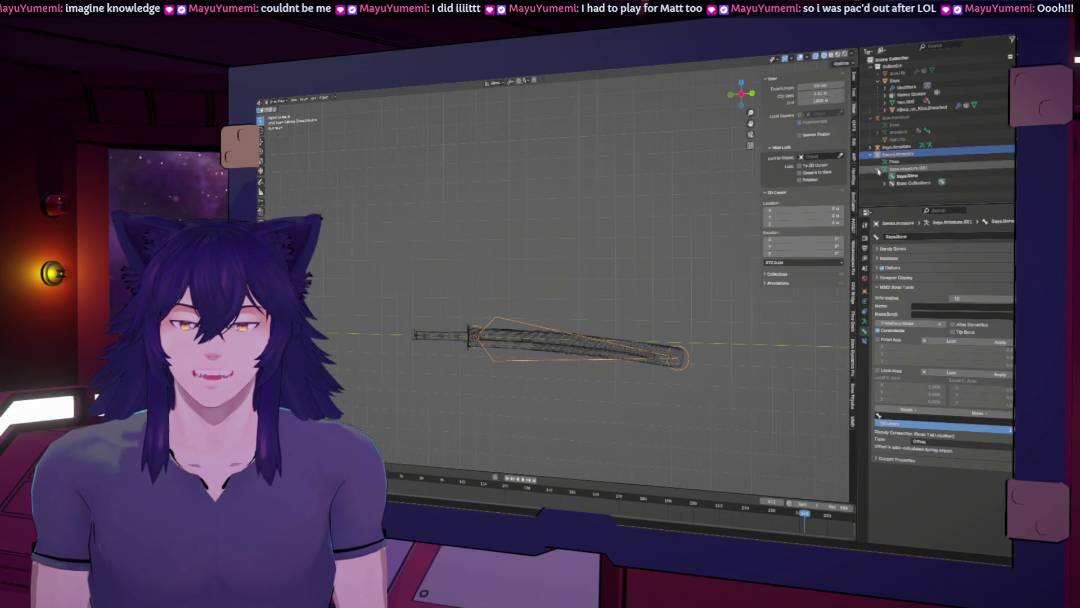
double_click(900, 169)
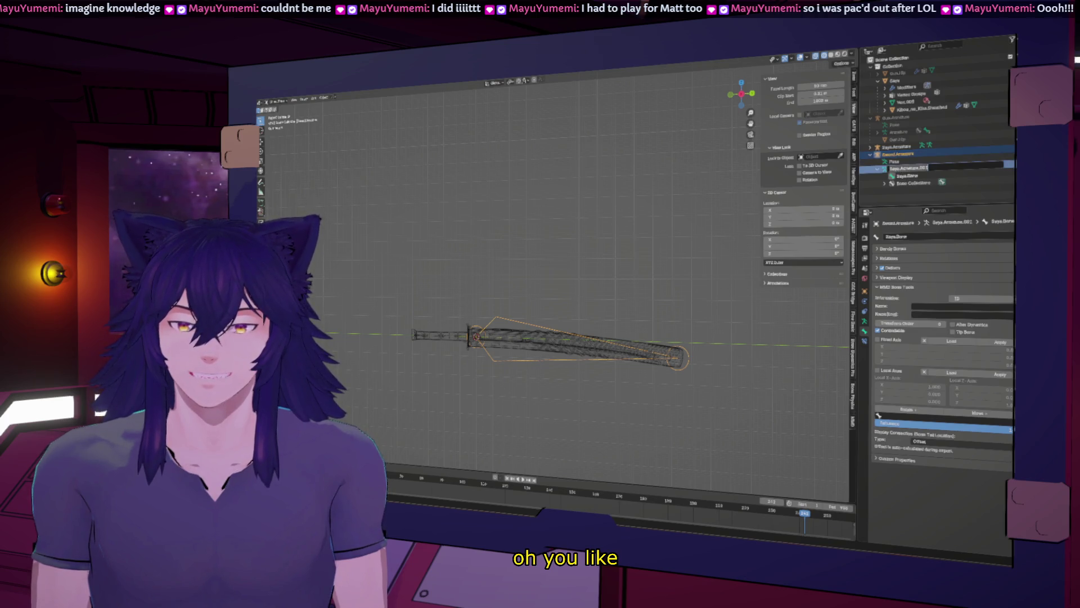
type("Sword")
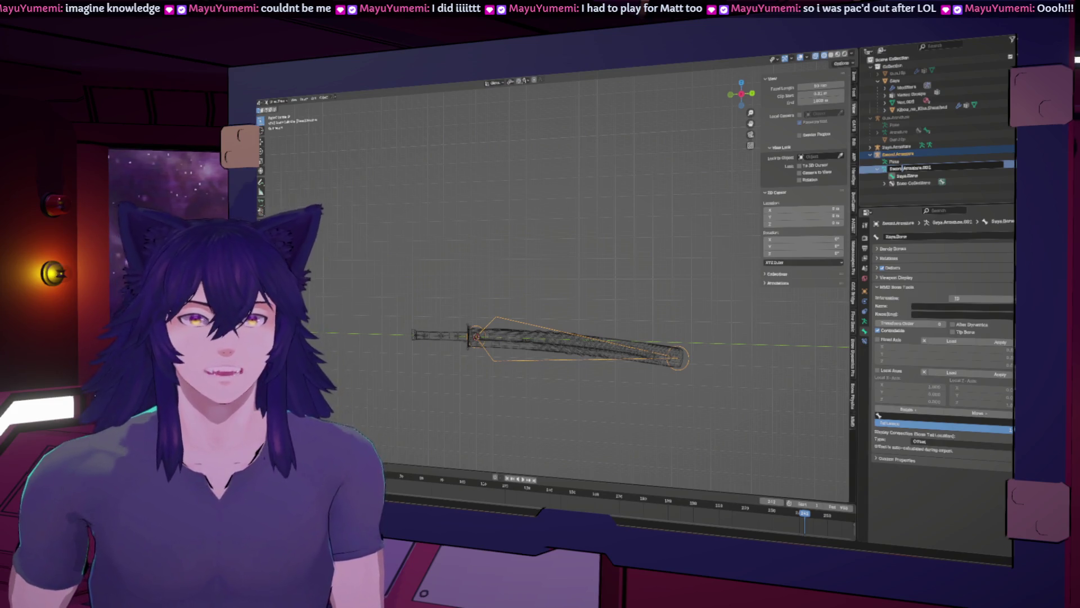
left_click(930, 168)
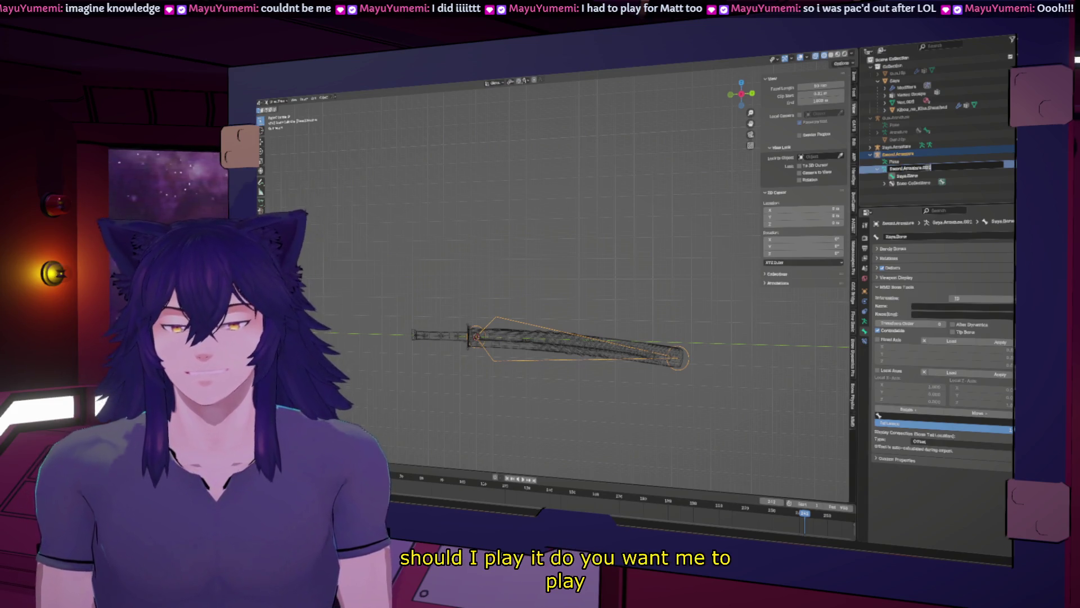
key("BackSpace")
key("BackSpace")
key("BackSpace")
key("Return")
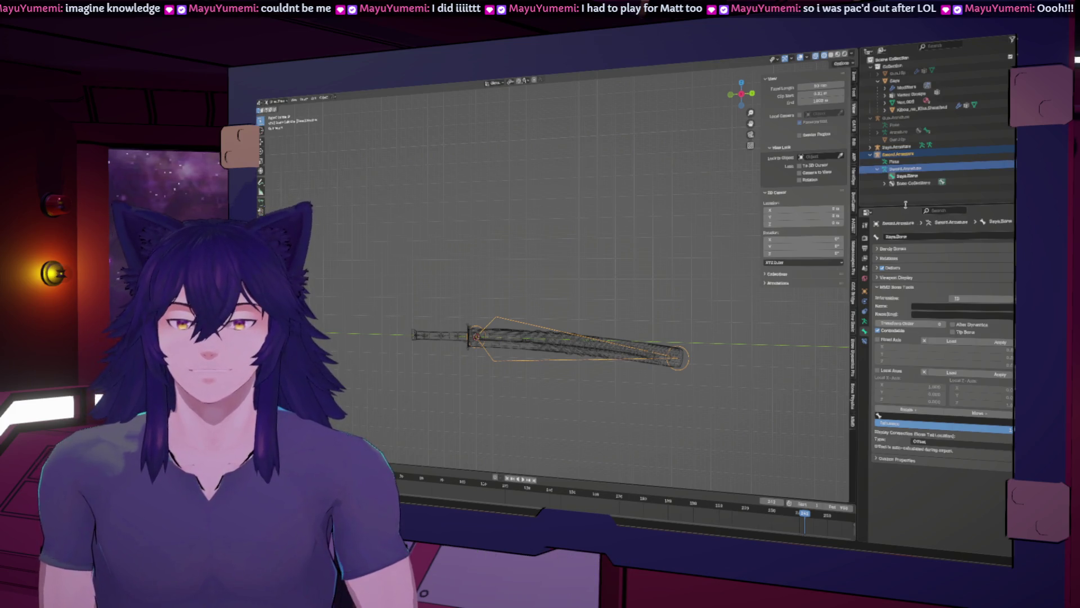
left_click(907, 175)
double_click(907, 176)
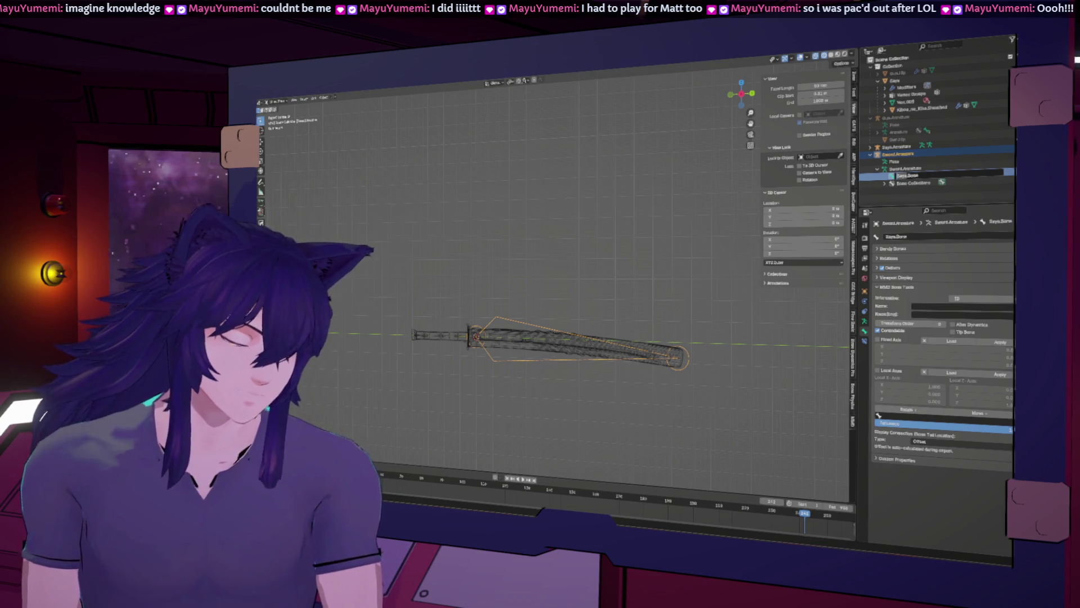
key("Return")
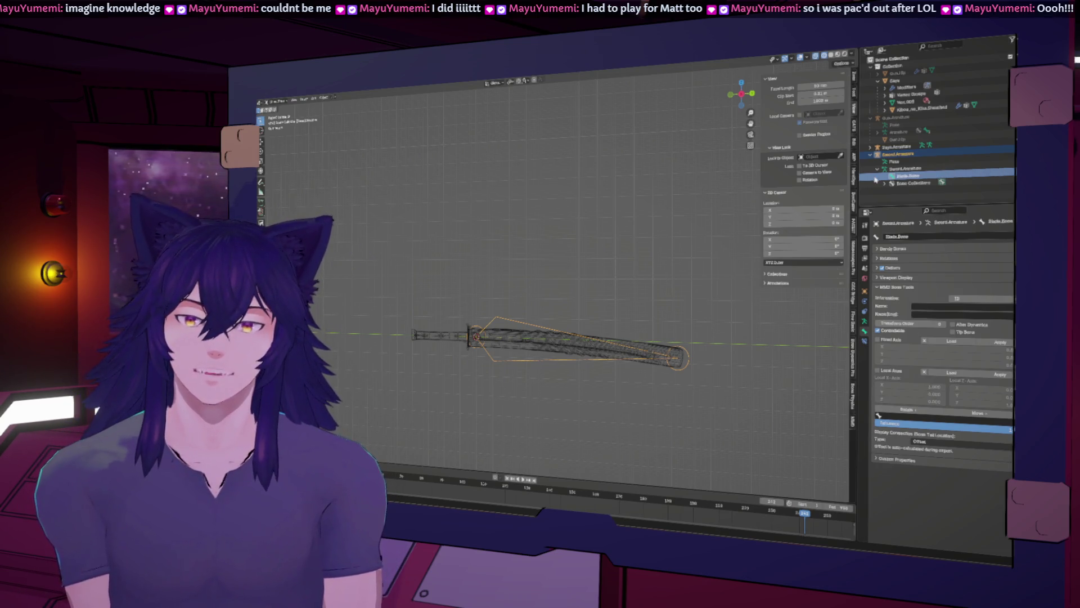
In Edit Mode, extrude a new bone along Y from the blade bone's base down the handle
left_click(275, 102)
left_click(278, 113)
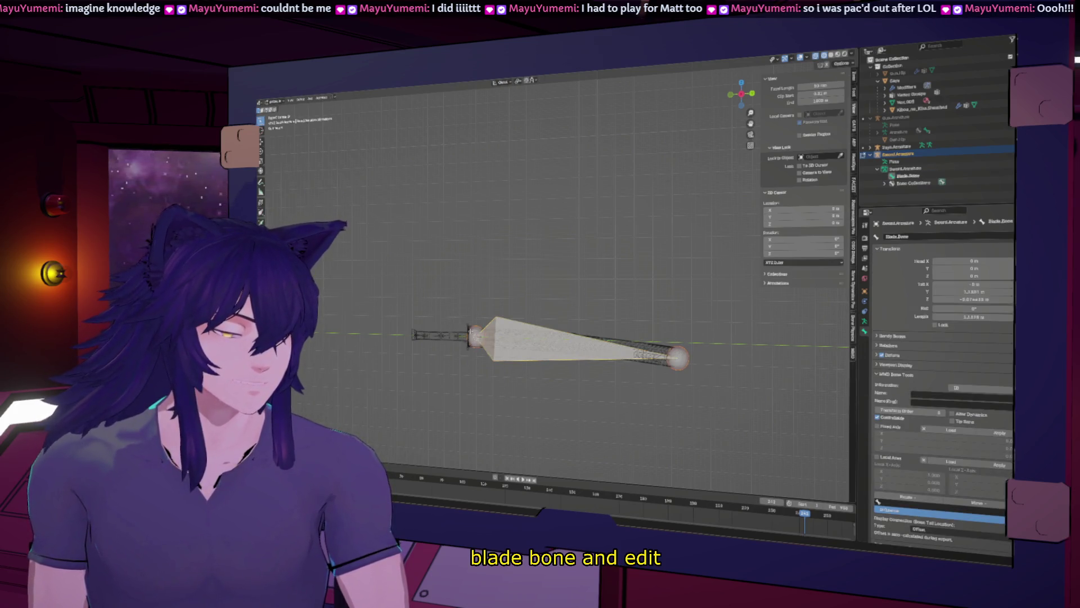
left_click(475, 335)
key("e")
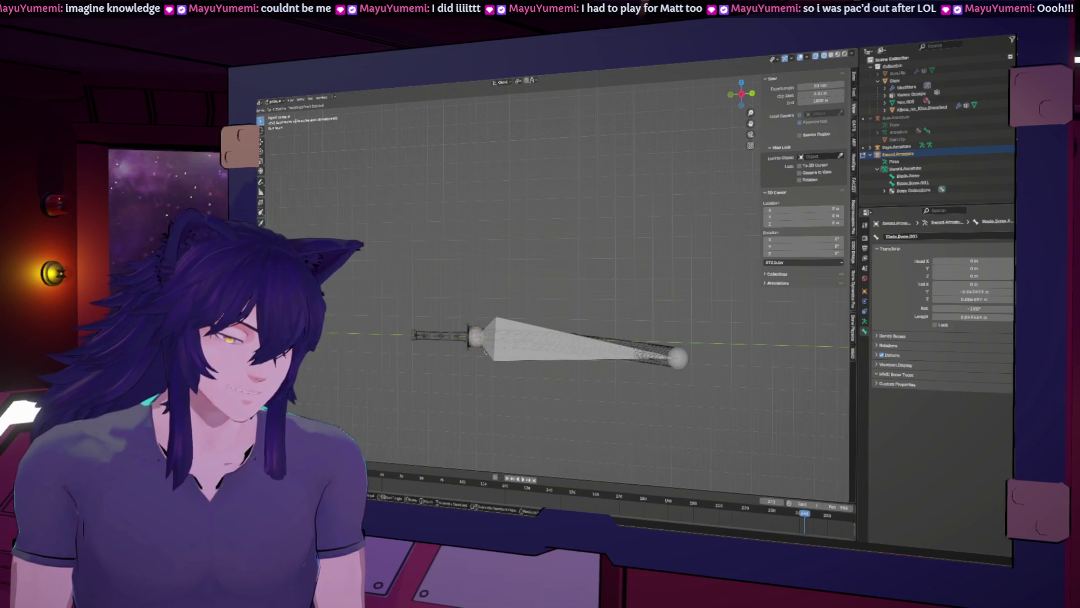
key("y")
left_click(433, 351)
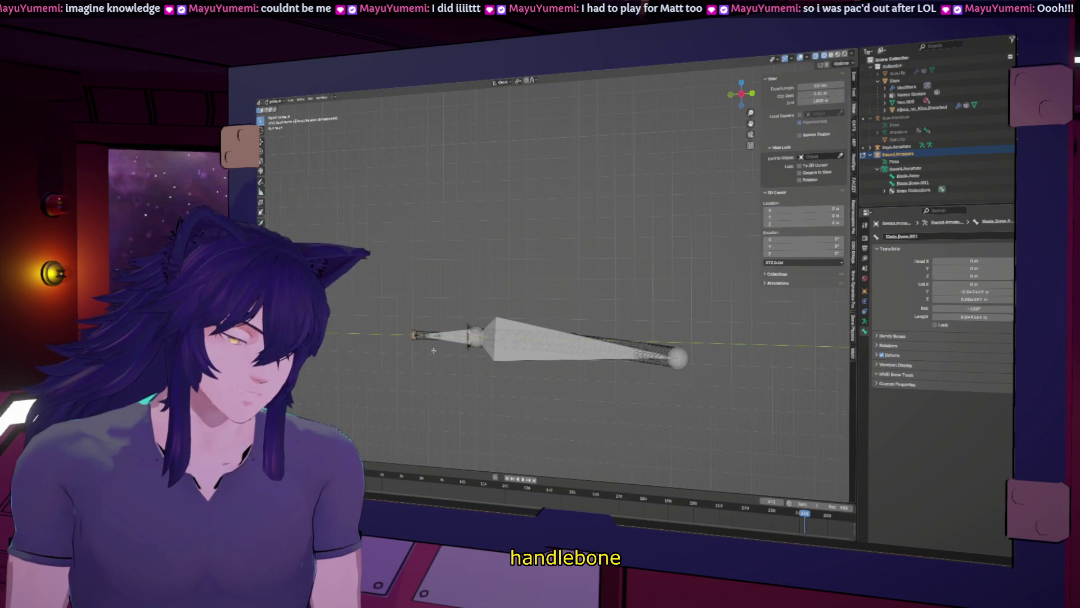
Rename the new Blade.Bone.001 bone to Handle.Bone
left_click(913, 183)
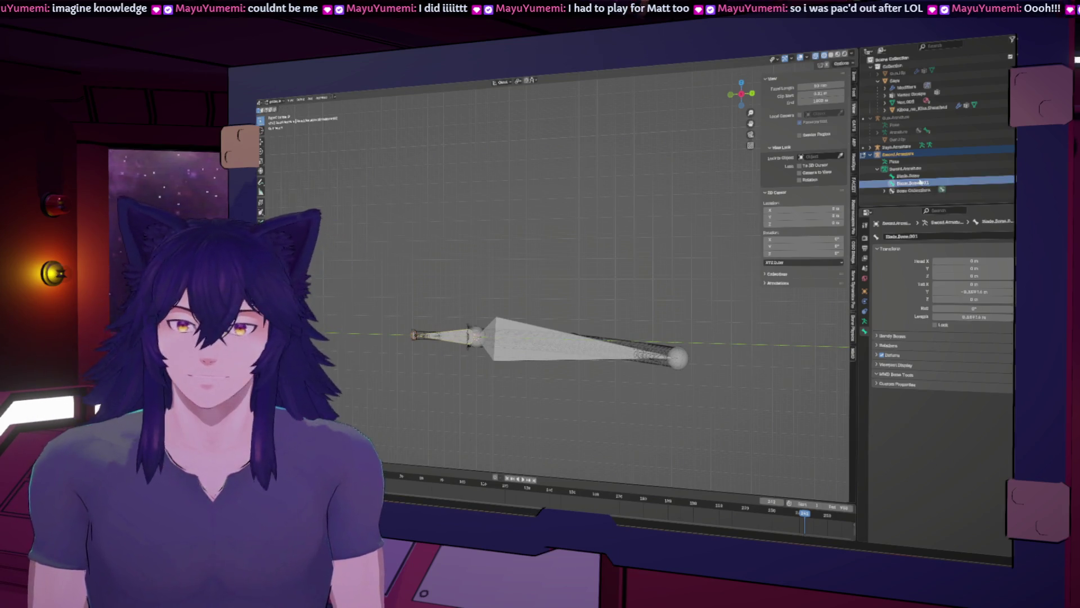
double_click(914, 184)
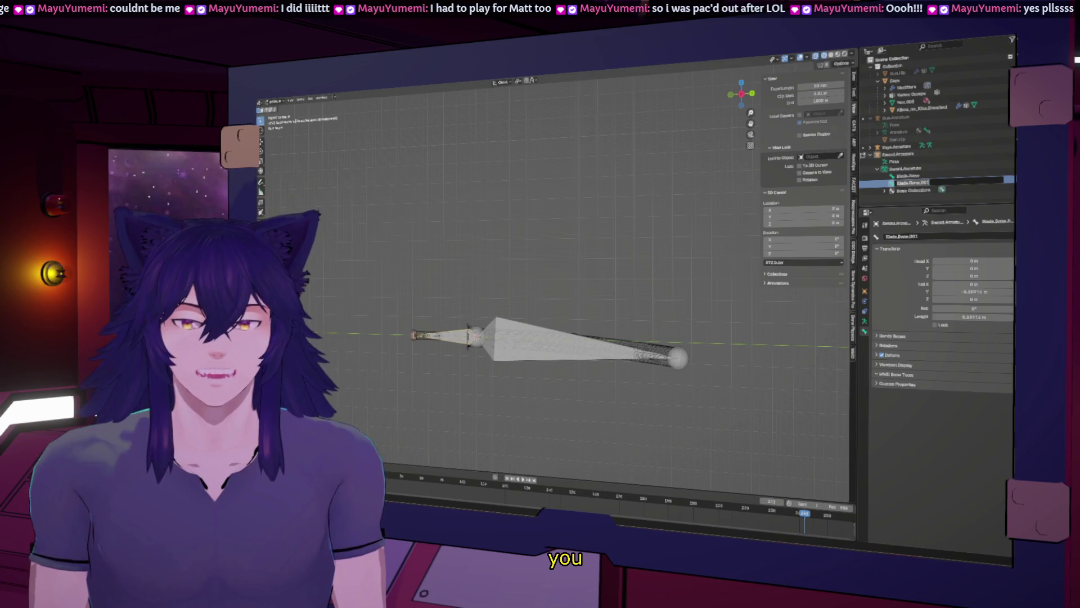
key("Home")
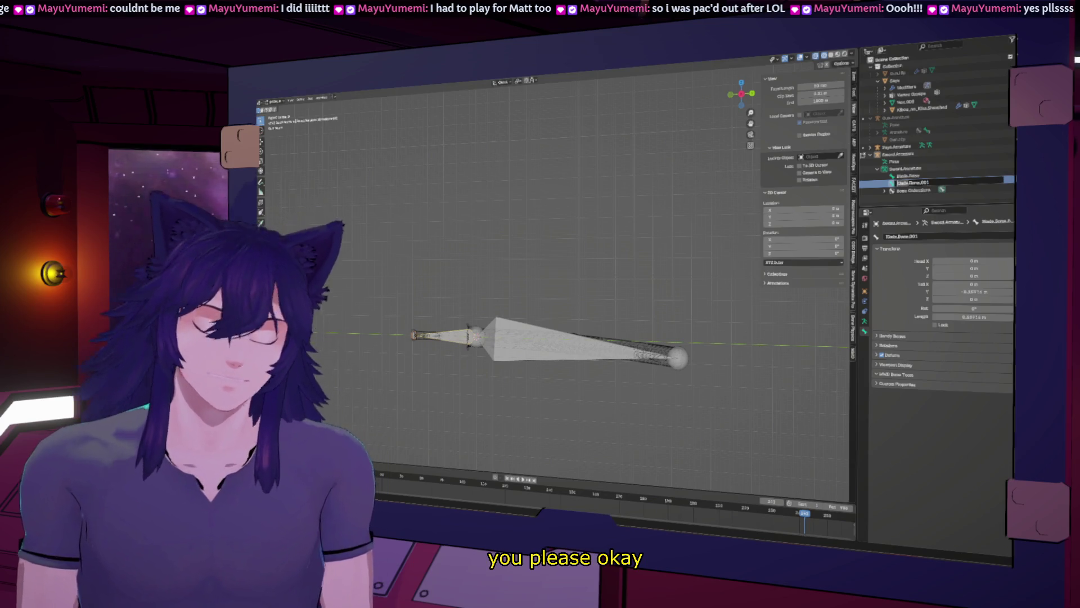
key("Delete")
key("Delete")
key("Delete")
key("End")
key("BackSpace")
key("BackSpace")
key("BackSpace")
key("Return")
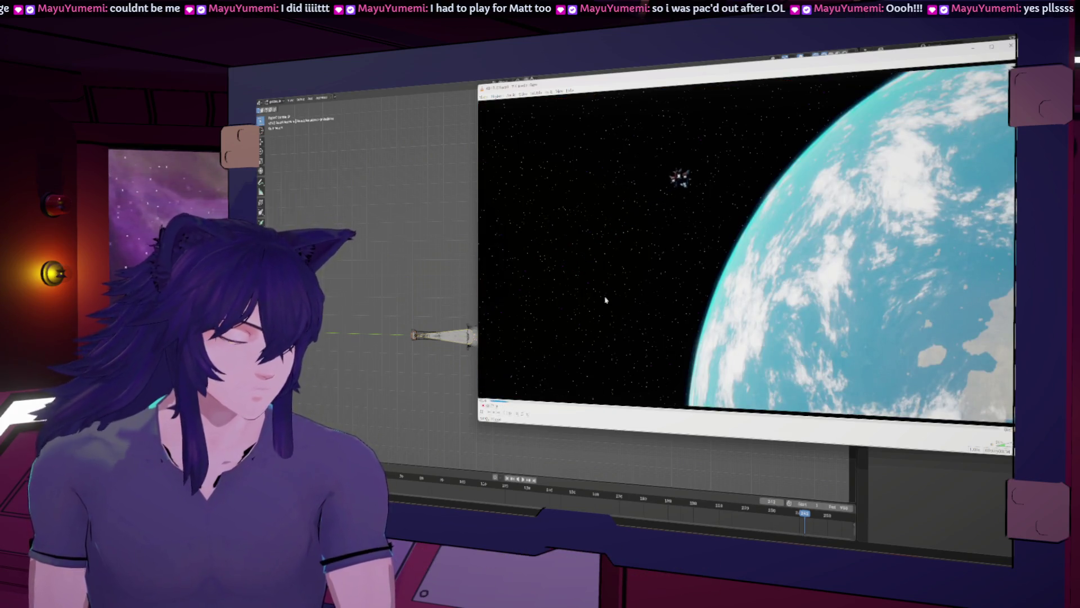
Watch the work-in-progress shots playing in the video player
scroll(605, 300, "down", 2)
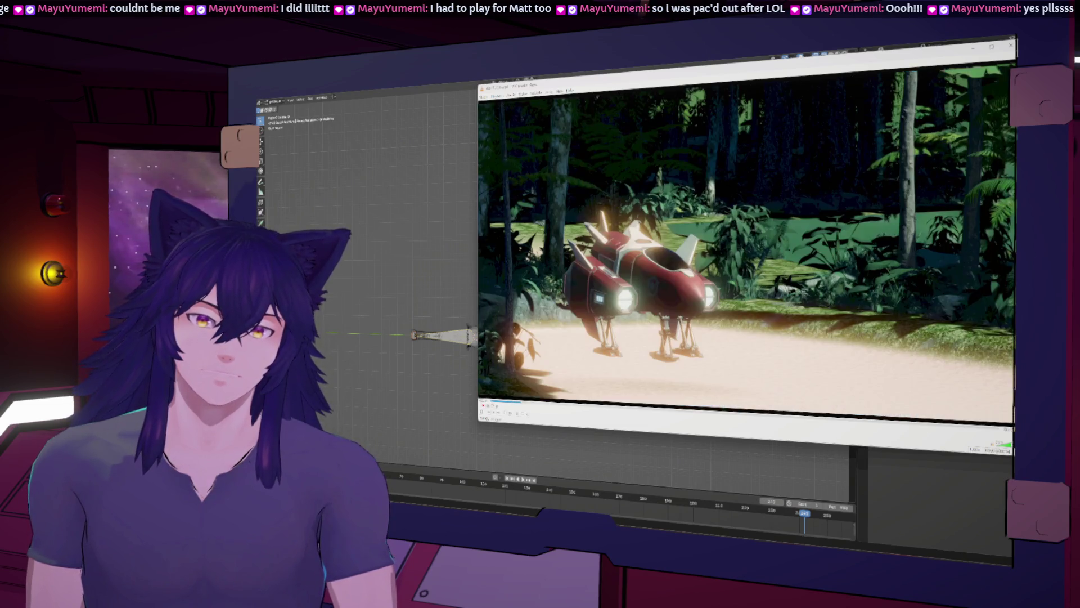
mouse_move(442, 515)
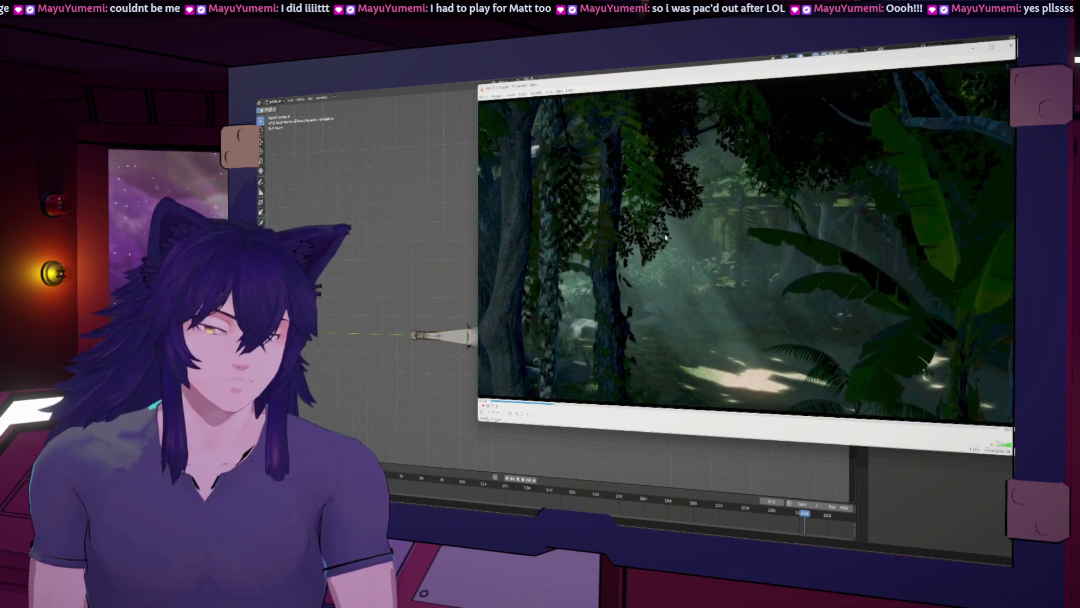
scroll(647, 261, "down", 4)
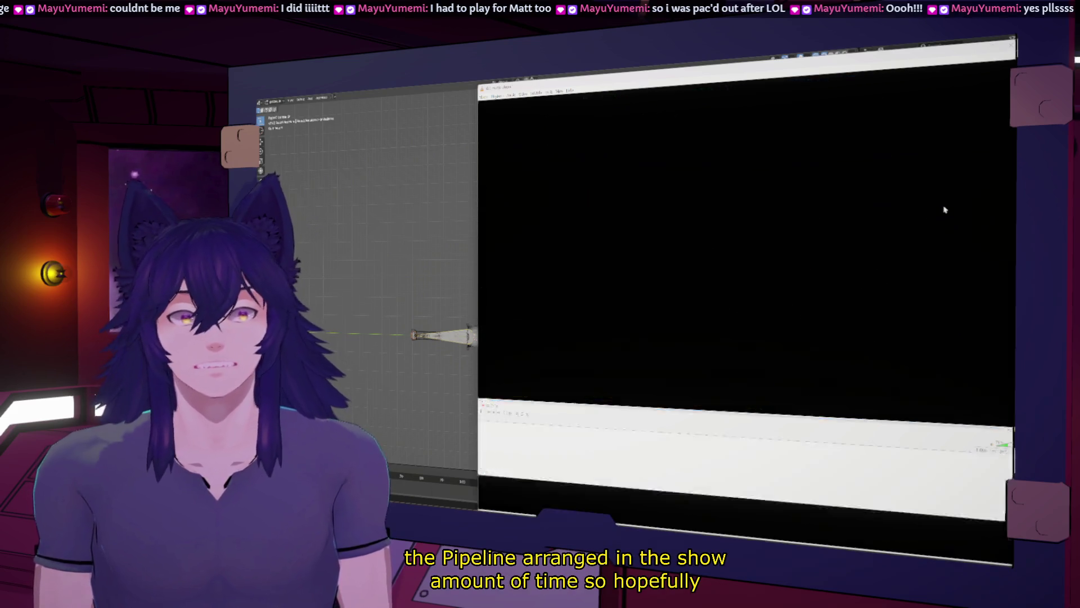
Close the video player and take the sword armature out of Edit Mode
left_click_drag(962, 61, 816, 81)
left_click(836, 89)
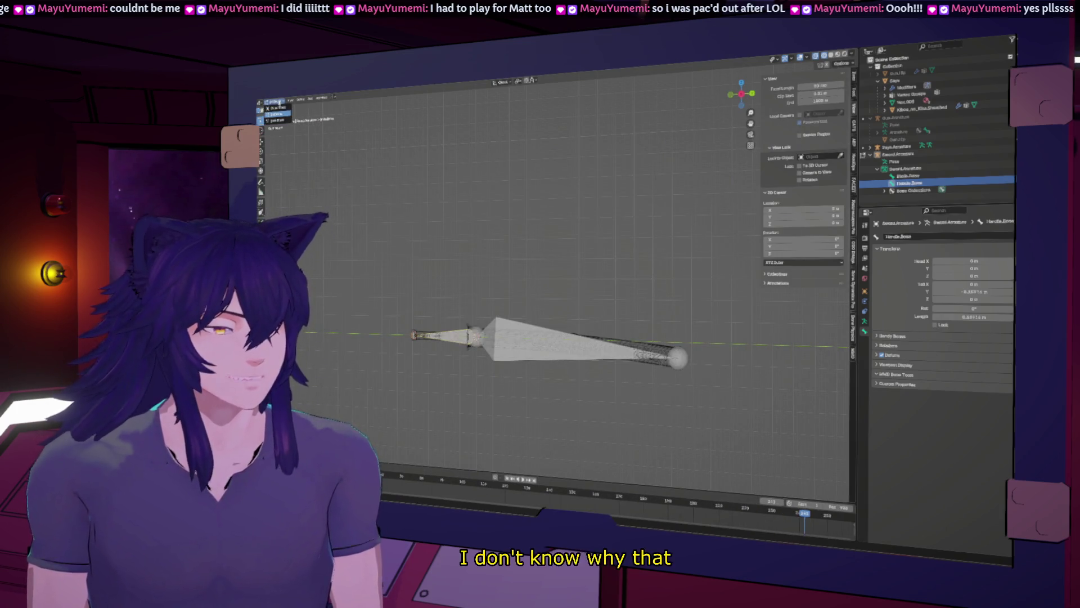
key("Tab")
middle_click_drag(456, 261, 483, 237)
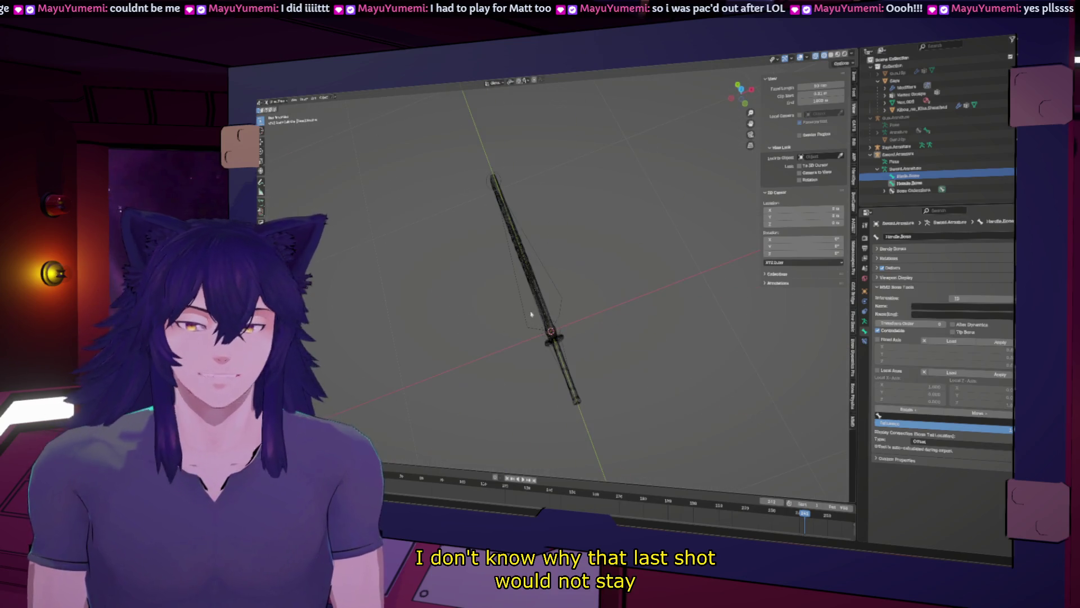
With the sword viewed lying flat, select the sheath mesh, then Saya.Armature as active
left_click(896, 147)
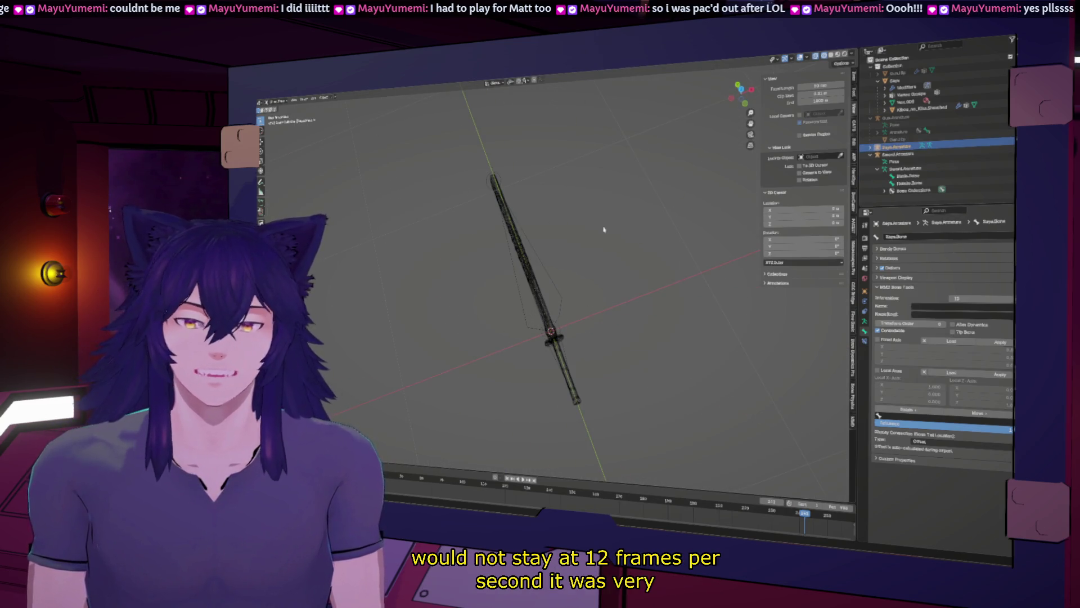
middle_click_drag(604, 229, 518, 190)
middle_click_drag(590, 349, 568, 315)
left_click(591, 346)
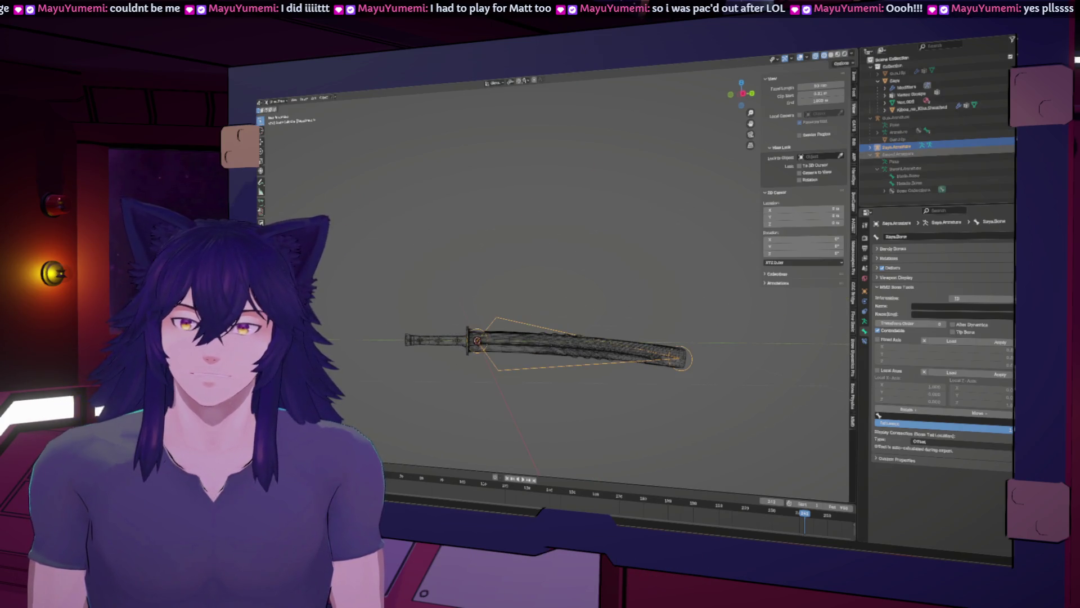
left_click(520, 336, "shift")
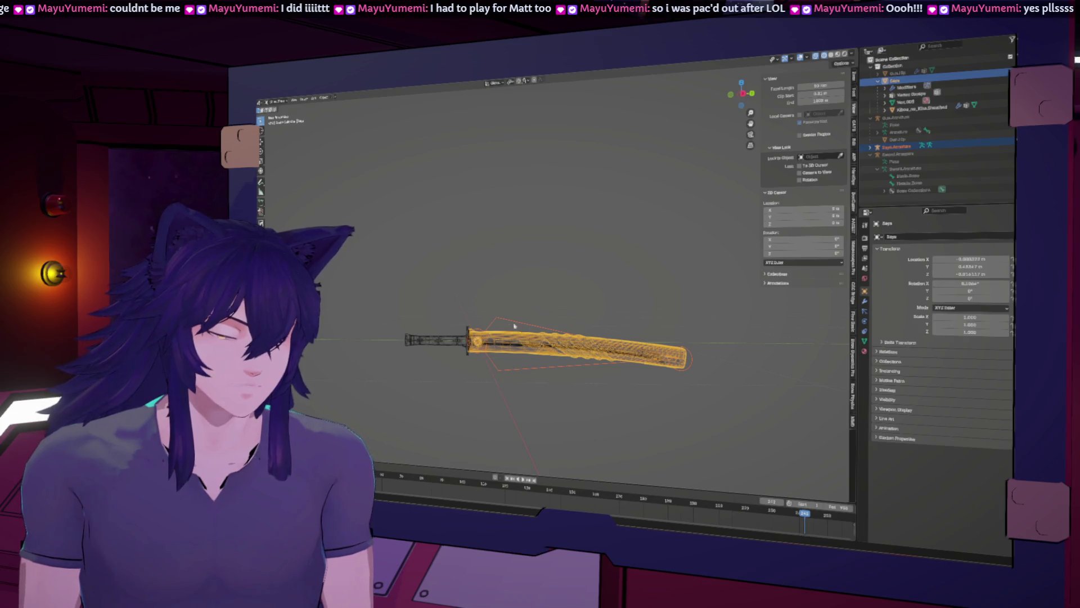
left_click(504, 321, "shift")
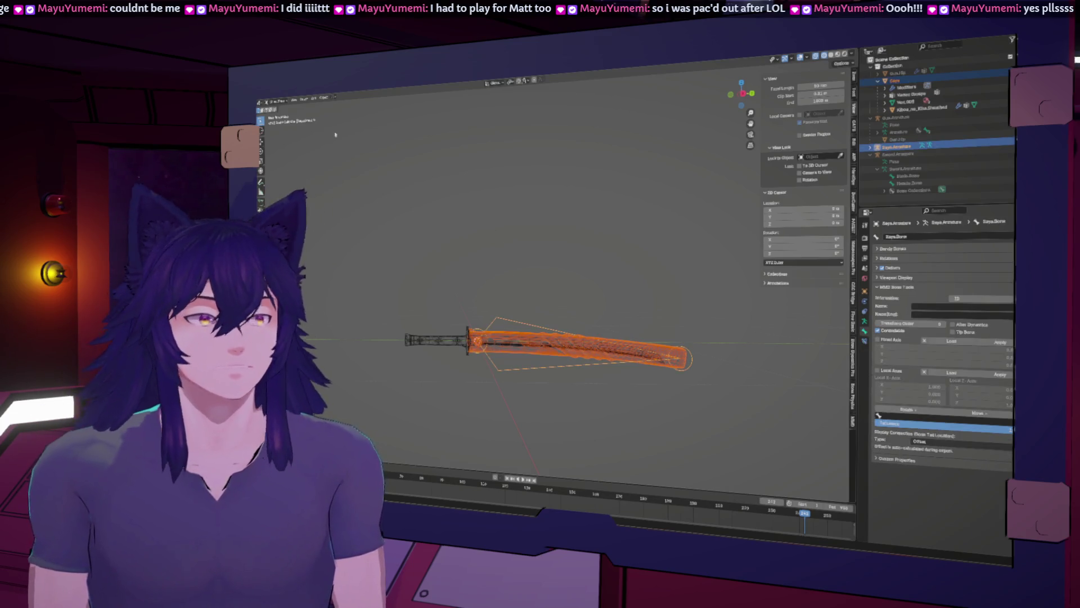
left_click(322, 100)
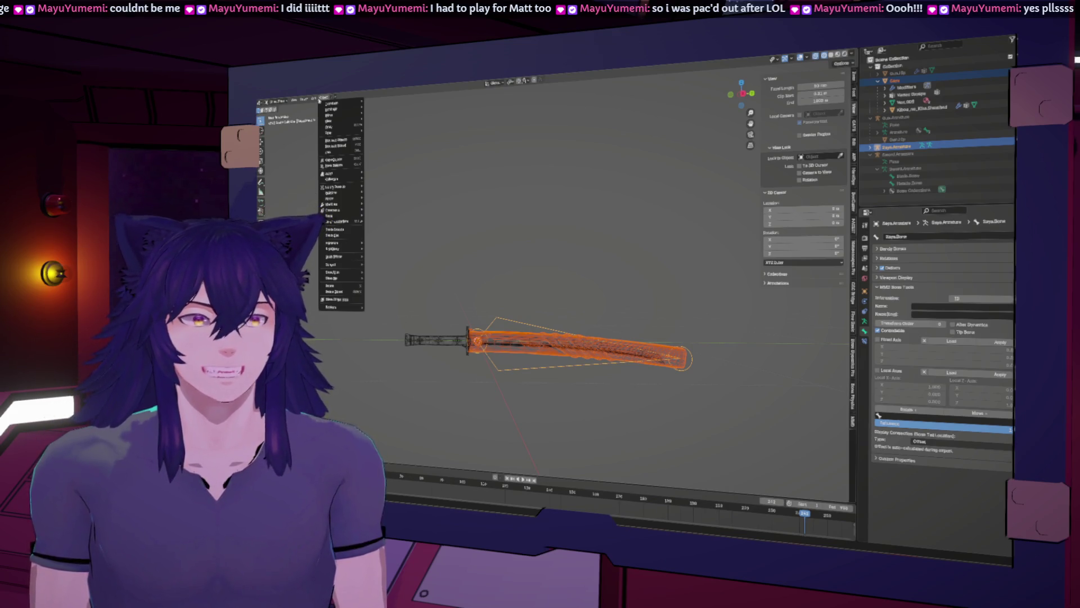
Browse the Object menu and Add menu options without applying anything
mouse_move(335, 130)
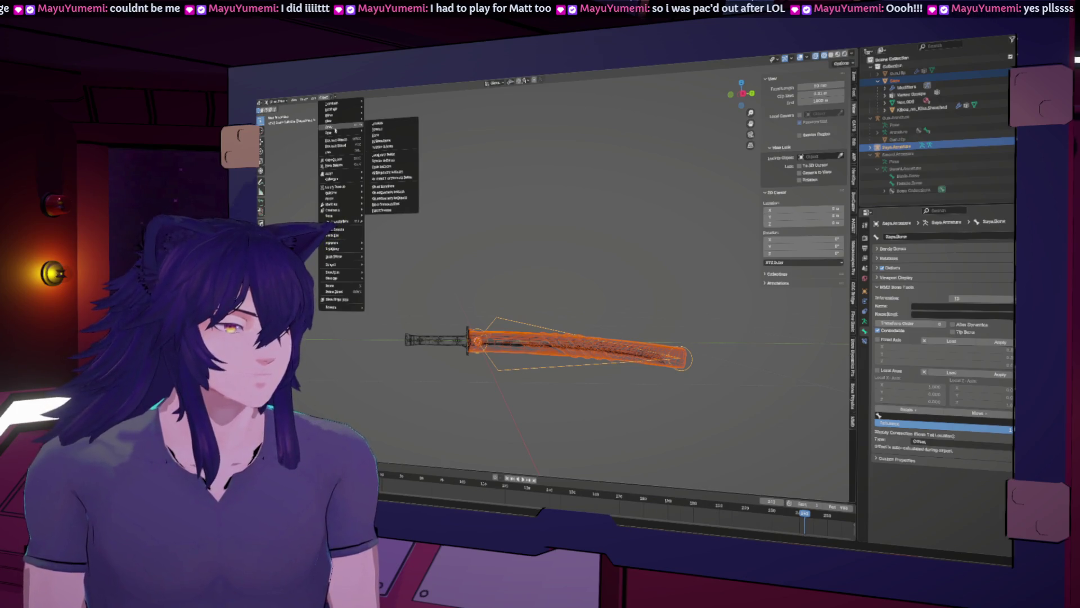
key("Escape")
left_click(314, 98)
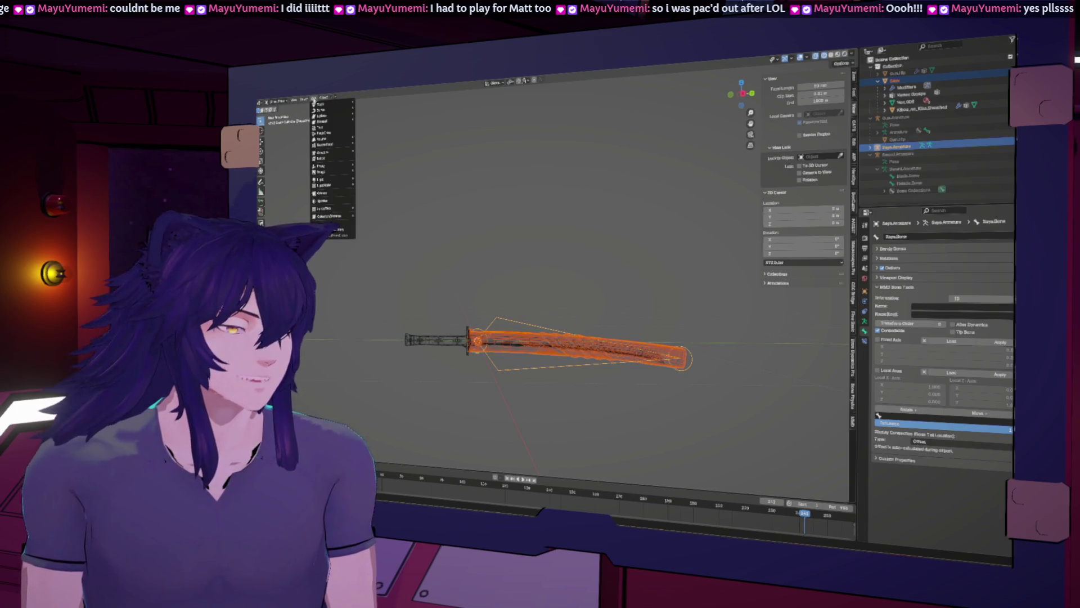
mouse_move(323, 97)
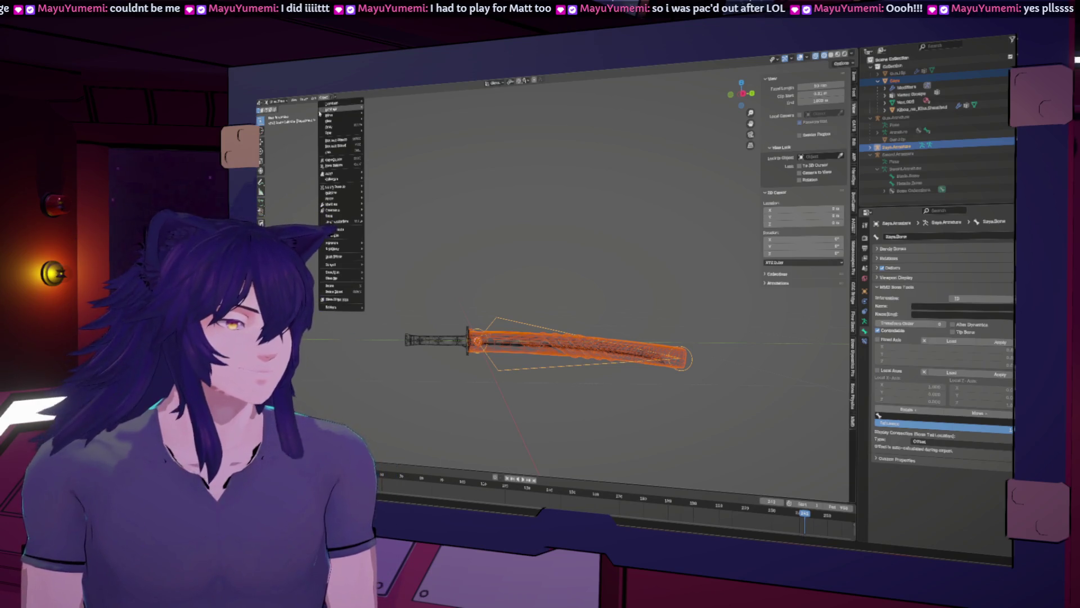
mouse_move(335, 179)
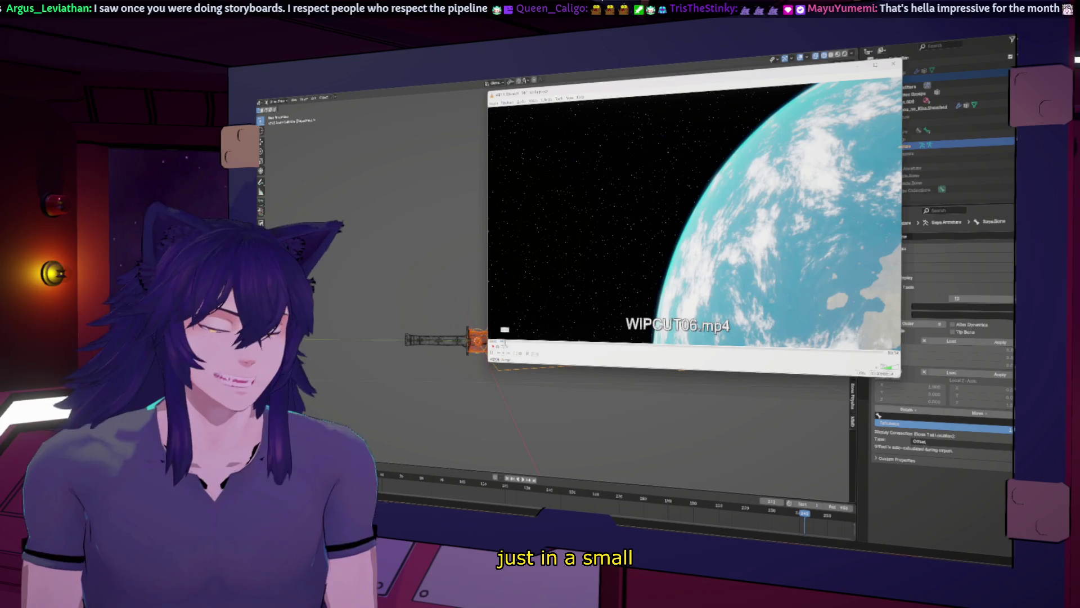
Pause and play the reference clip through its spaceship, forest and goggles shots
key("space")
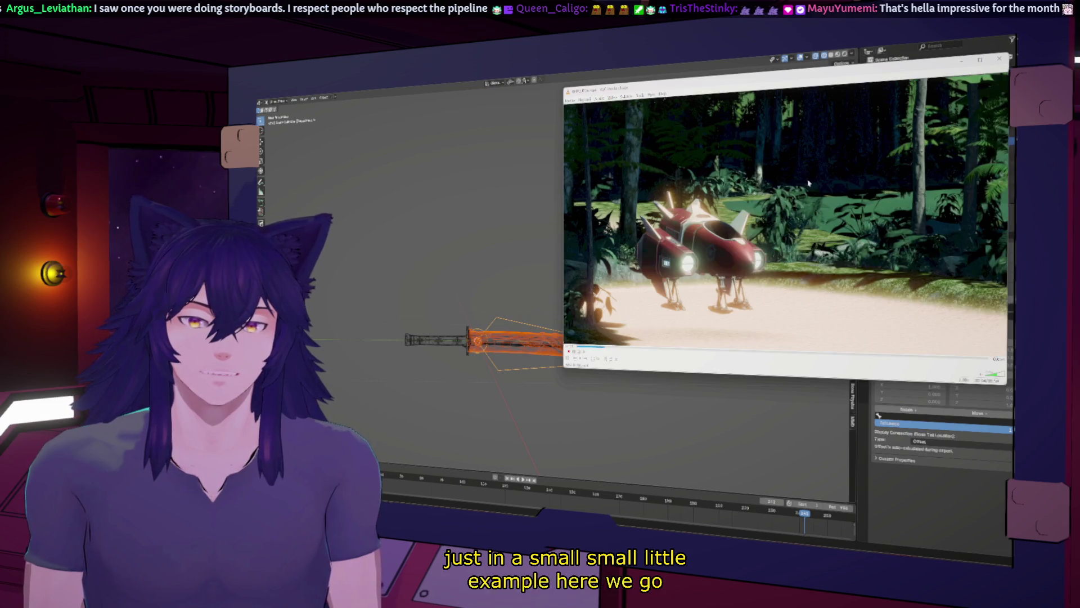
key("space")
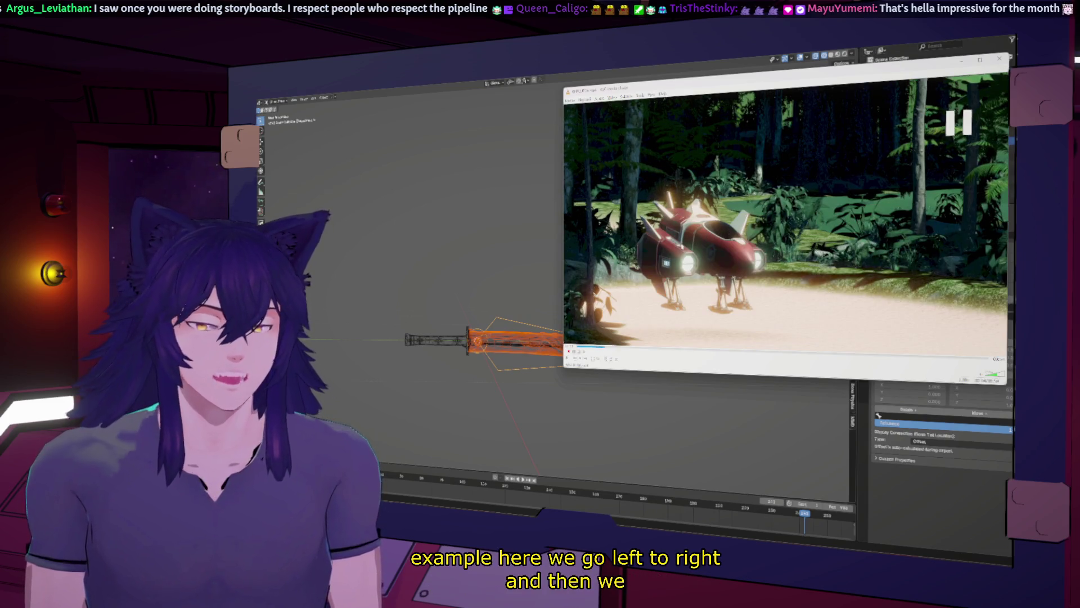
key("space")
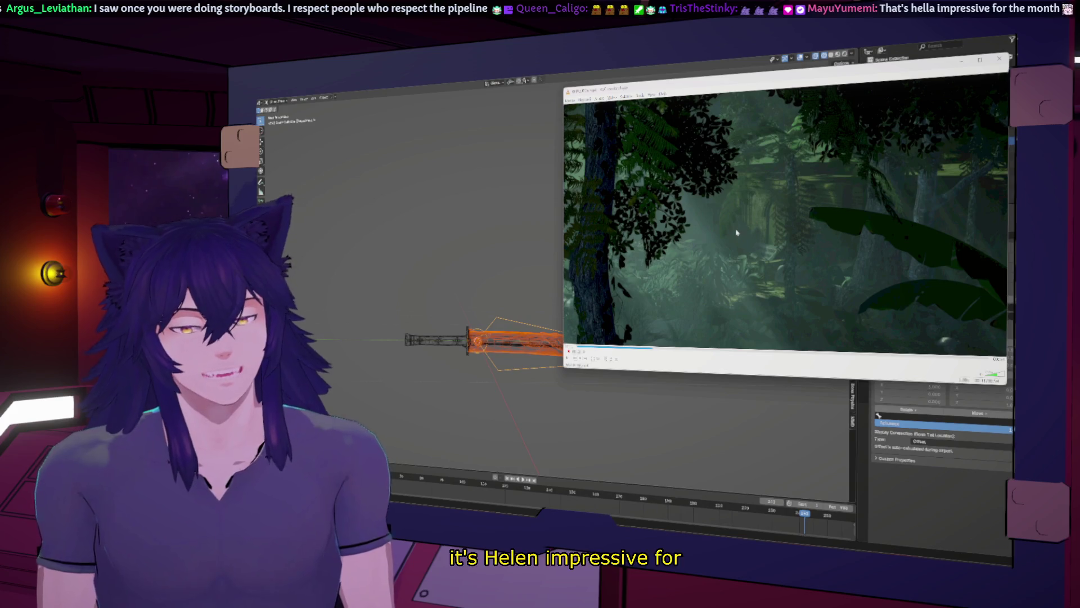
key("space")
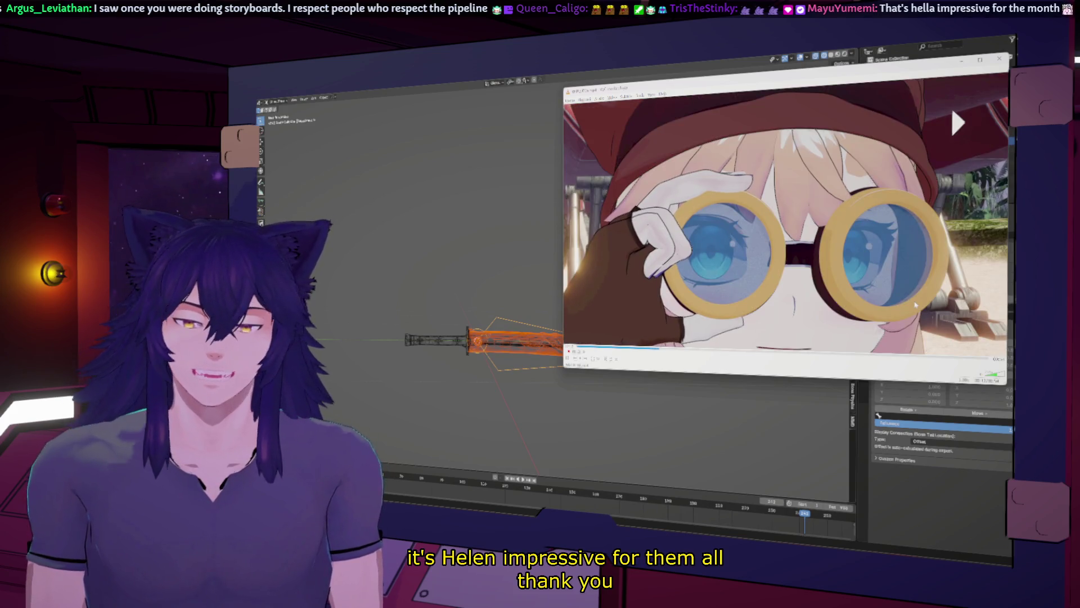
key("space")
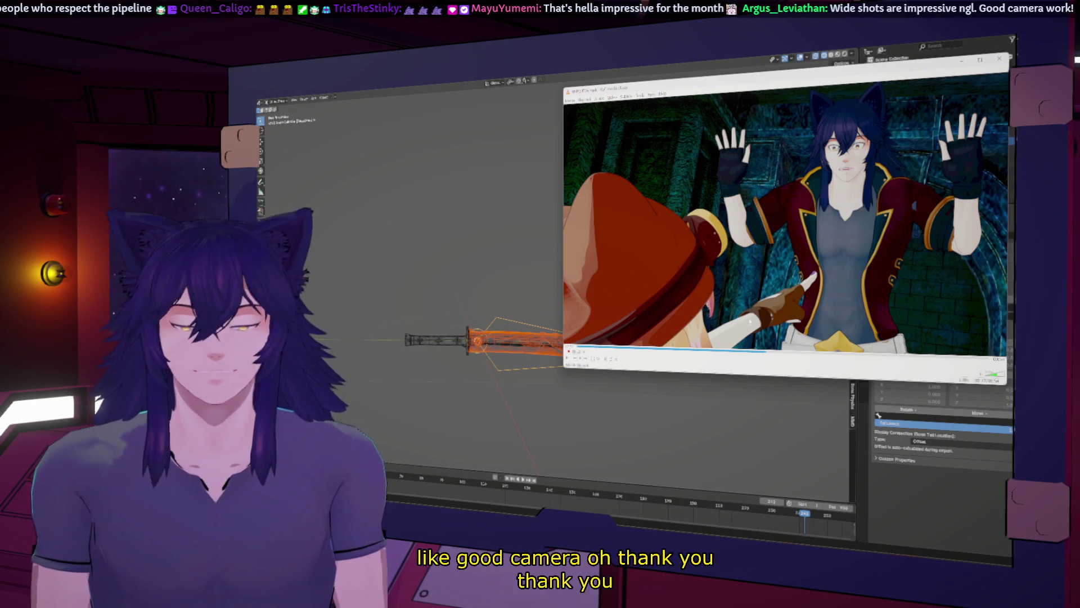
Jump to another scene, then leave the player and view the sword diagonally in Blender
left_click(763, 351)
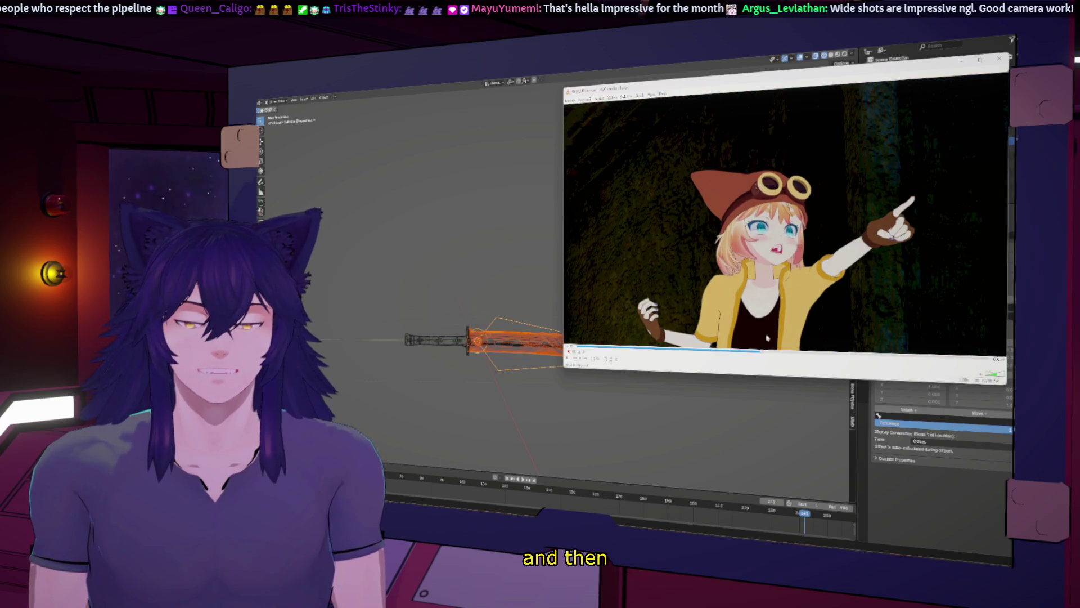
left_click(950, 106)
left_click(951, 107)
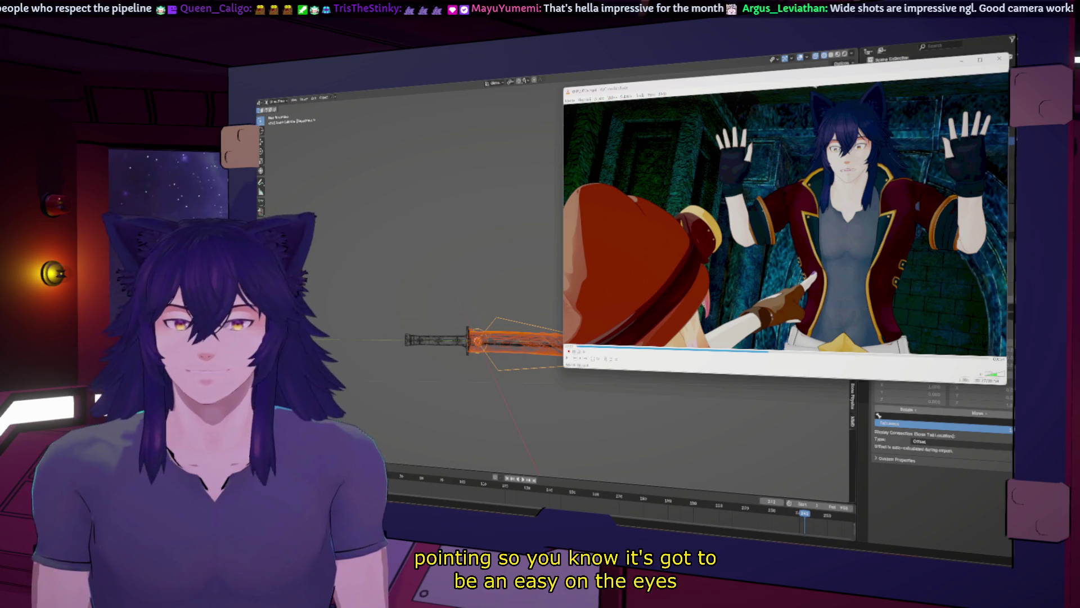
key("alt+Tab")
middle_click_drag(647, 393, 700, 370)
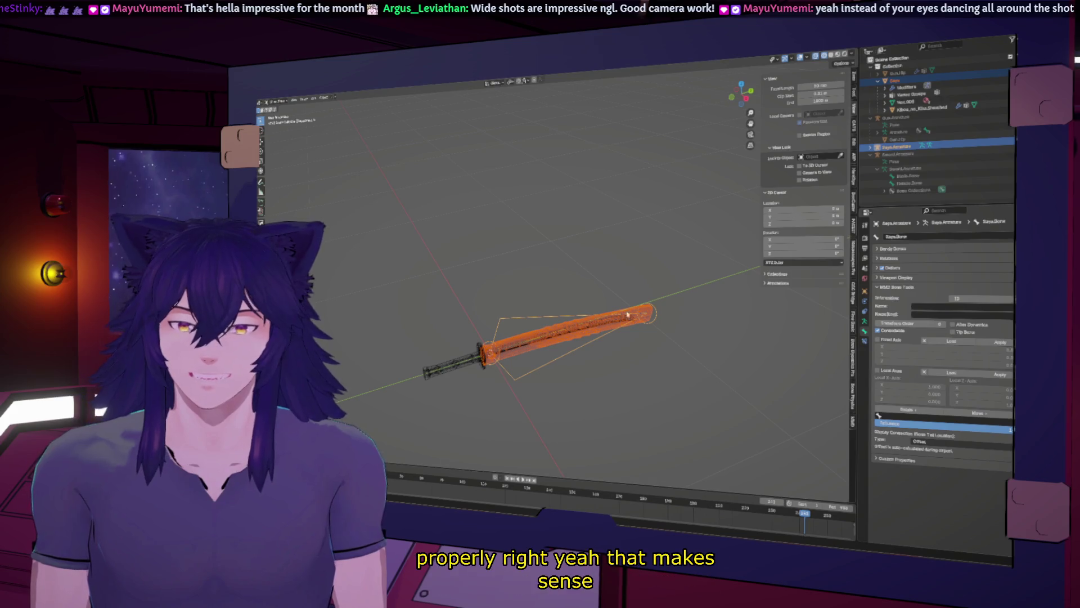
Select the sword mesh, then its armature as the active object
left_click(519, 330)
left_click(513, 320)
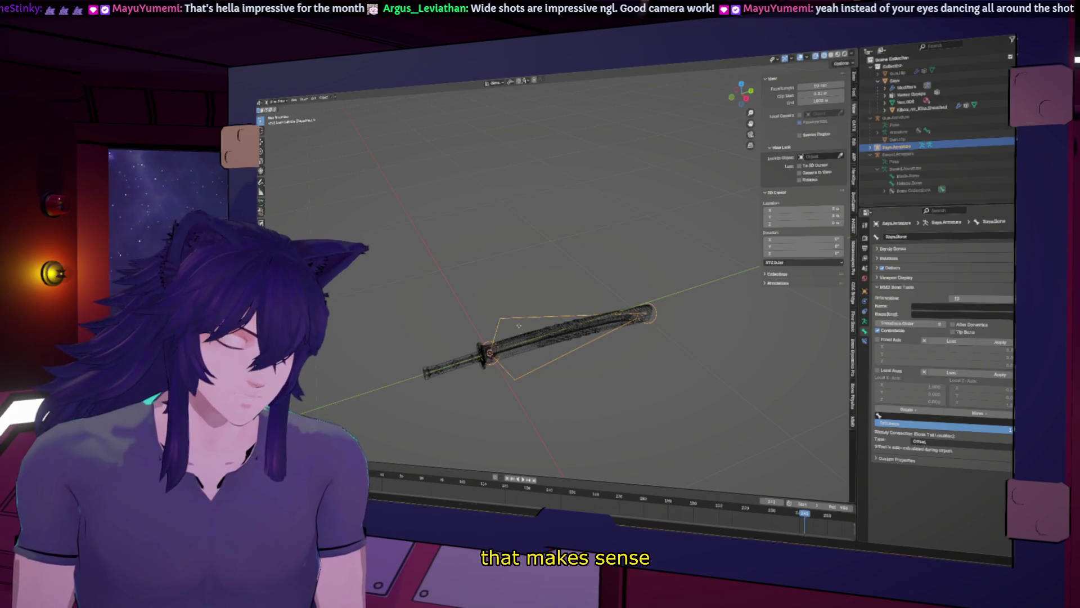
left_click(516, 349)
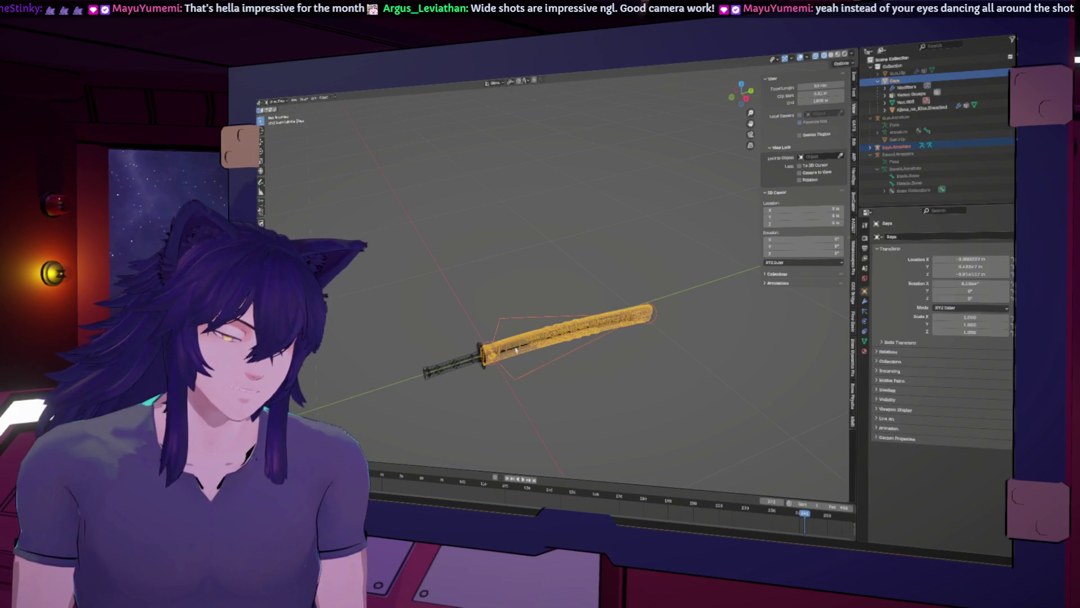
left_click(508, 321)
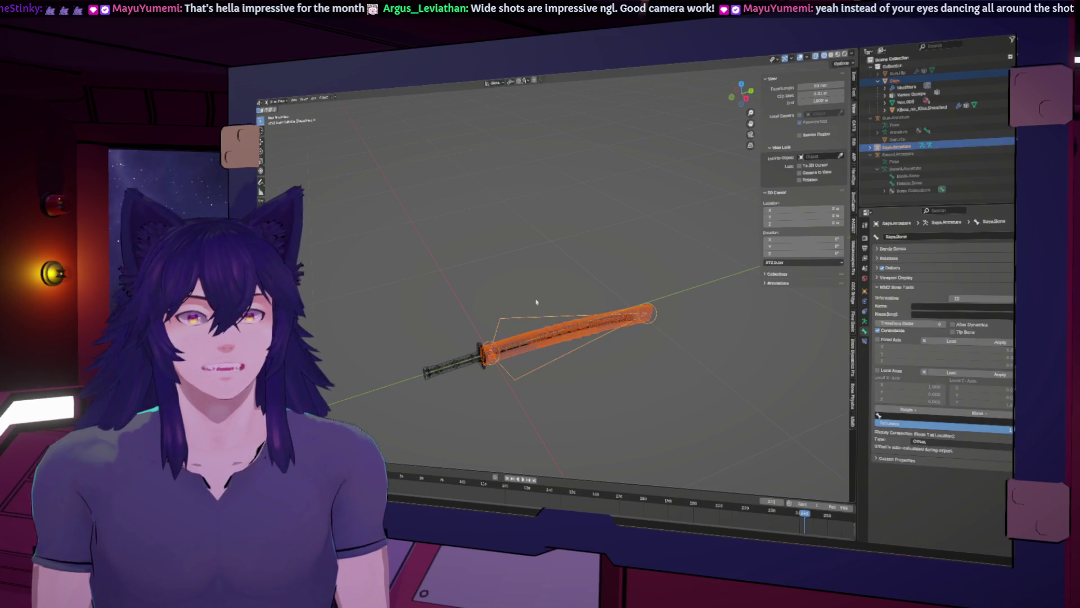
left_click(324, 97)
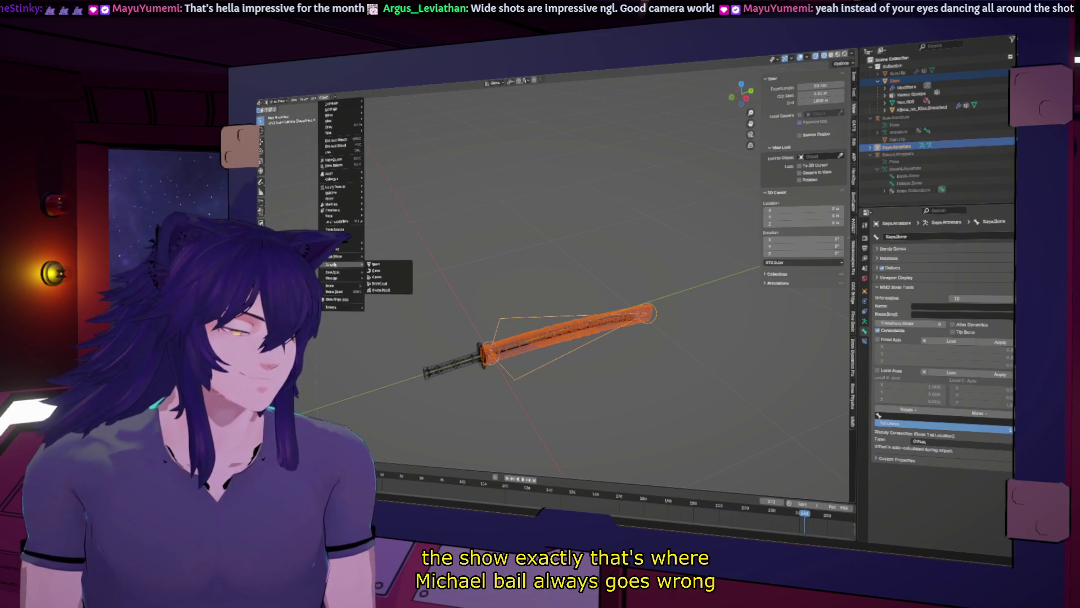
mouse_move(341, 102)
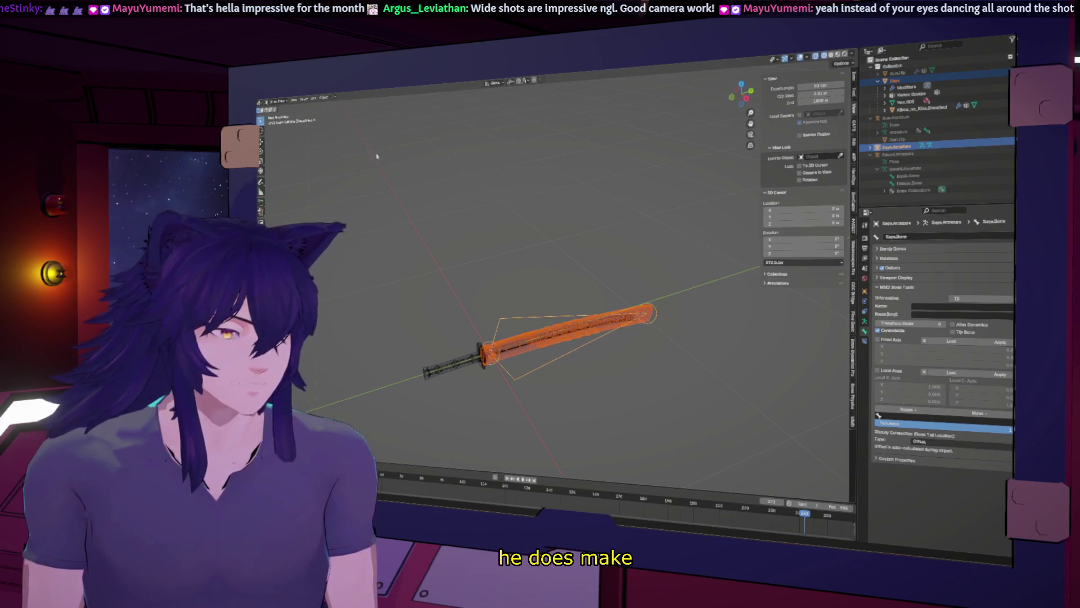
Parent the sword to the armature With Automatic Weights, then test-move and reset it
right_click(525, 330)
mouse_move(526, 332)
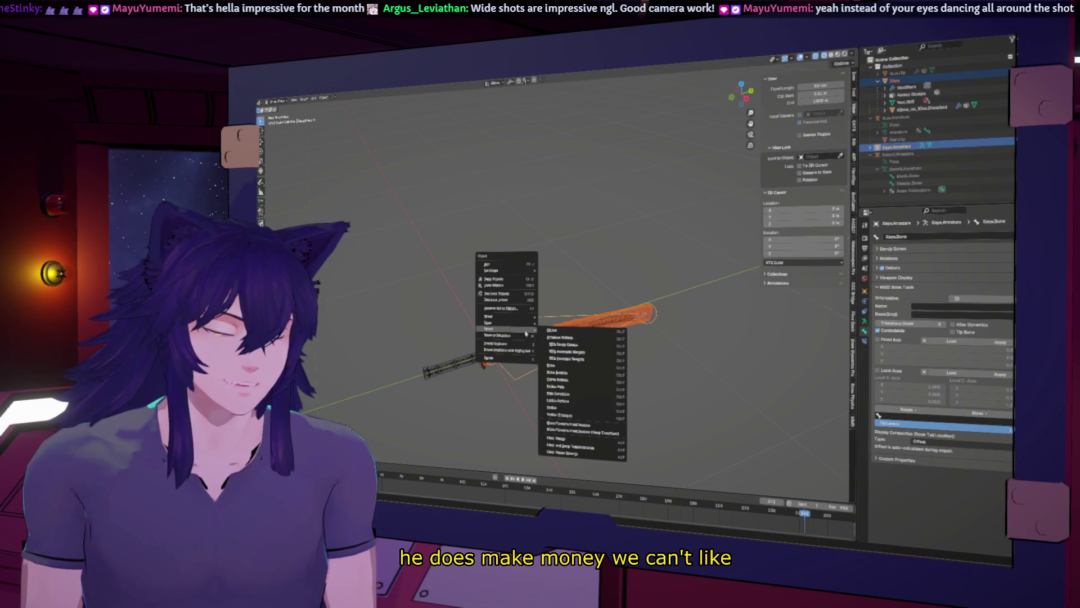
left_click(575, 352)
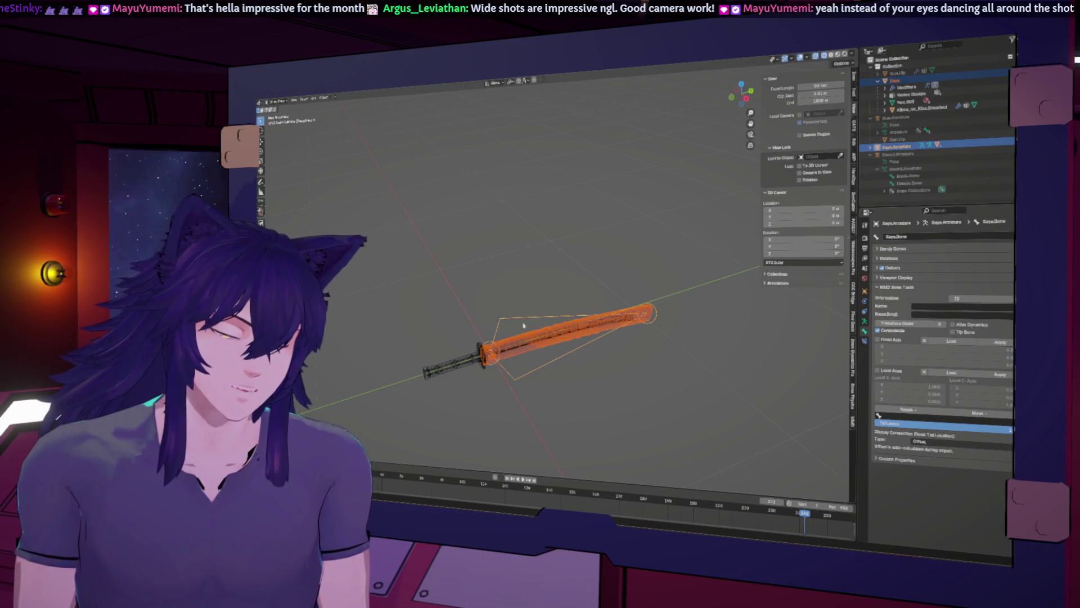
key("g")
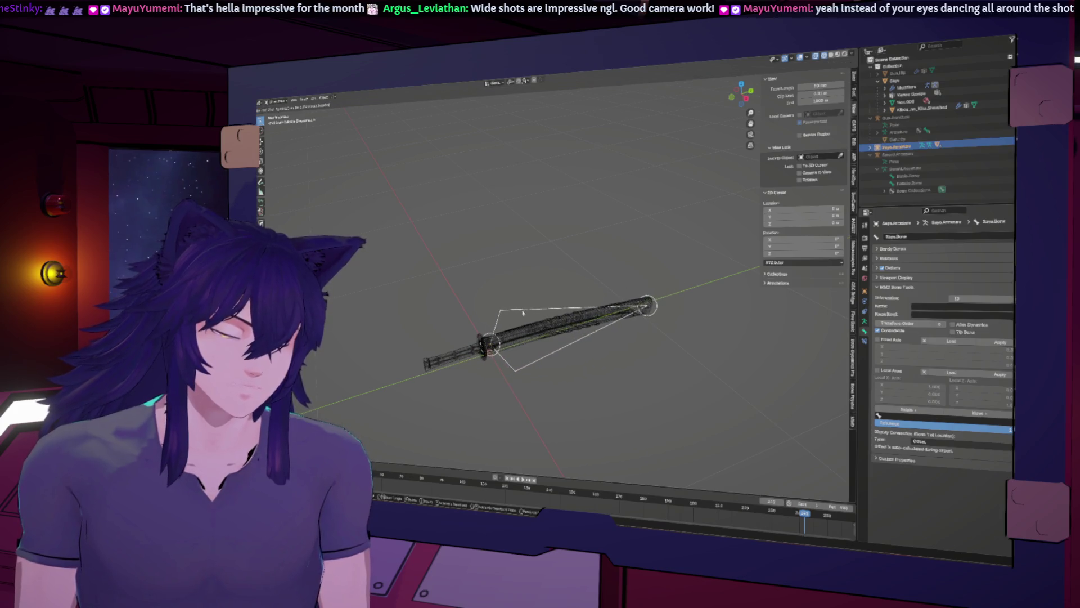
left_click(543, 318)
key("alt+g")
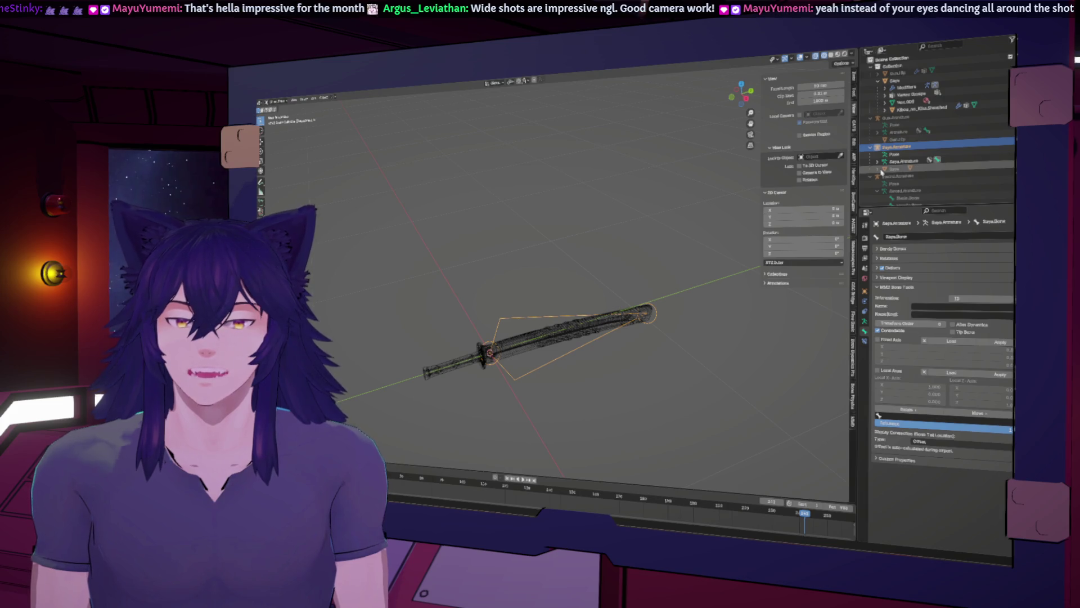
Select the sheathed sword and drag it to the top of the Outliner to clear its parent
left_click(898, 170)
left_click(913, 176)
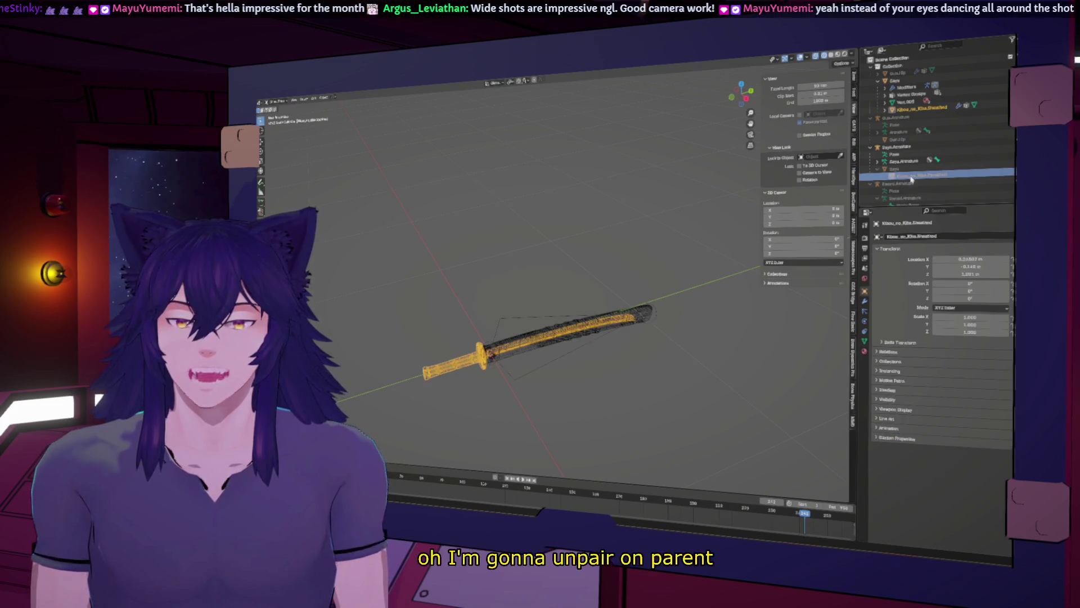
left_click_drag(912, 176, 895, 67)
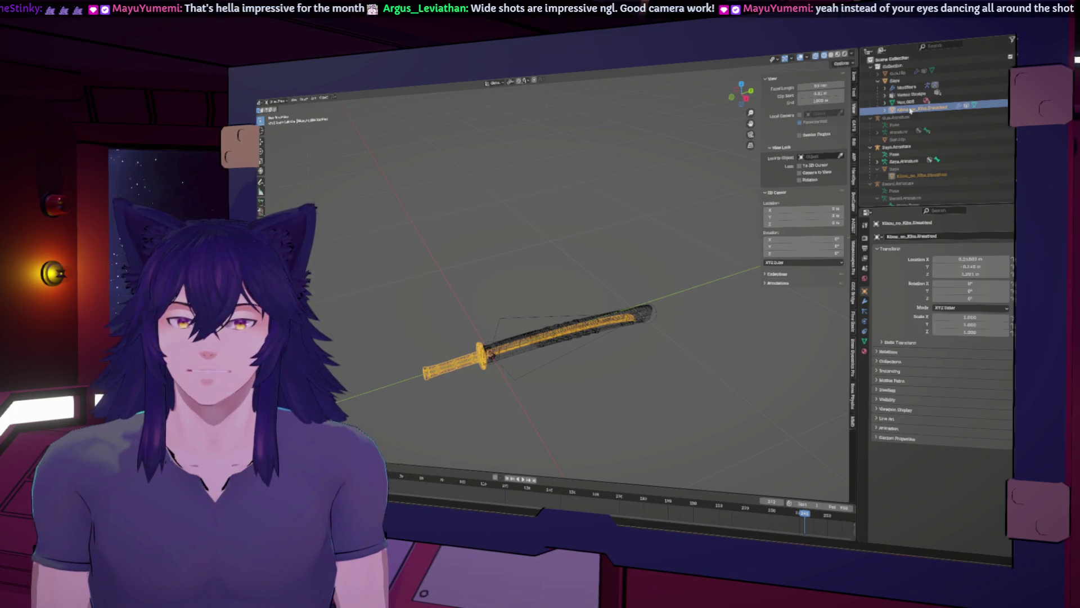
Try Object > Parent > Clear Parent, then undo it because it displaced the blade
left_click(324, 98)
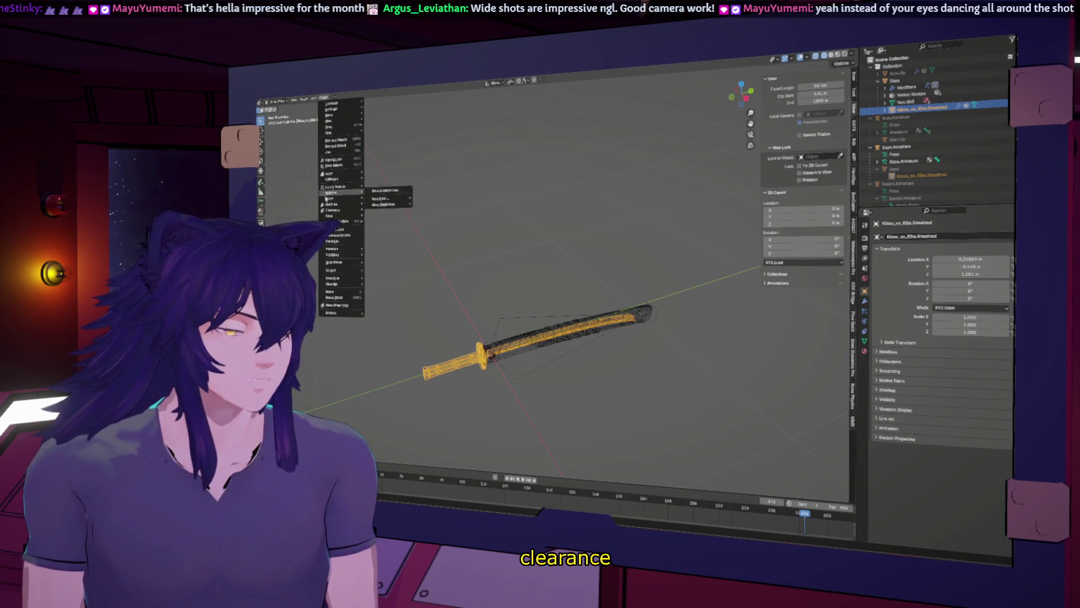
mouse_move(344, 198)
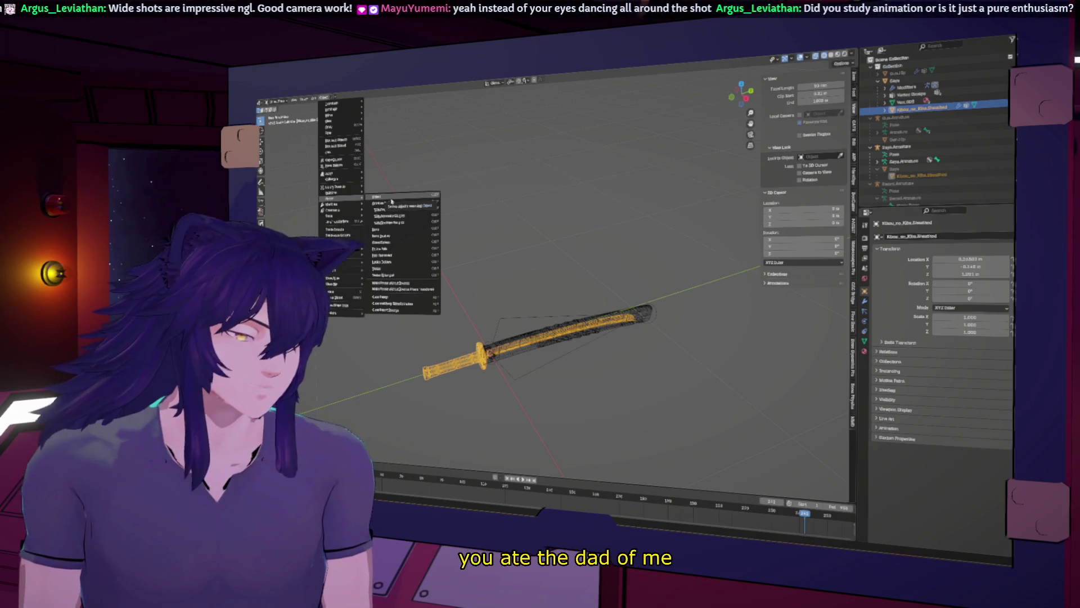
left_click(399, 300)
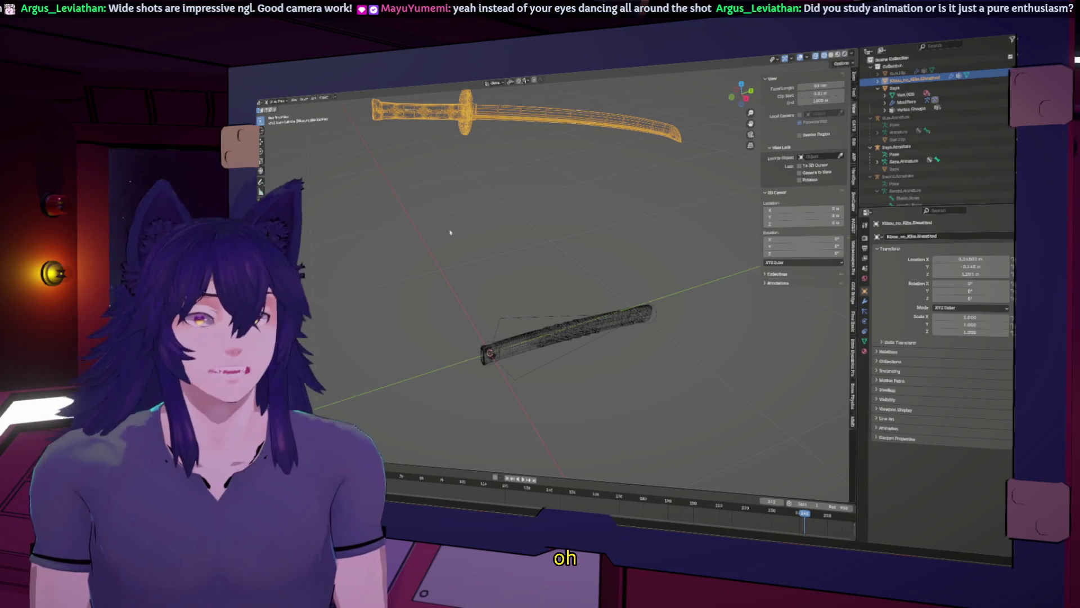
key("ctrl+z")
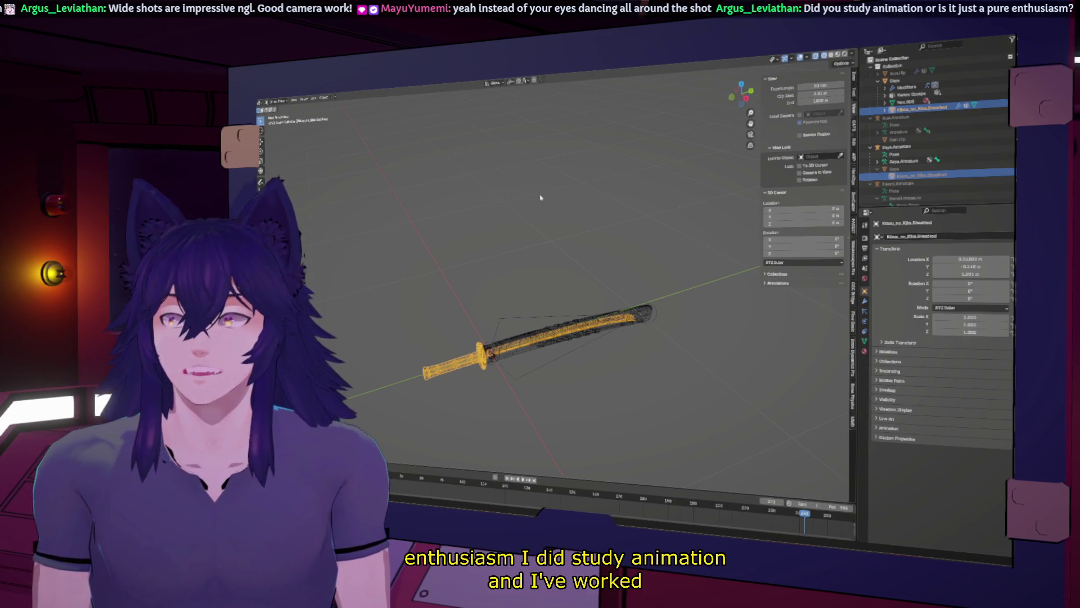
left_click(324, 96)
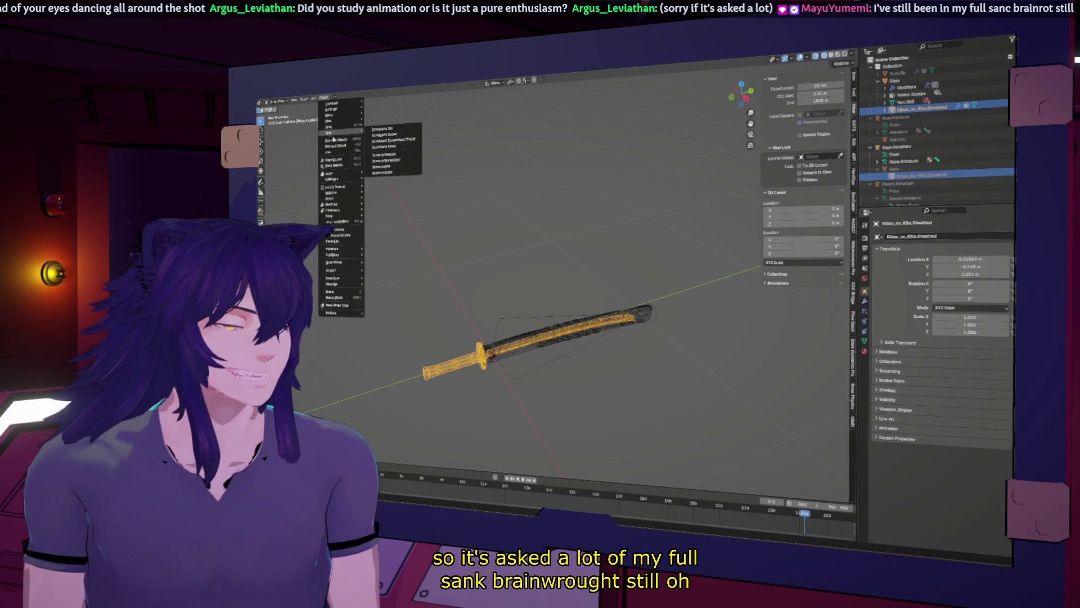
Clear the sword's location offset, then unparent it with Clear and Keep Transformation
mouse_move(338, 127)
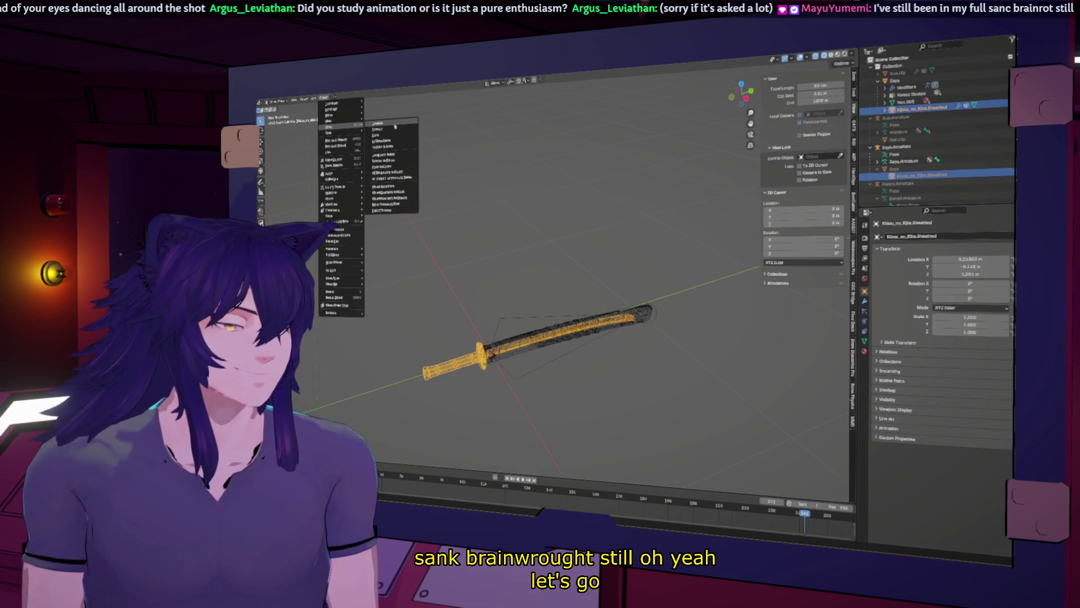
left_click(390, 147)
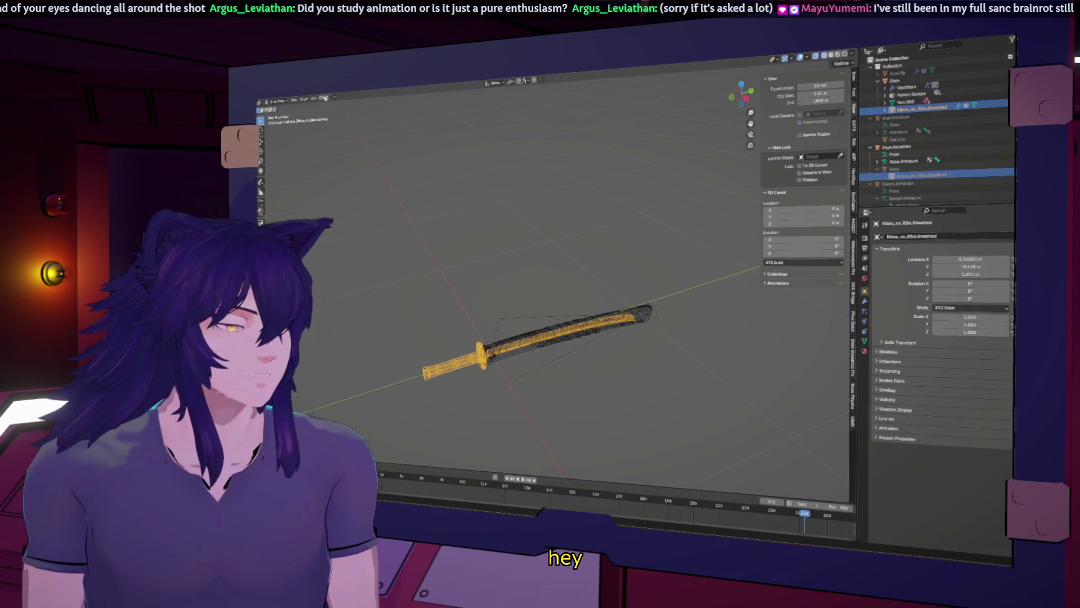
left_click(325, 97)
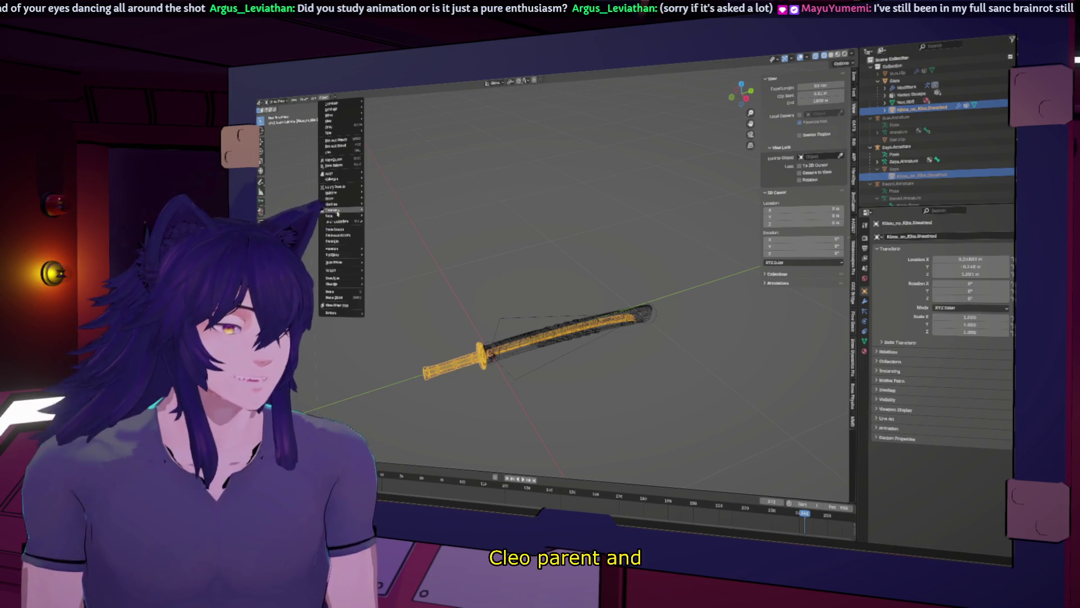
mouse_move(352, 198)
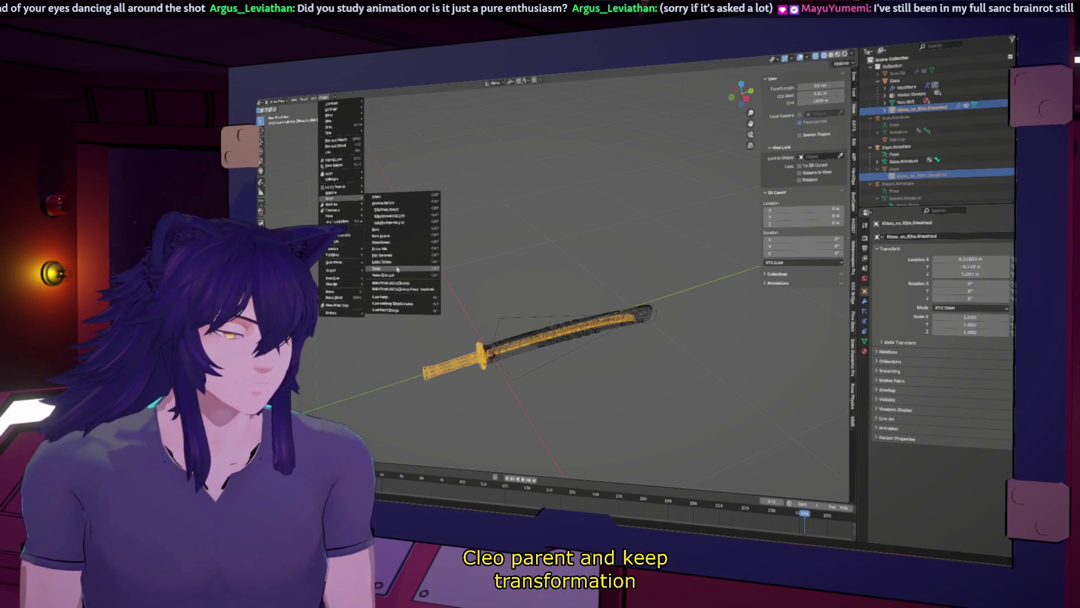
left_click(395, 304)
Test a Y-axis move of the sword, then select Sword_Armature in the Outliner
middle_click_drag(395, 304, 463, 337)
key("g")
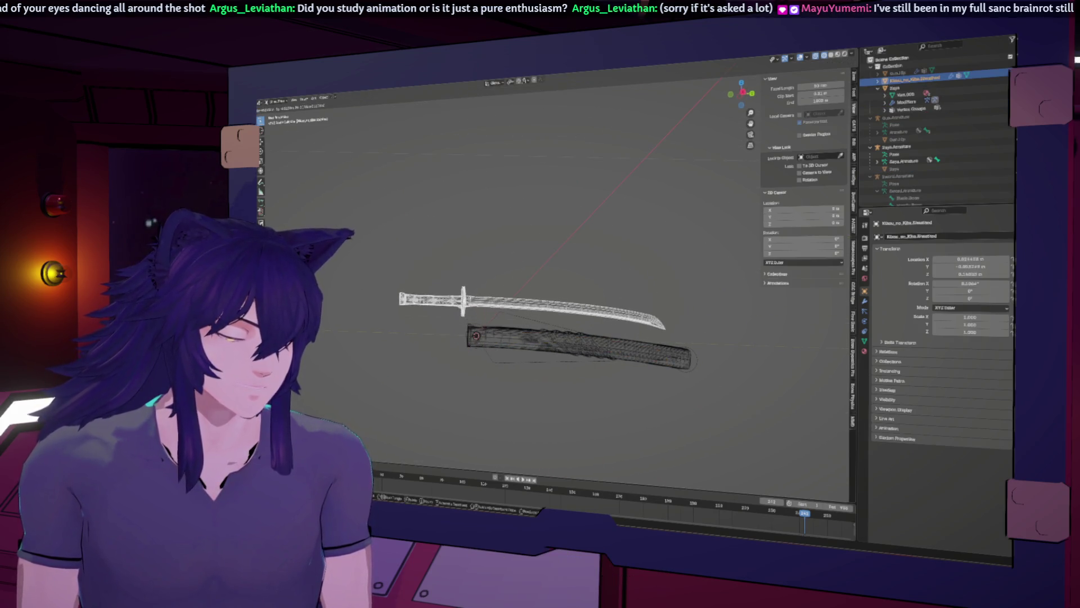
key("y")
middle_click_drag(565, 295, 629, 299)
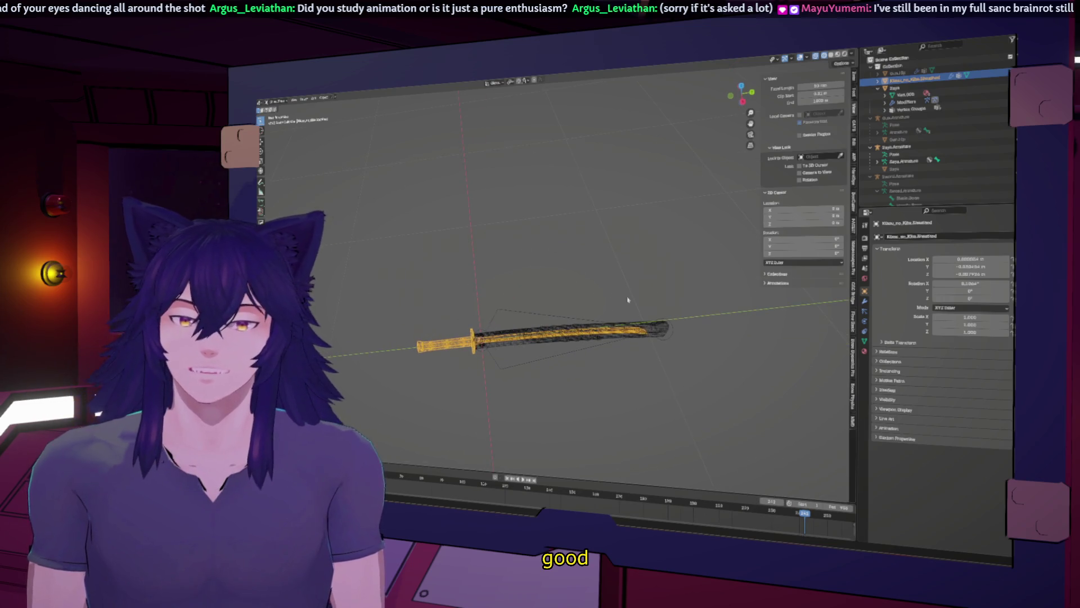
left_click(899, 176)
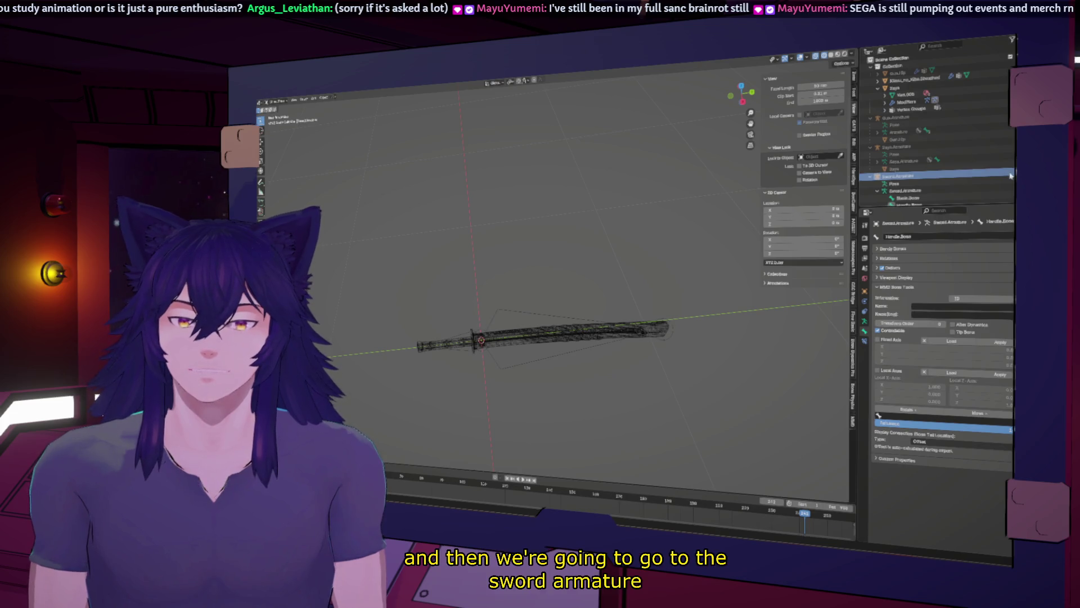
Select Sword_Armature and the sheathed sword mesh, browsing the Object menu without applying anything
left_click(973, 179)
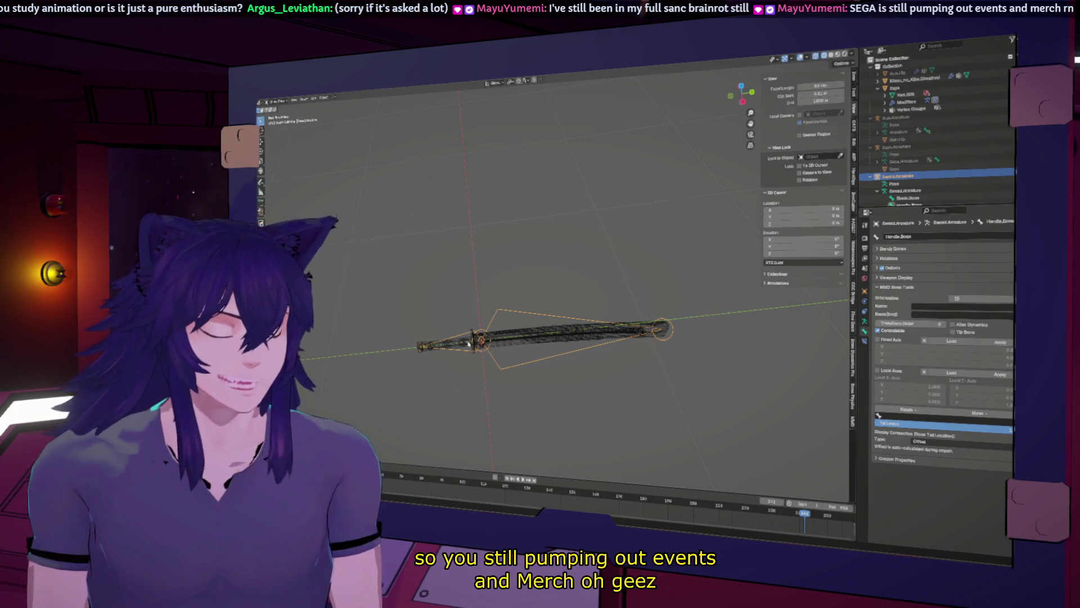
left_click(463, 336)
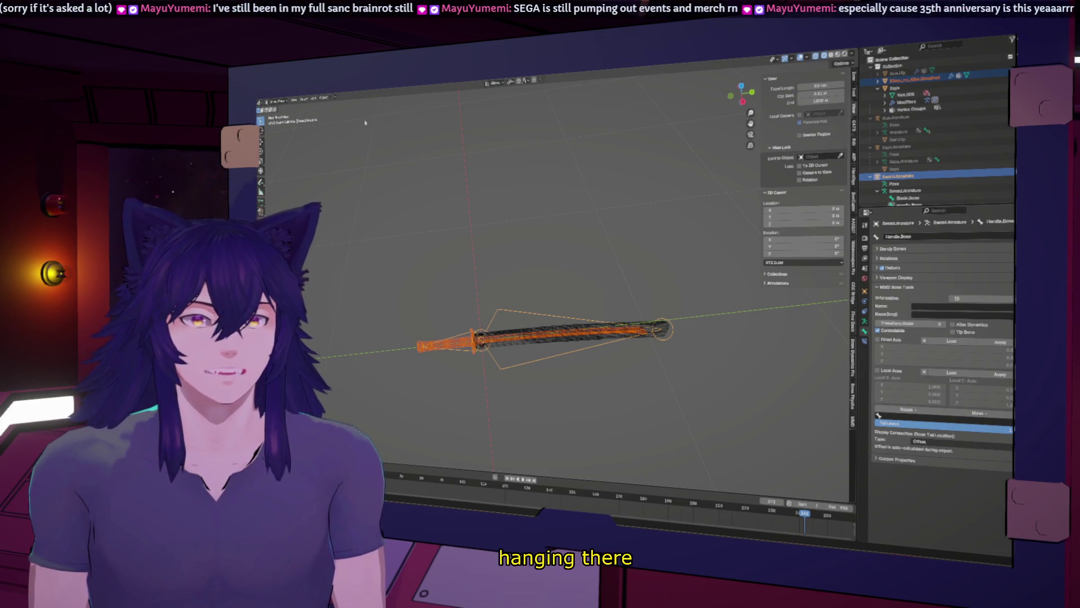
left_click(323, 98)
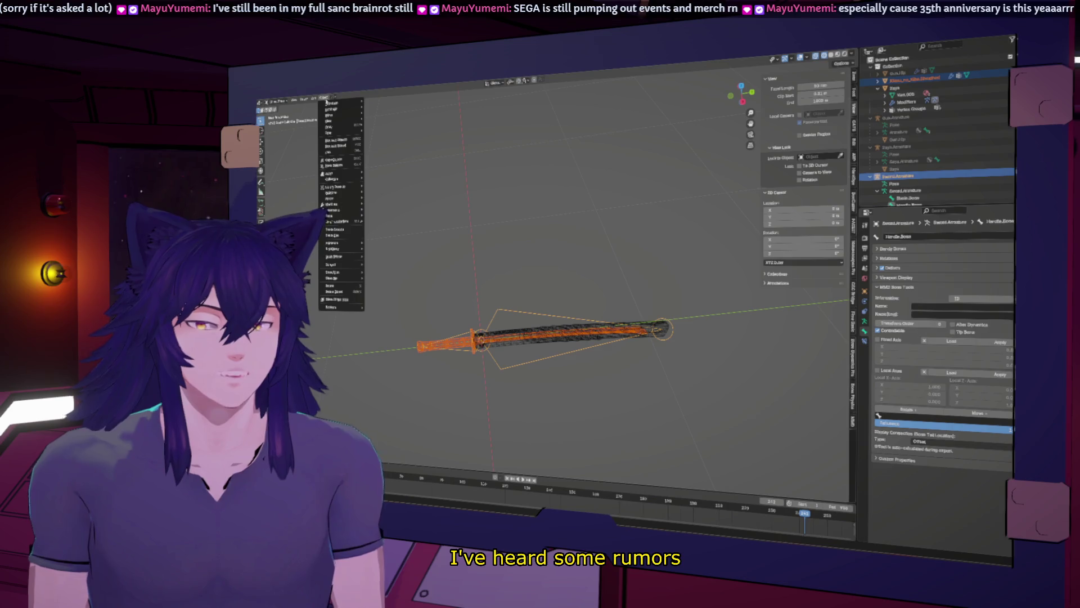
left_click(319, 148)
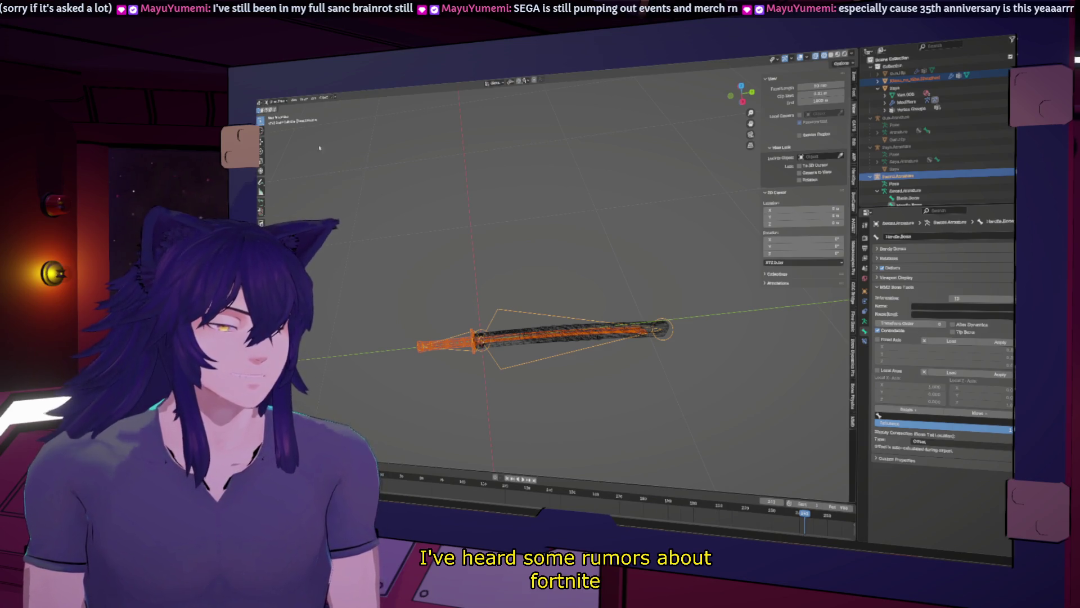
left_click(323, 98)
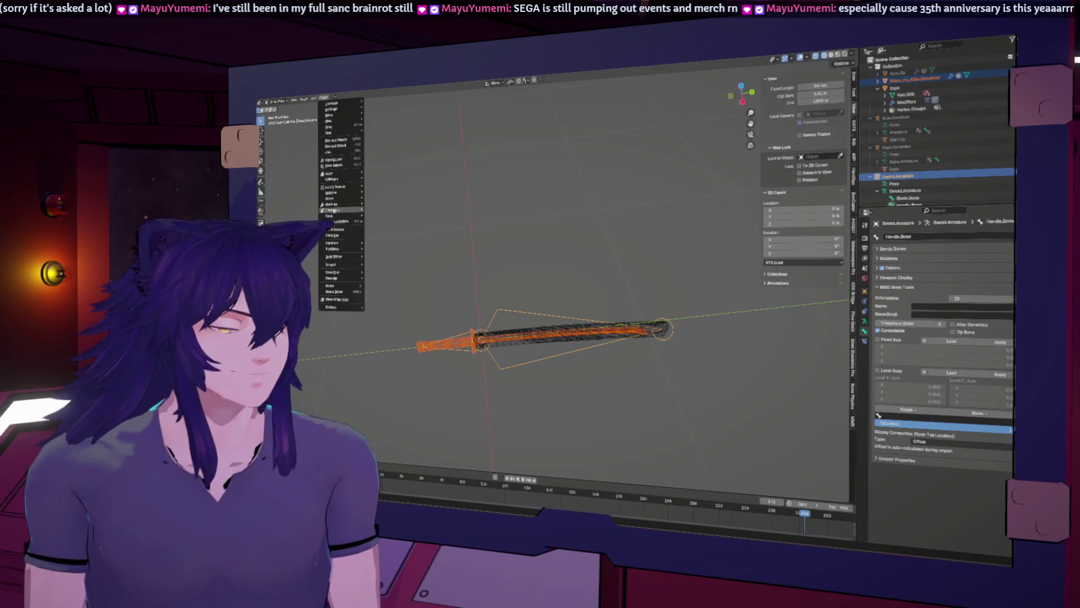
mouse_move(344, 133)
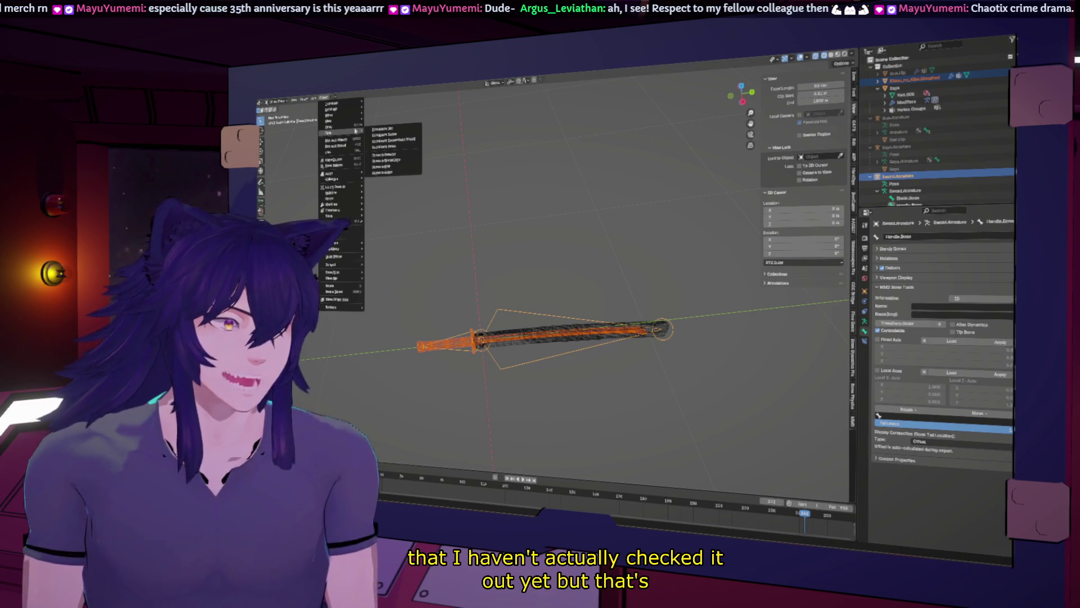
mouse_move(347, 201)
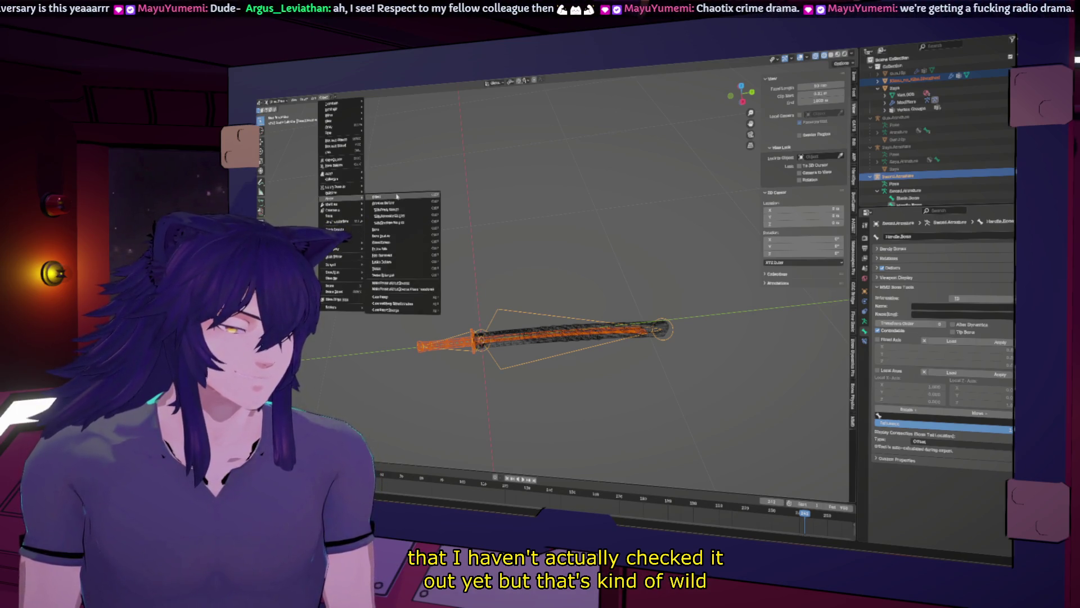
left_click(400, 217)
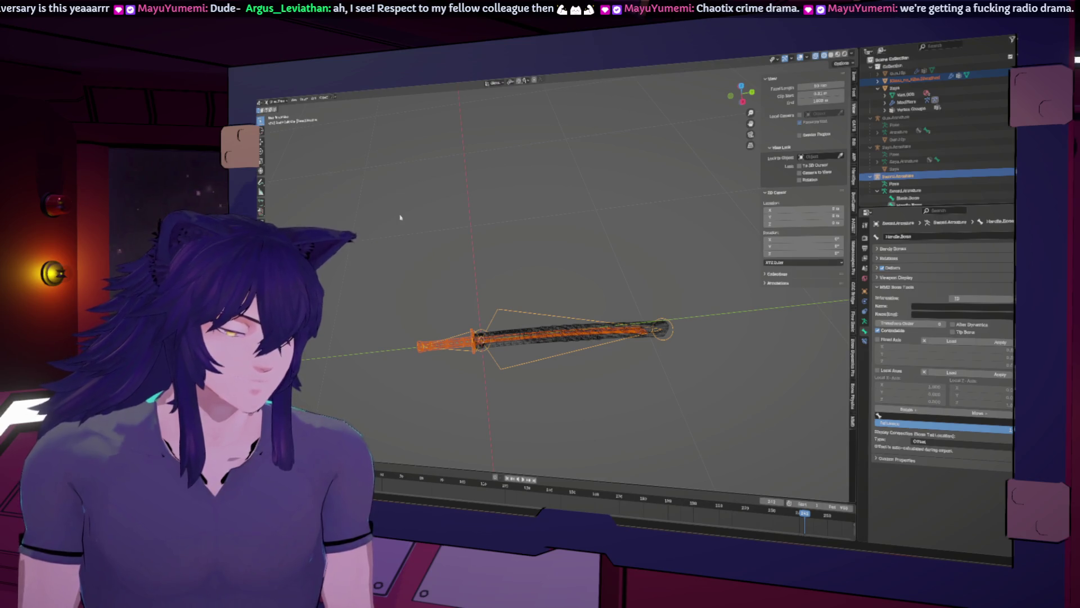
Reselect the sword mesh and switch it into Weight Paint mode
scroll(461, 304, "up", 5)
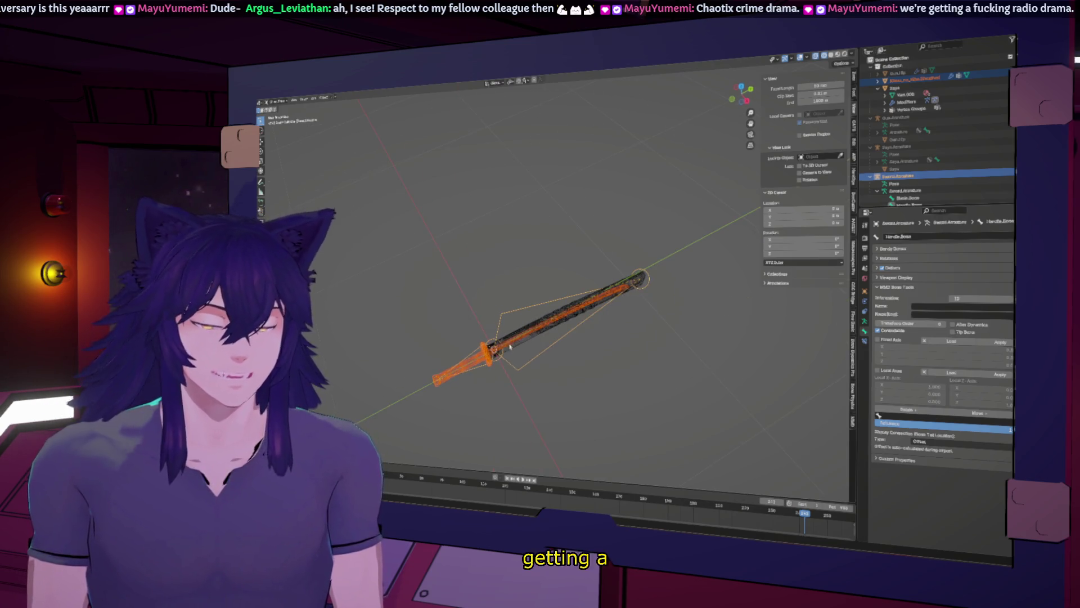
left_click(591, 281)
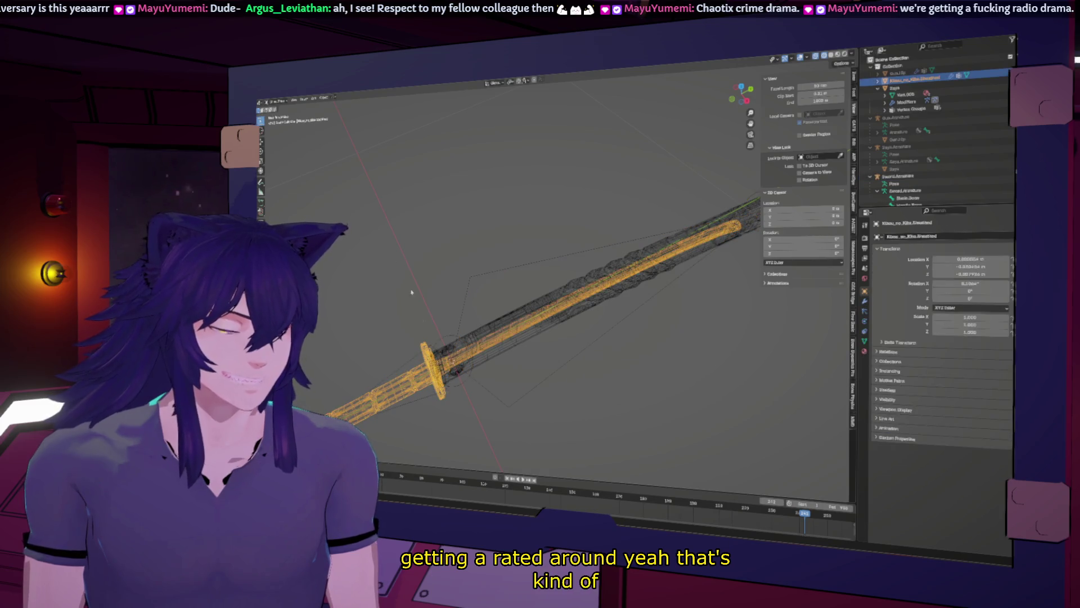
left_click(453, 310)
middle_click_drag(453, 310, 435, 278)
scroll(436, 282, "down", 2)
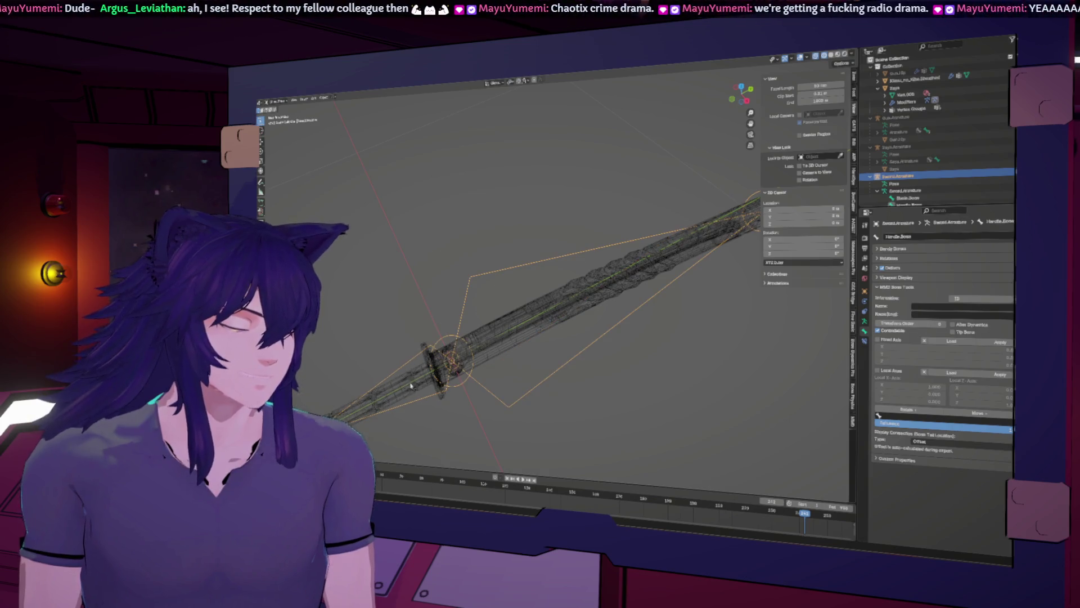
left_click(438, 286)
scroll(438, 290, "down", 3)
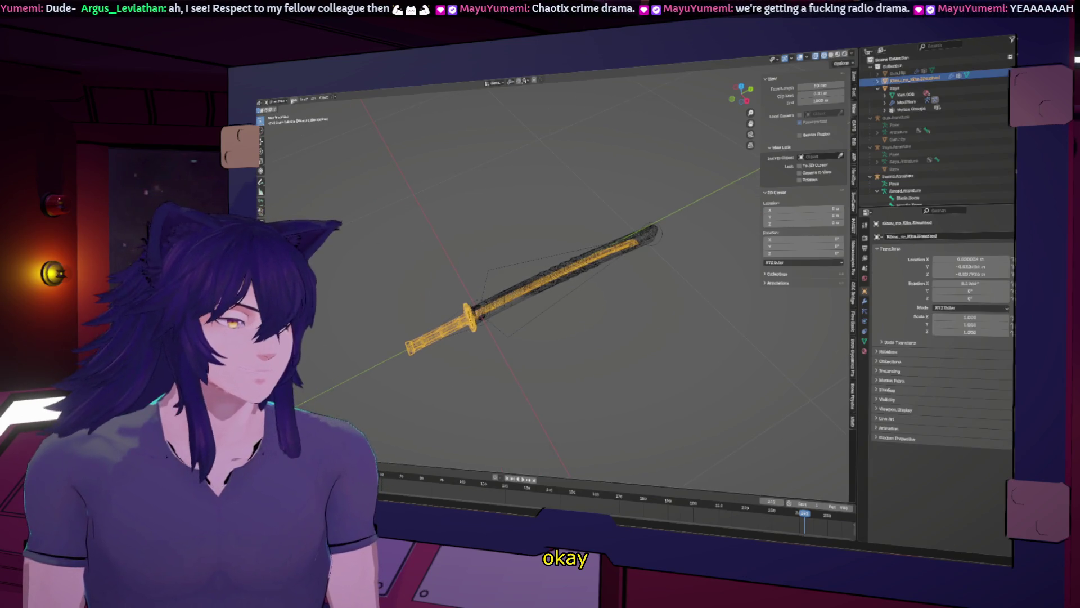
left_click(285, 102)
left_click(279, 133)
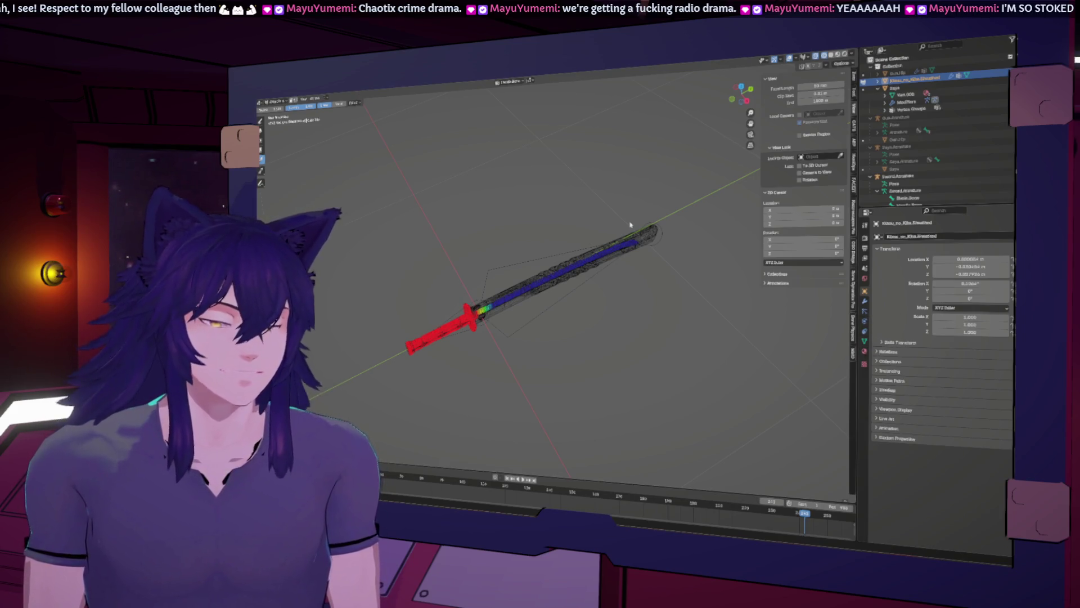
Experiment with gradient and full-weight fills on the Blade.Bone and Handle.Bone groups
scroll(923, 169, "down", 2)
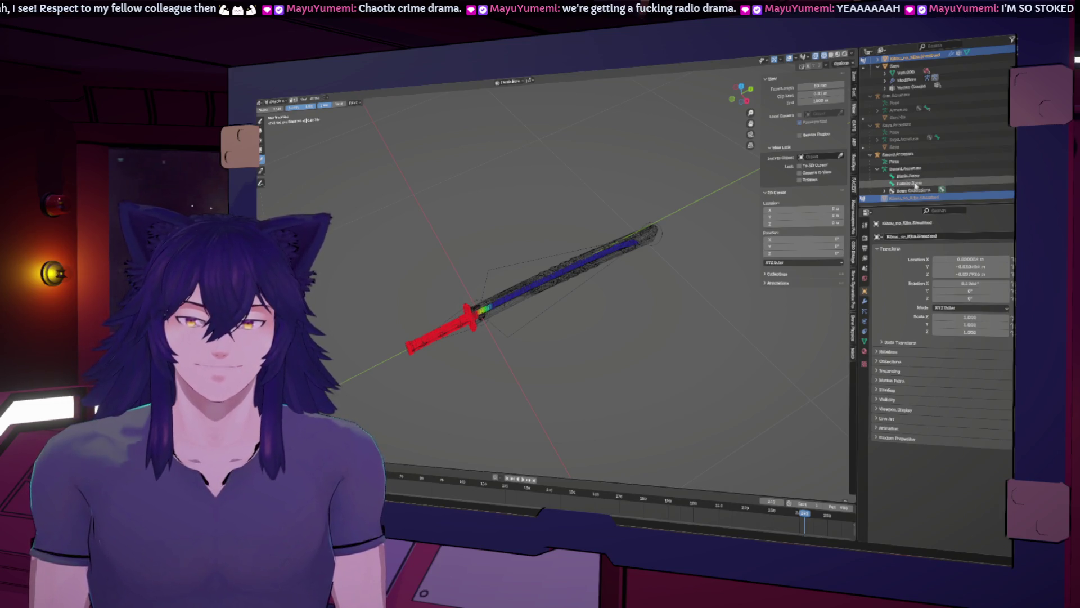
left_click(691, 123)
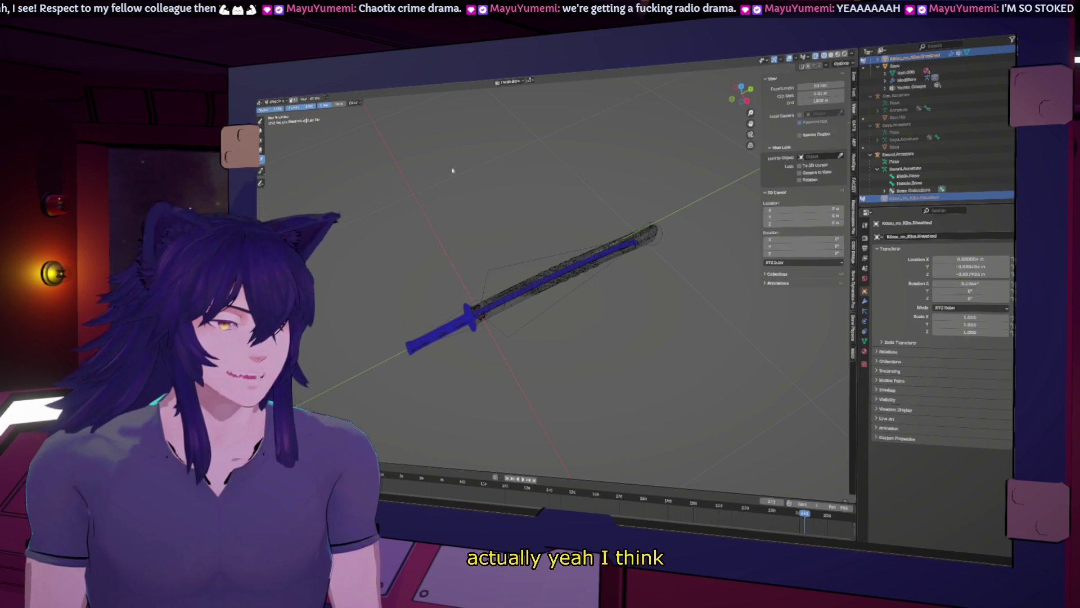
left_click(691, 159)
left_click(907, 175)
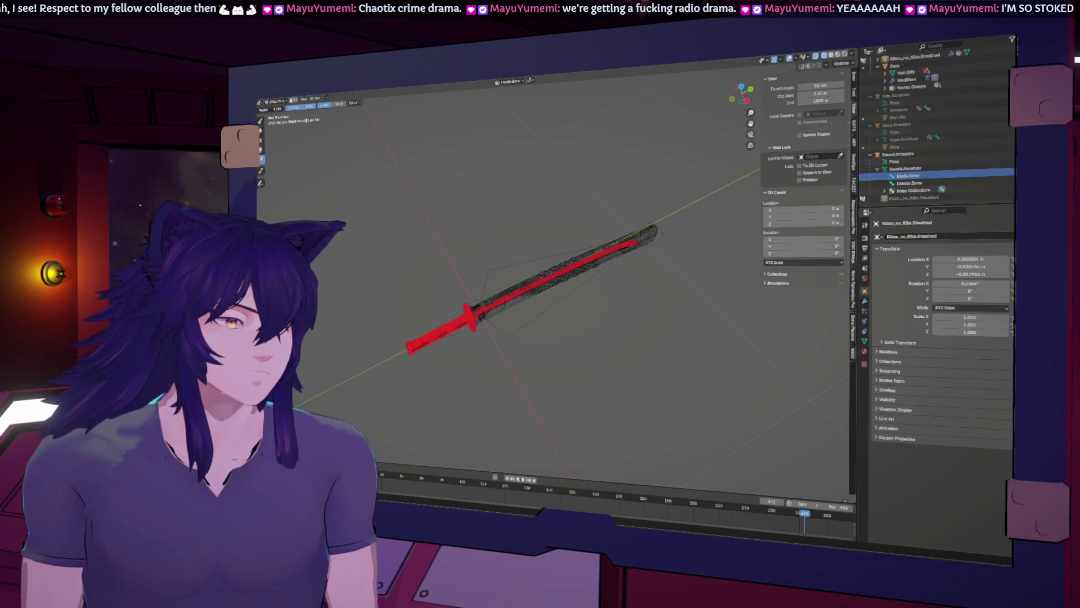
key("ctrl+z")
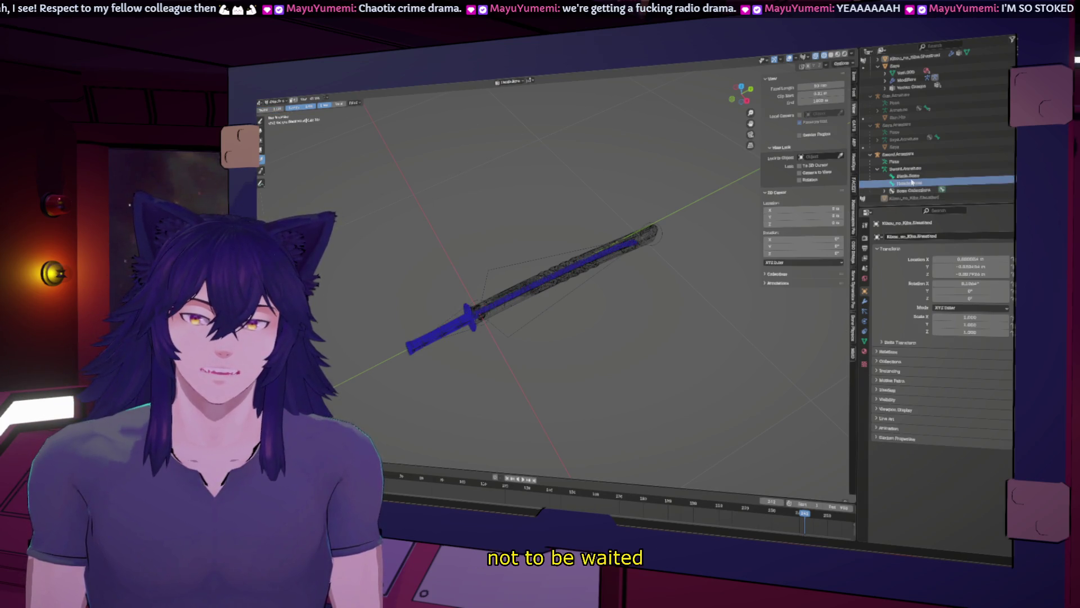
left_click(904, 183)
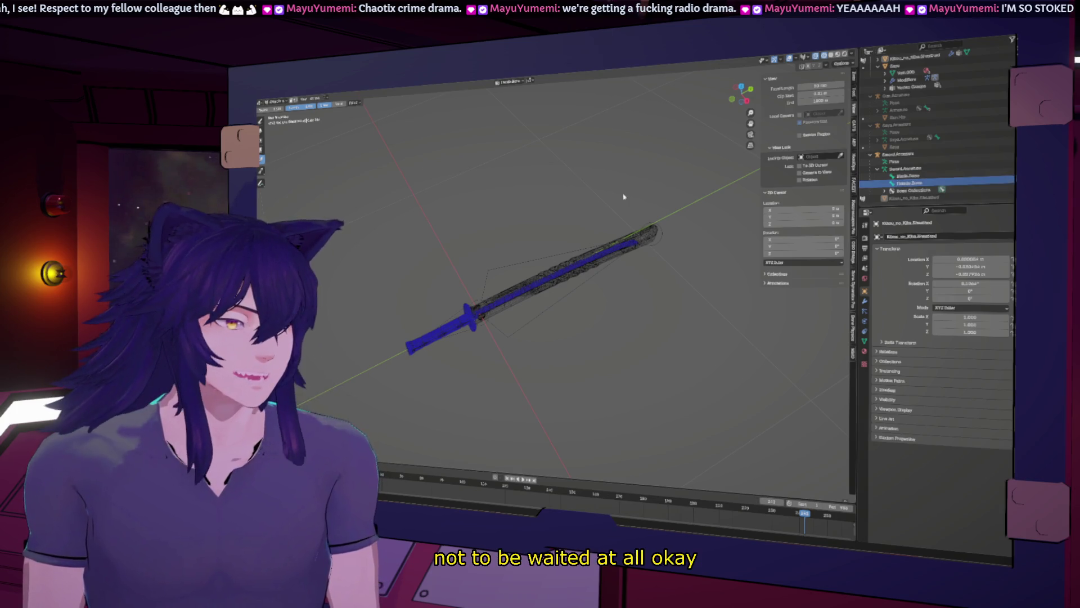
left_click_drag(473, 200, 624, 87)
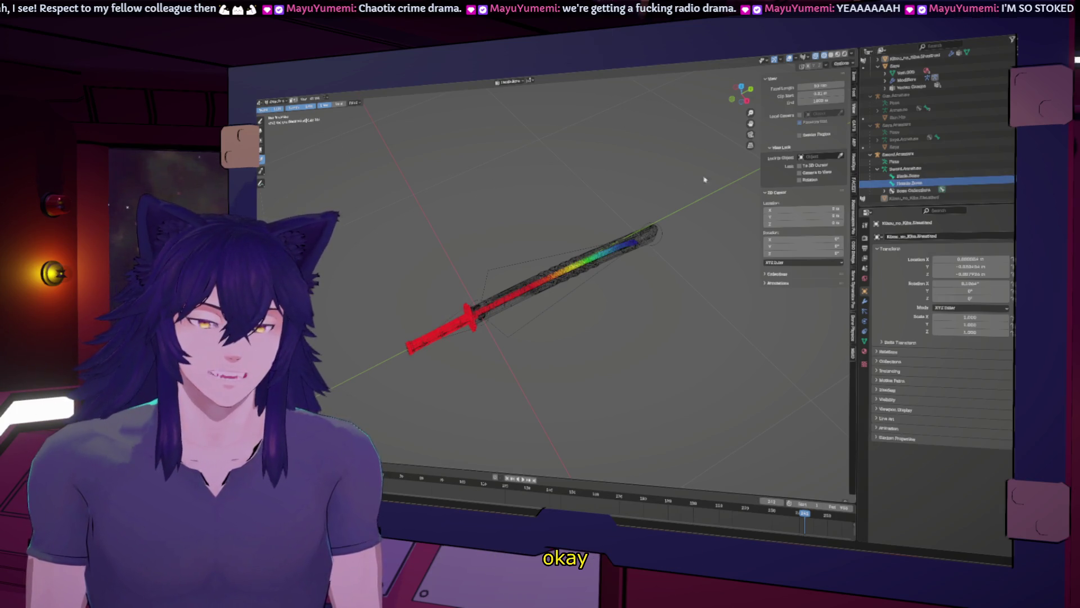
Pick the Blade.Bone vertex group, paint its weight off the blade, and return to Object Mode
left_click(863, 338)
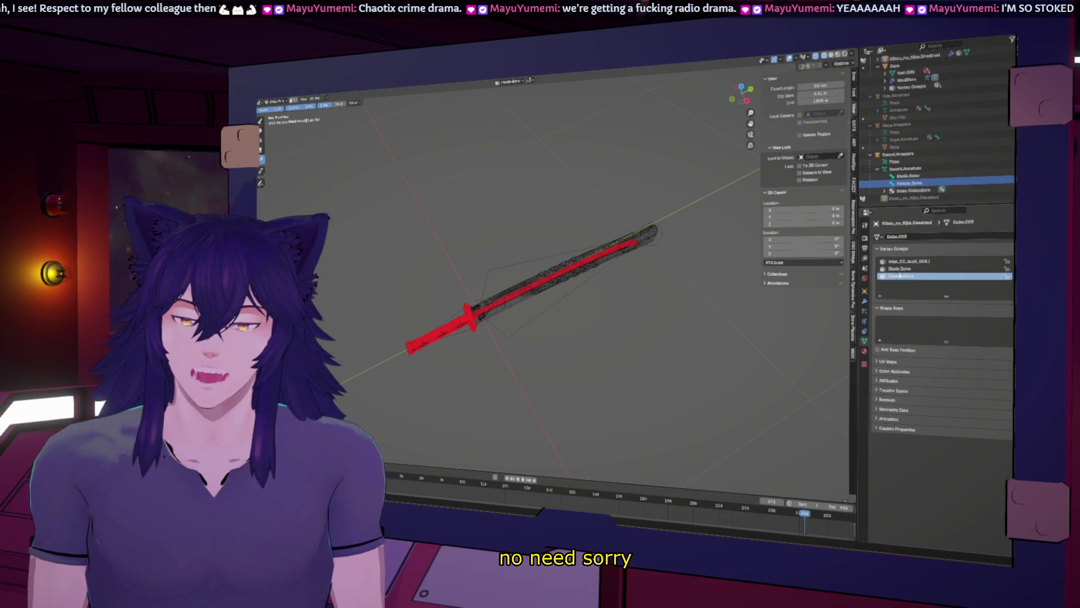
left_click(900, 269)
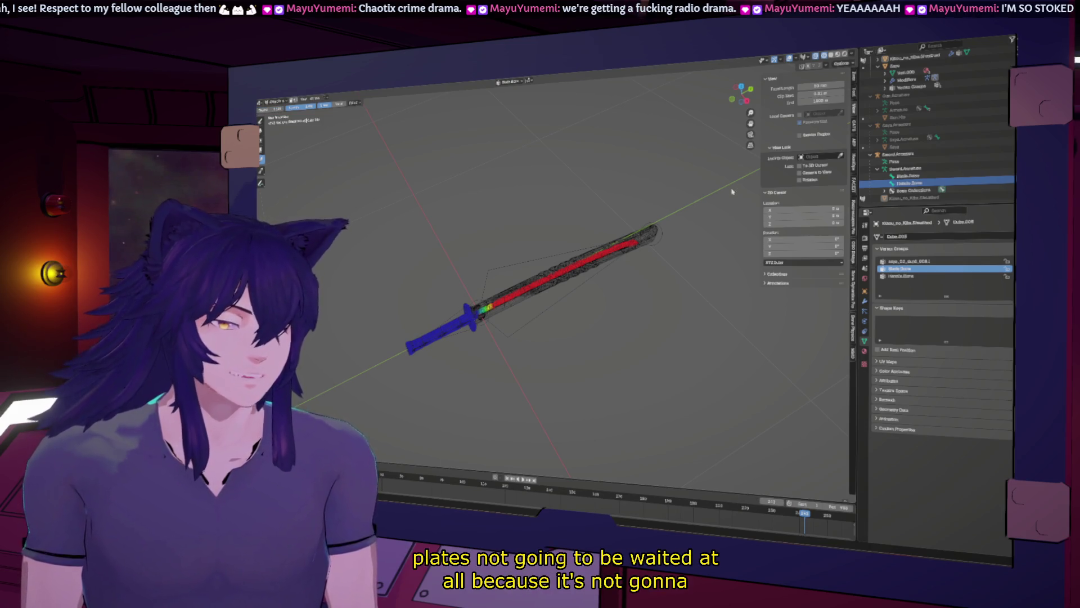
left_click_drag(732, 192, 599, 226)
scroll(614, 219, "down", 2)
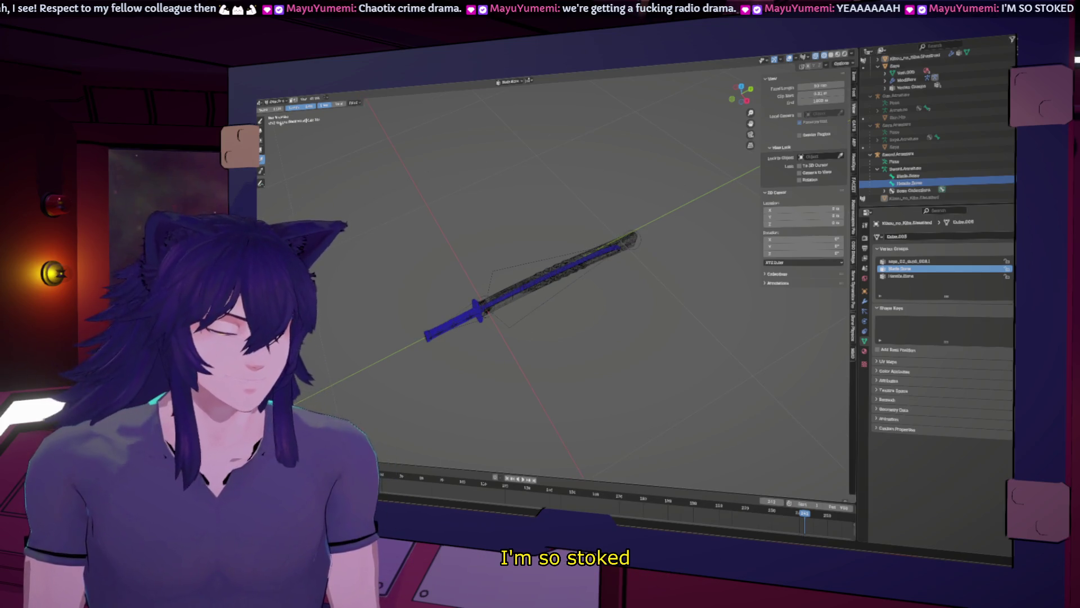
left_click(273, 103)
left_click(276, 110)
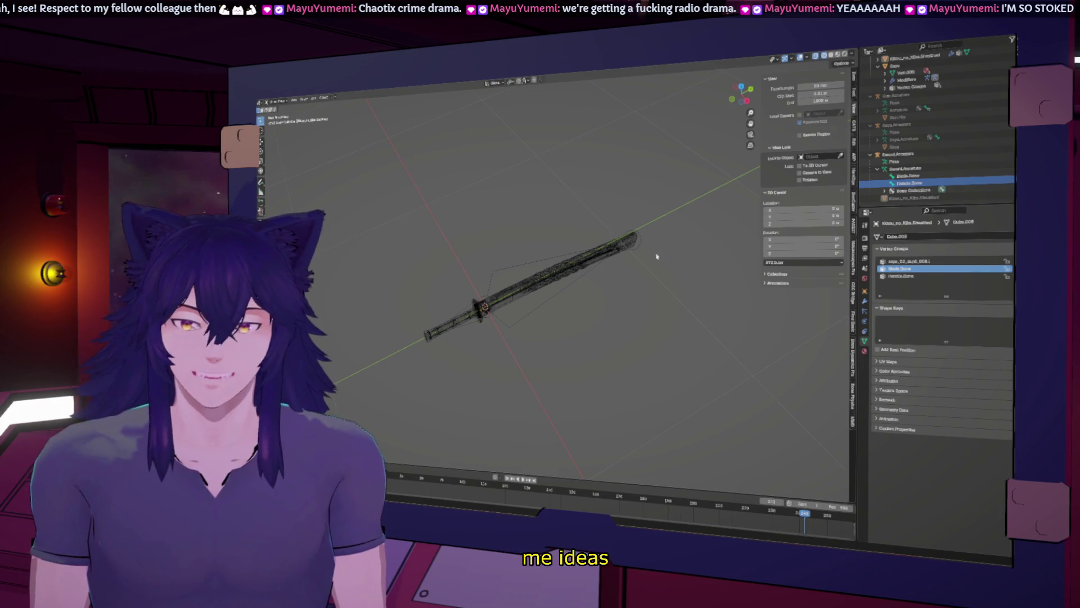
Put the sword mesh in Edit Mode, select Blade_Bone then Handle_Bone, and exit with Tab
left_click(274, 102)
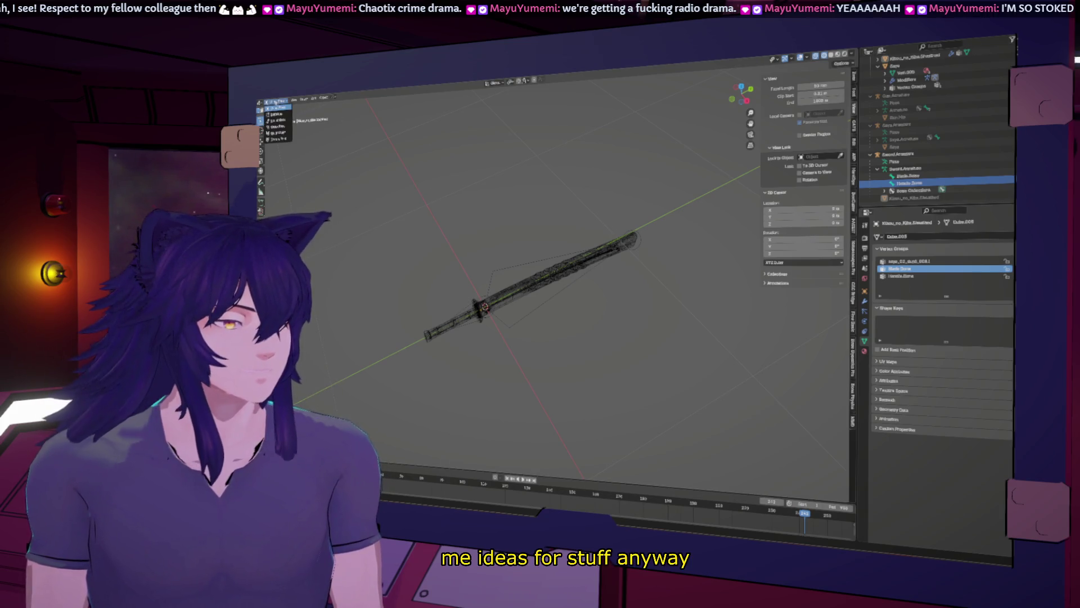
left_click(278, 115)
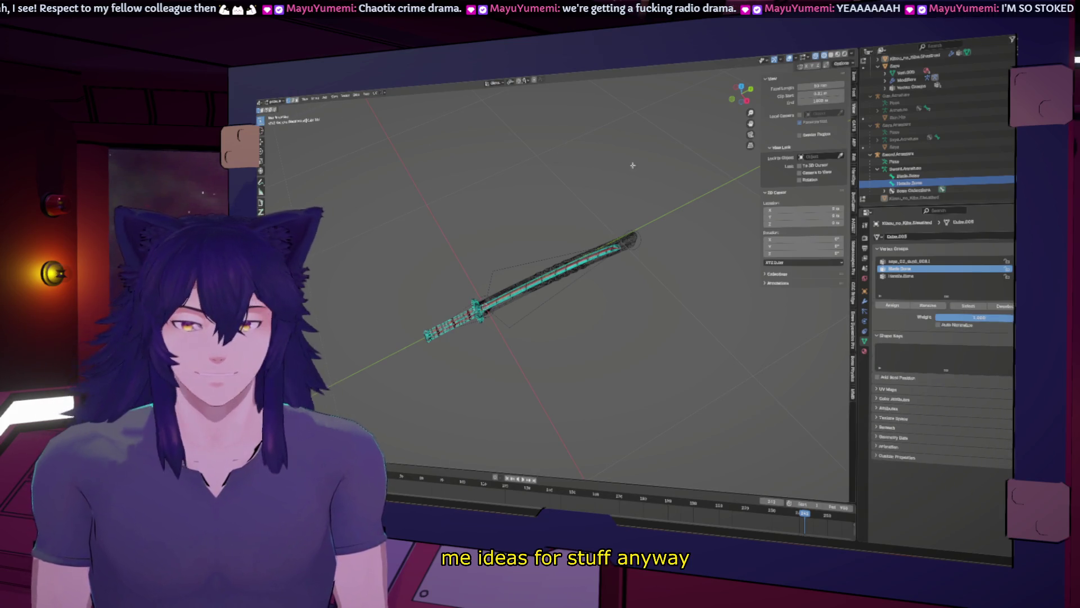
left_click(907, 176)
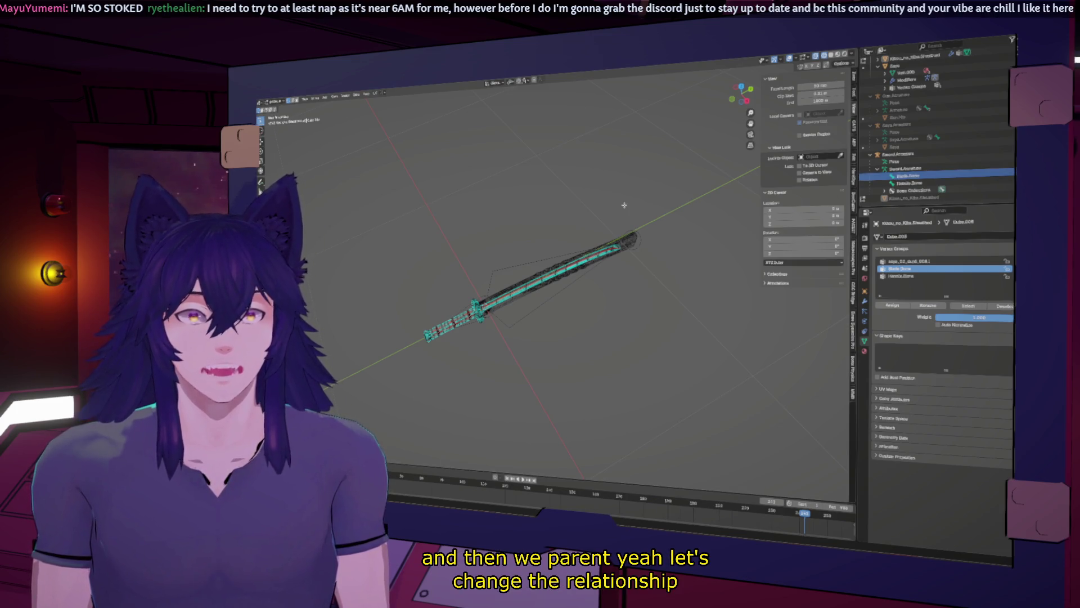
middle_click_drag(634, 201, 672, 264)
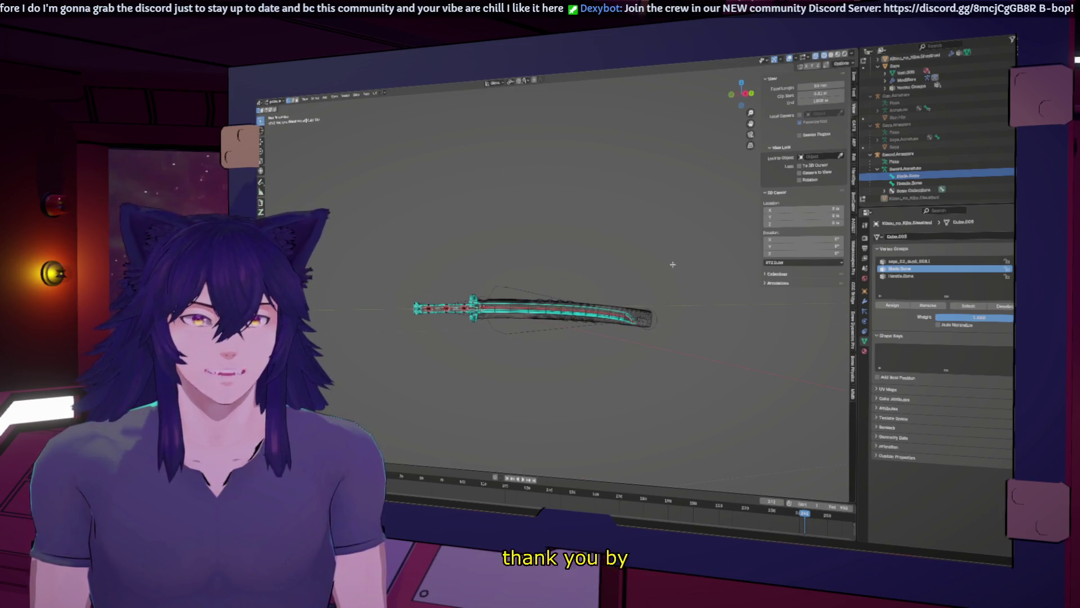
right_click(931, 179)
left_click(931, 179)
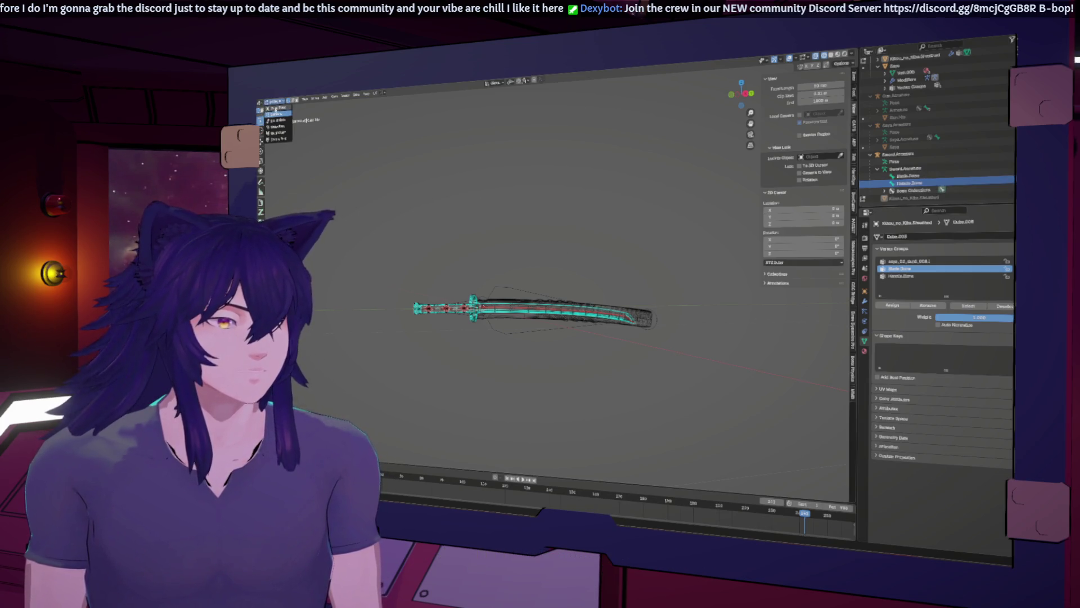
key("Tab")
left_click(905, 169)
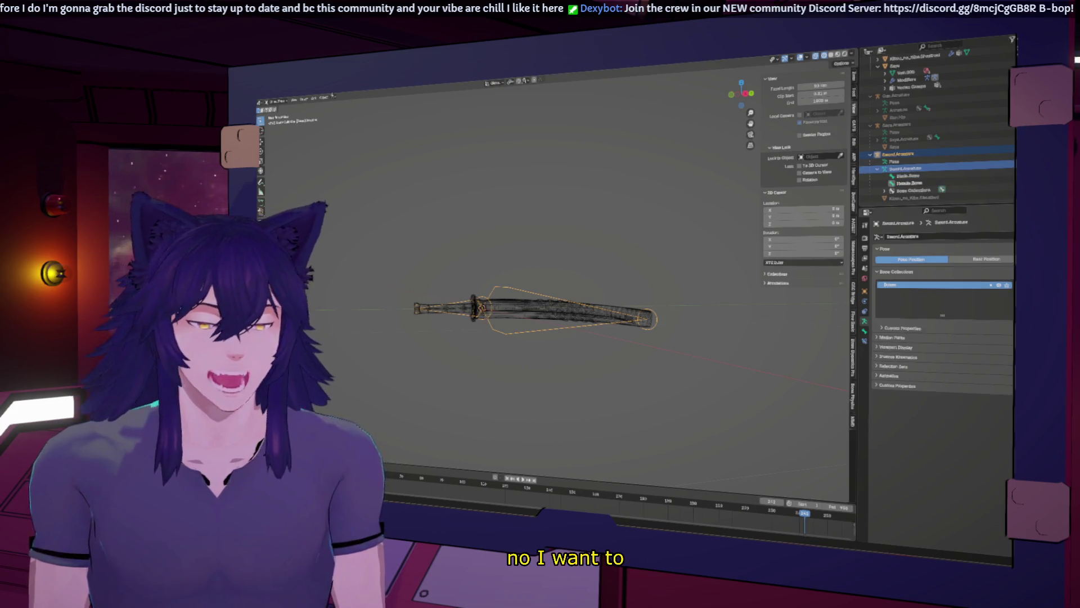
In bone editing, make the blade bone a child of the handle bone, keeping its offset
left_click(273, 101)
left_click(274, 114)
left_click(910, 183)
left_click(909, 176)
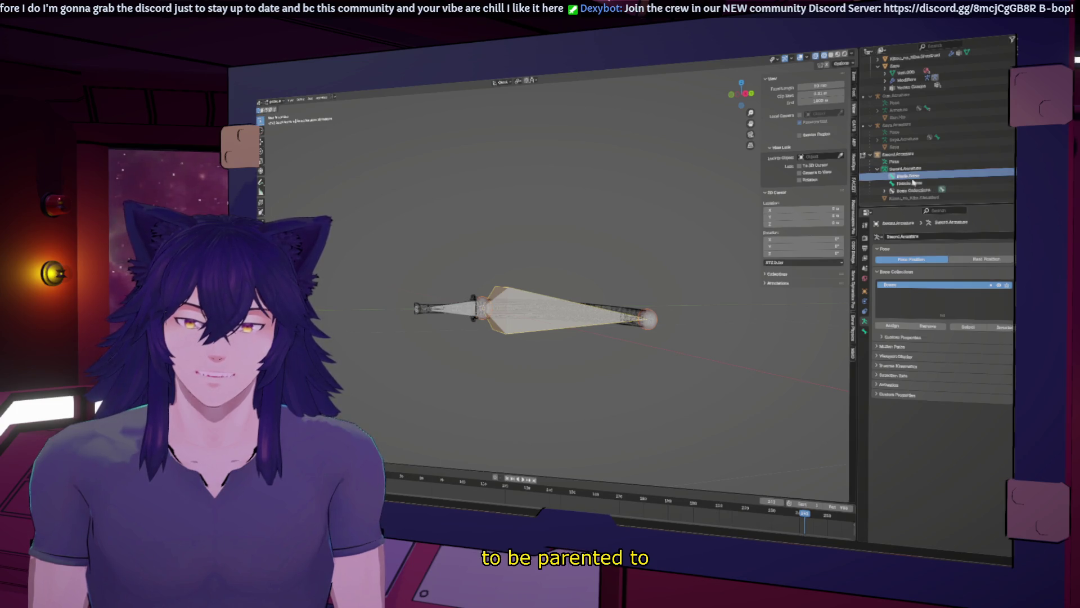
right_click(912, 180)
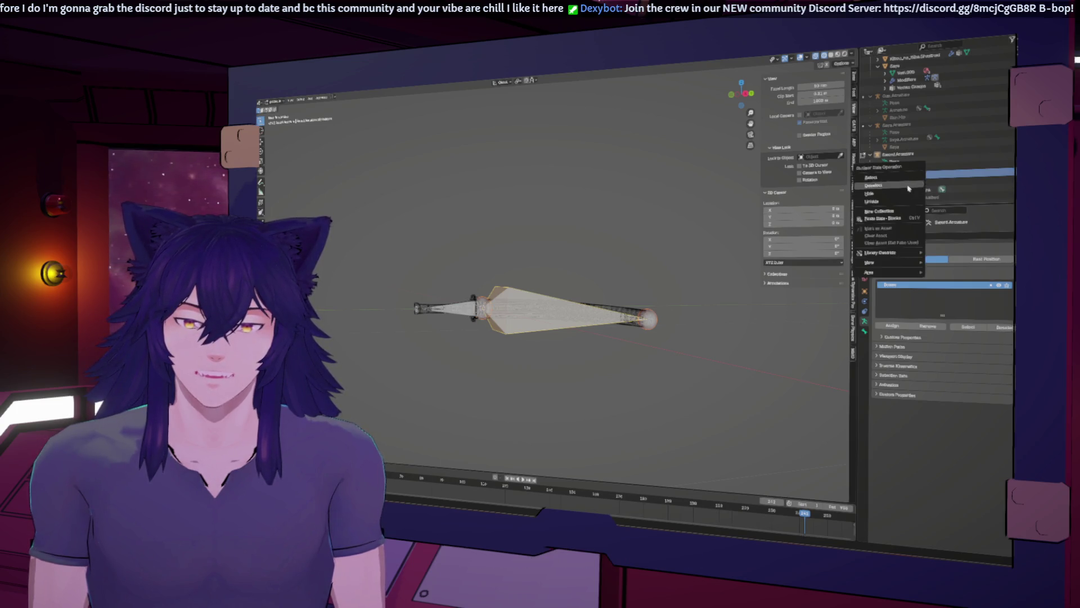
left_click(905, 168)
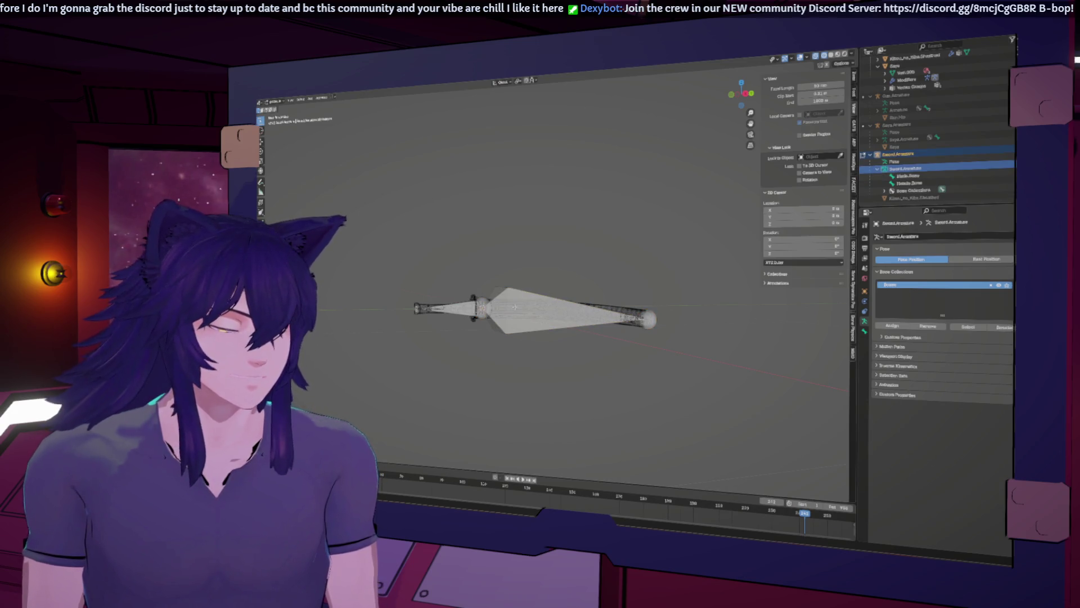
key("a")
right_click(465, 310)
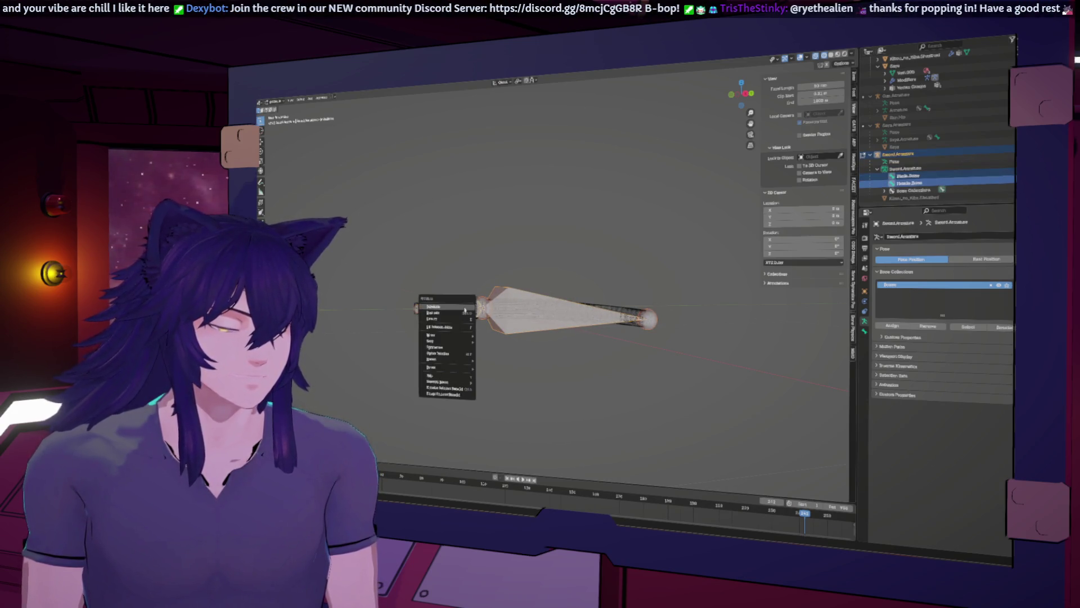
mouse_move(450, 369)
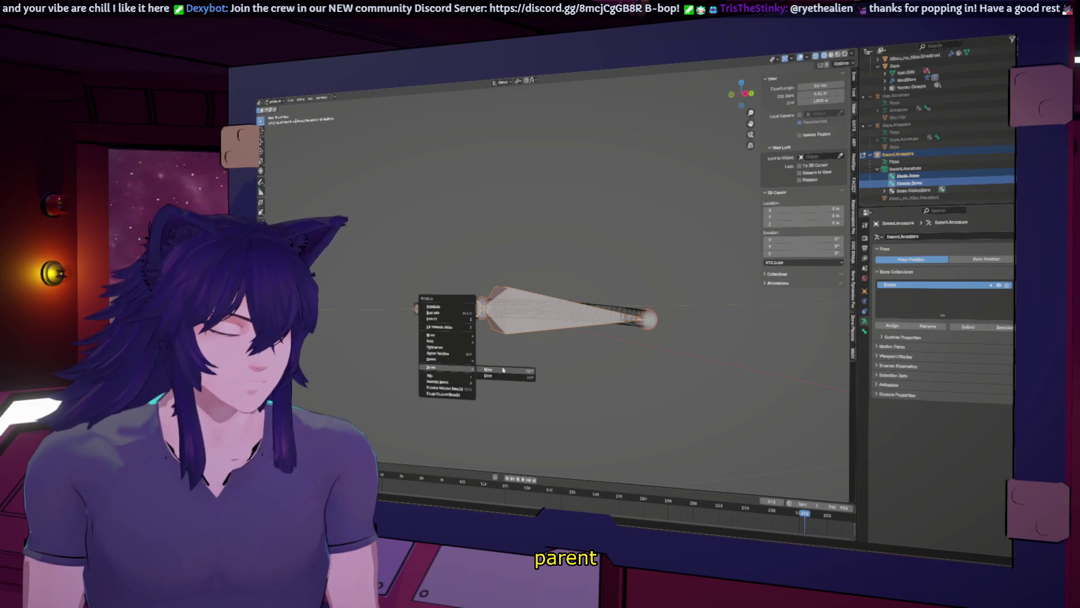
left_click(503, 370)
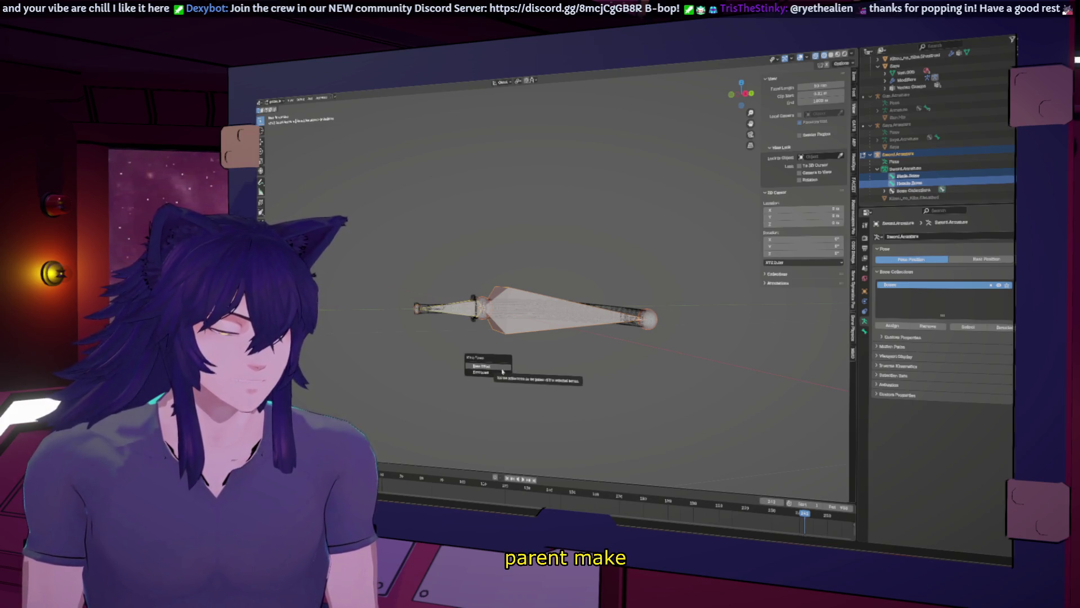
left_click(503, 369)
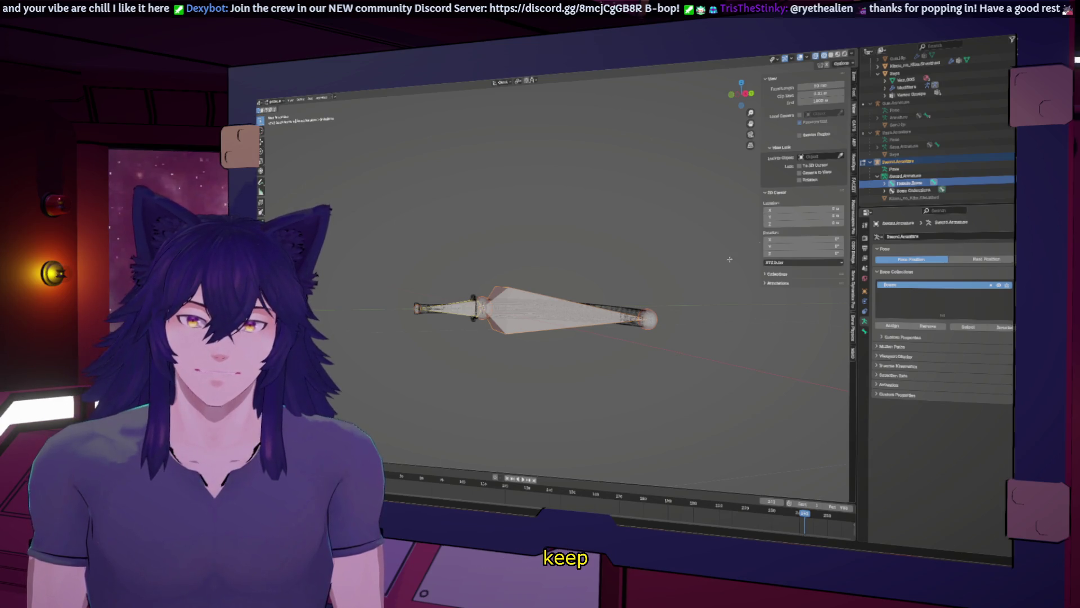
Back in Object Mode, select and reposition the sword armature, then collapse the Saya entries
key("alt+a")
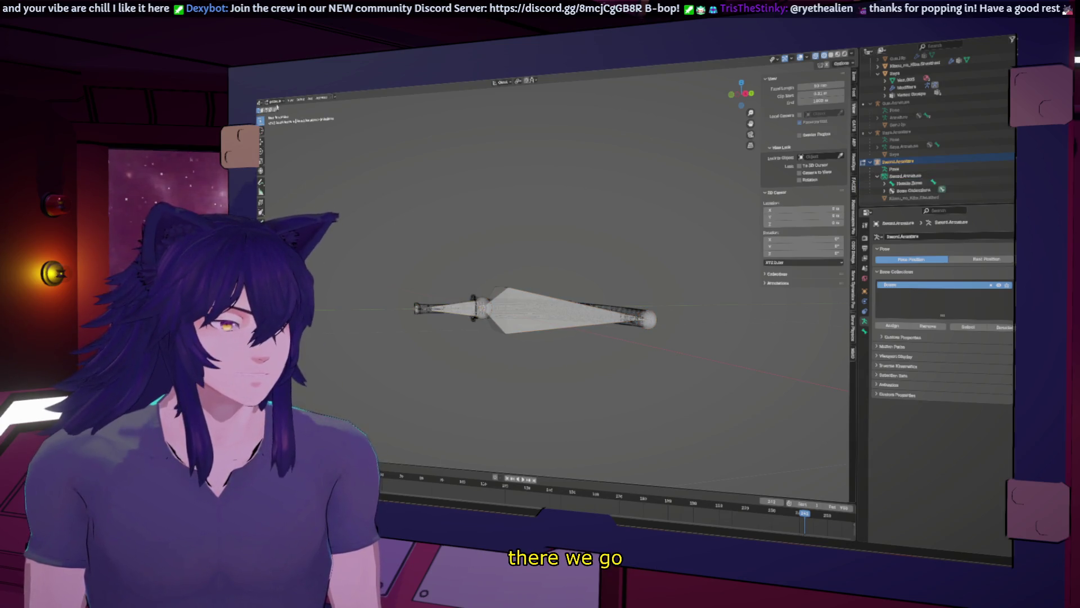
left_click(277, 113)
middle_click_drag(504, 264, 518, 281)
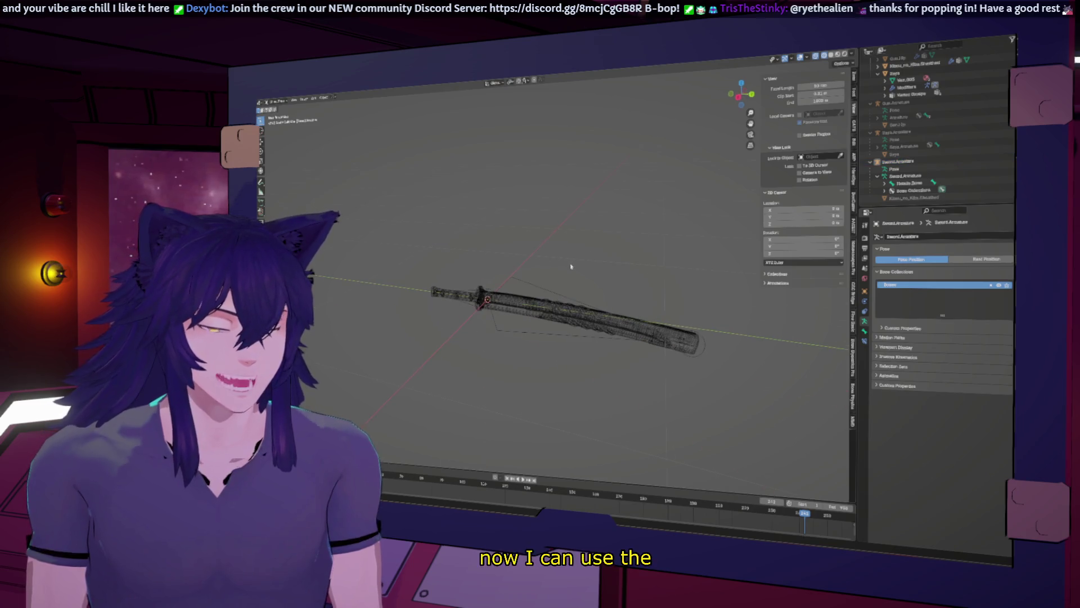
left_click(518, 281)
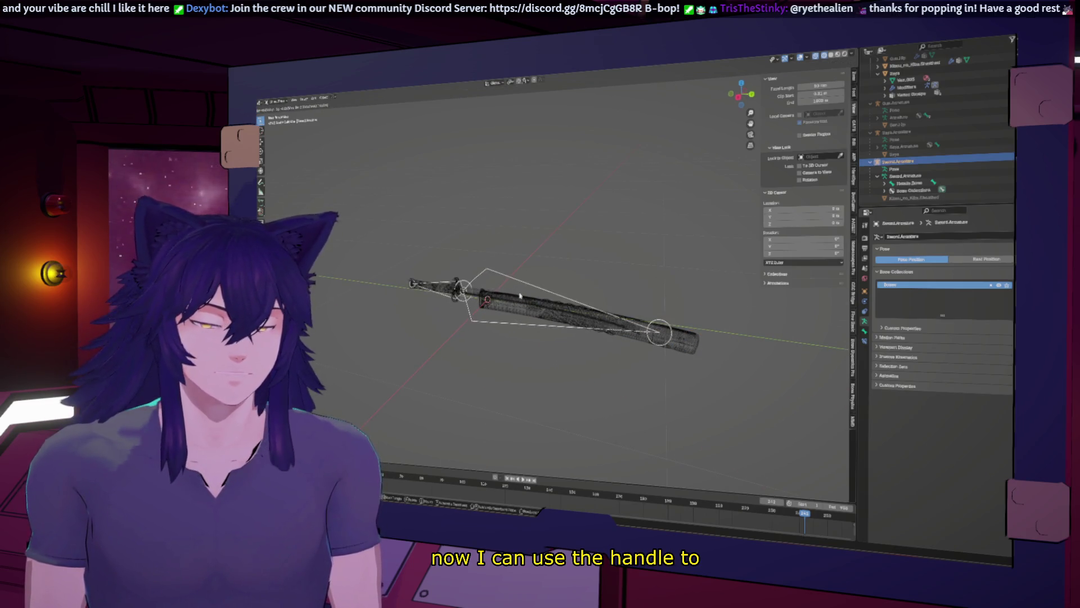
key("alt+r")
mouse_move(542, 247)
middle_mouse_down()
mouse_move(556, 219)
mouse_move(614, 243)
middle_mouse_up()
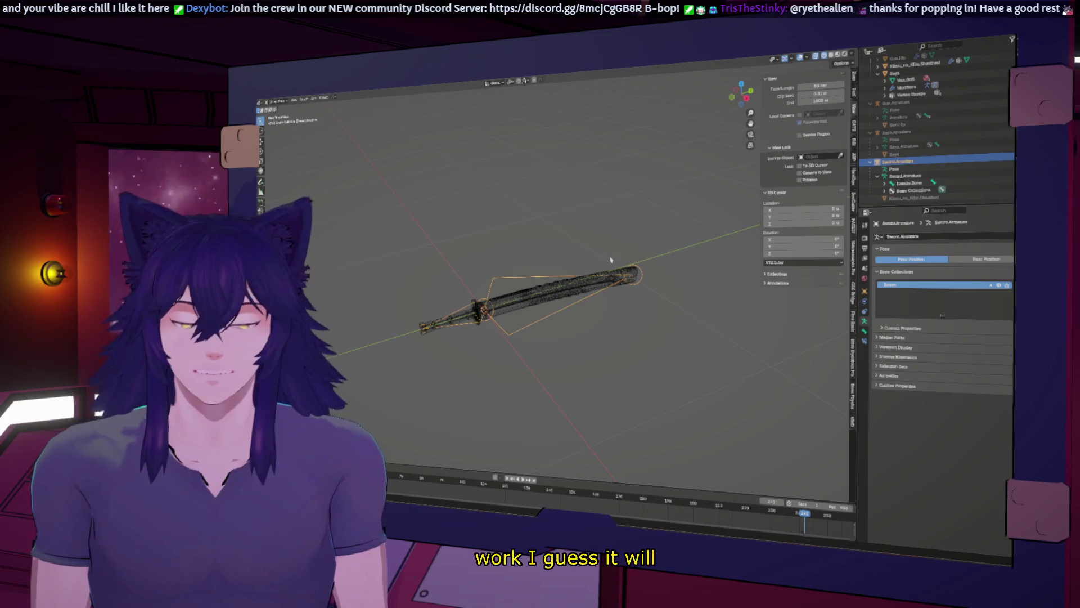
scroll(613, 244, "down", 3)
scroll(613, 244, "up", 3)
left_click(870, 131)
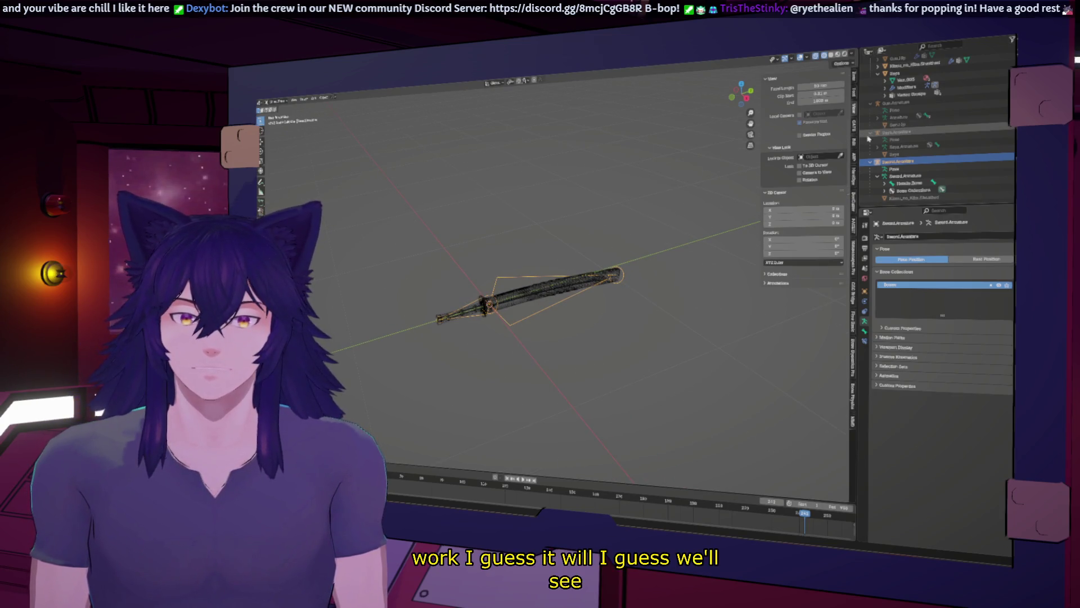
scroll(871, 138, "up", 1)
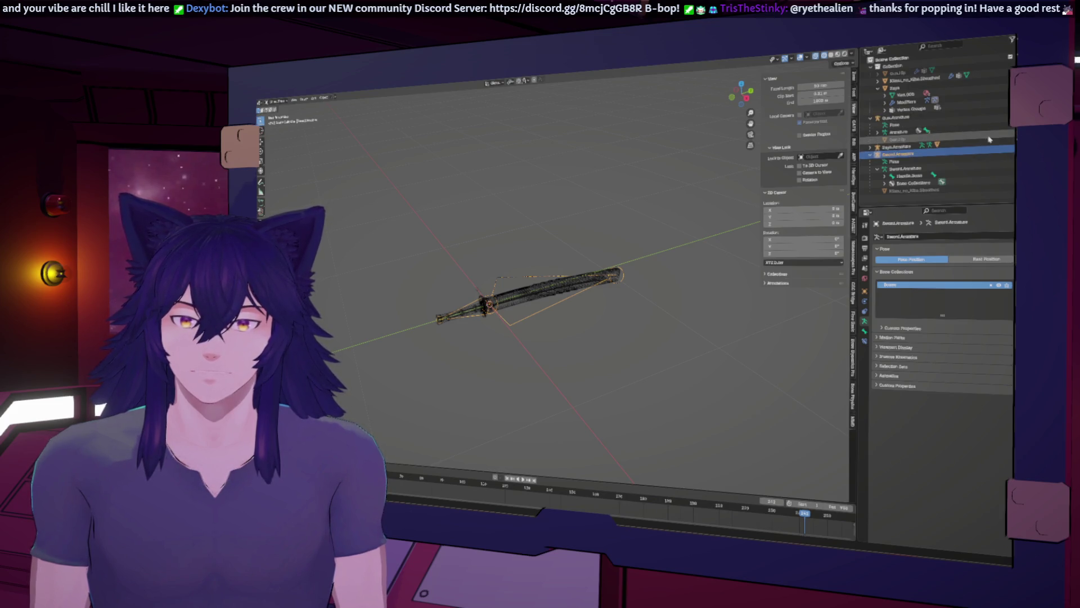
Select Gun.tip and unhide the gun in a top-down view
left_click(899, 138)
key("KP_7")
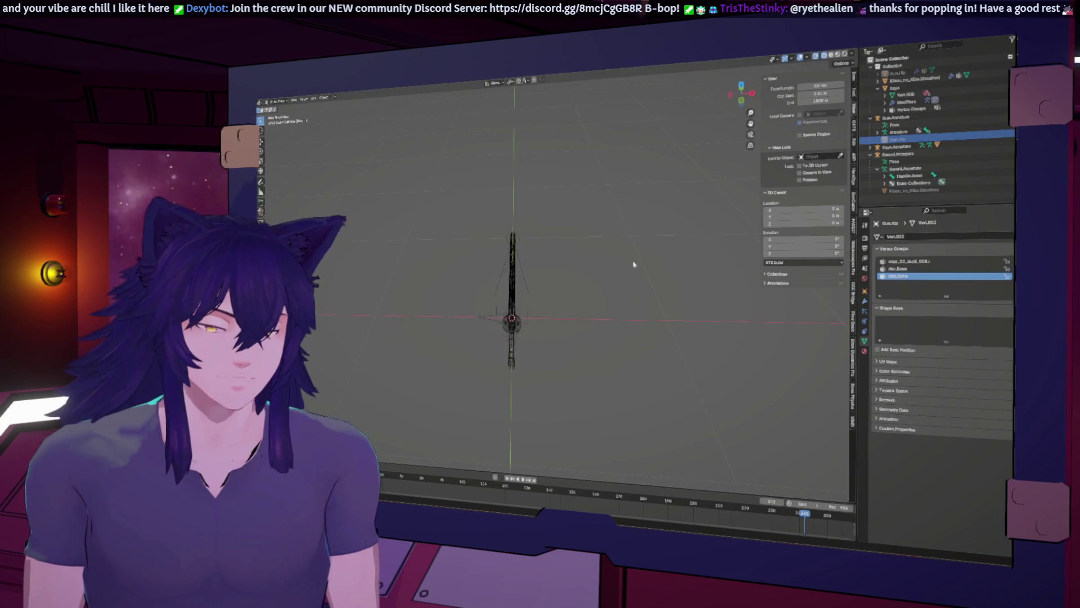
key("alt+h")
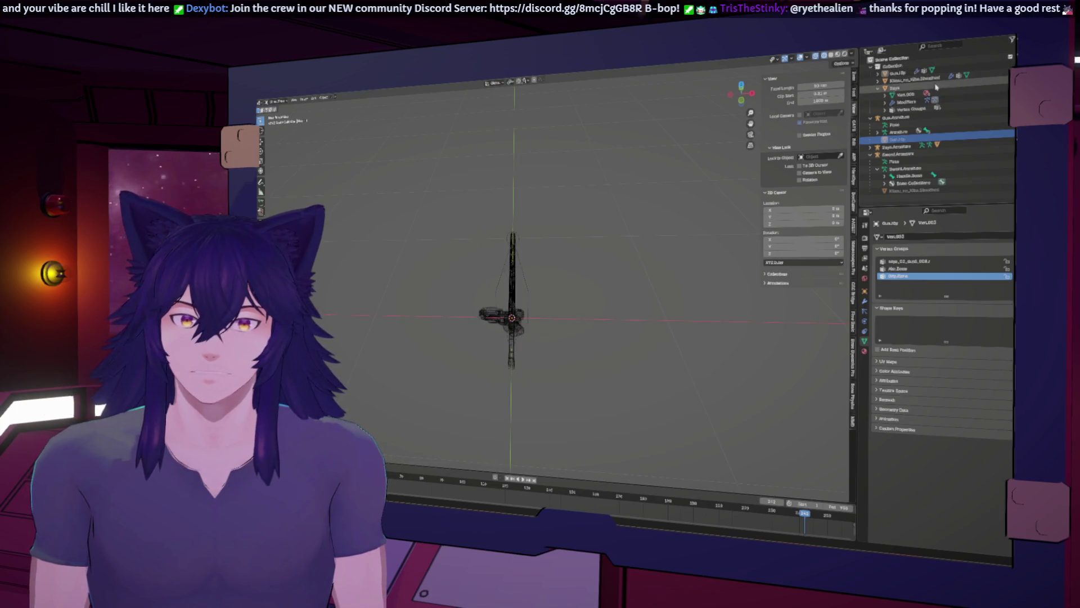
Parent Gun.tip, Kitsu_no_Kiba.Sheathed and Keys under their armatures, then switch to Cascadeur
left_click_drag(899, 75, 893, 118)
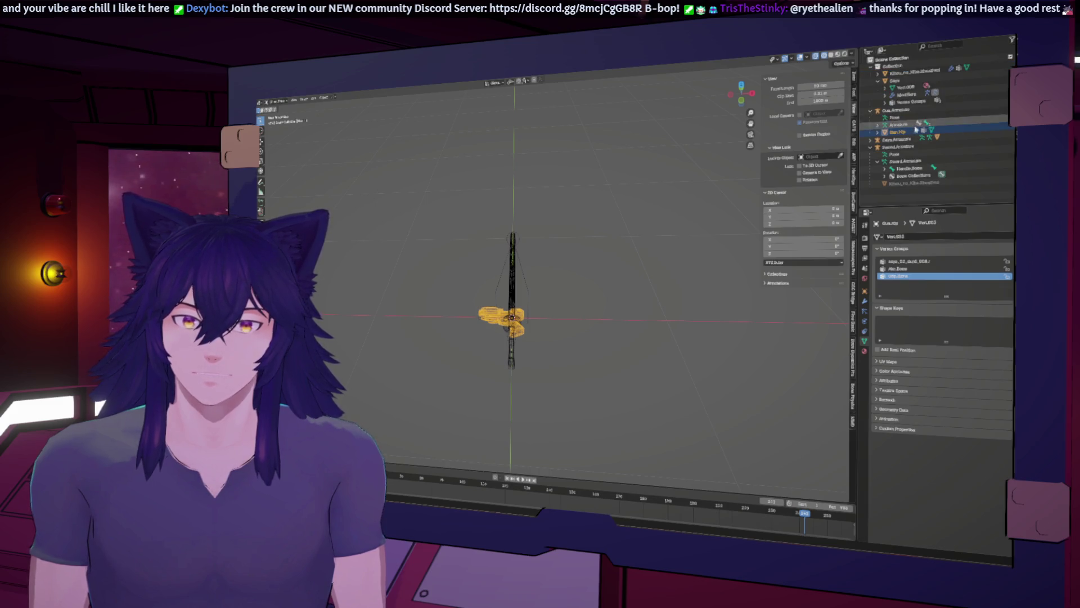
left_click_drag(897, 76, 891, 149)
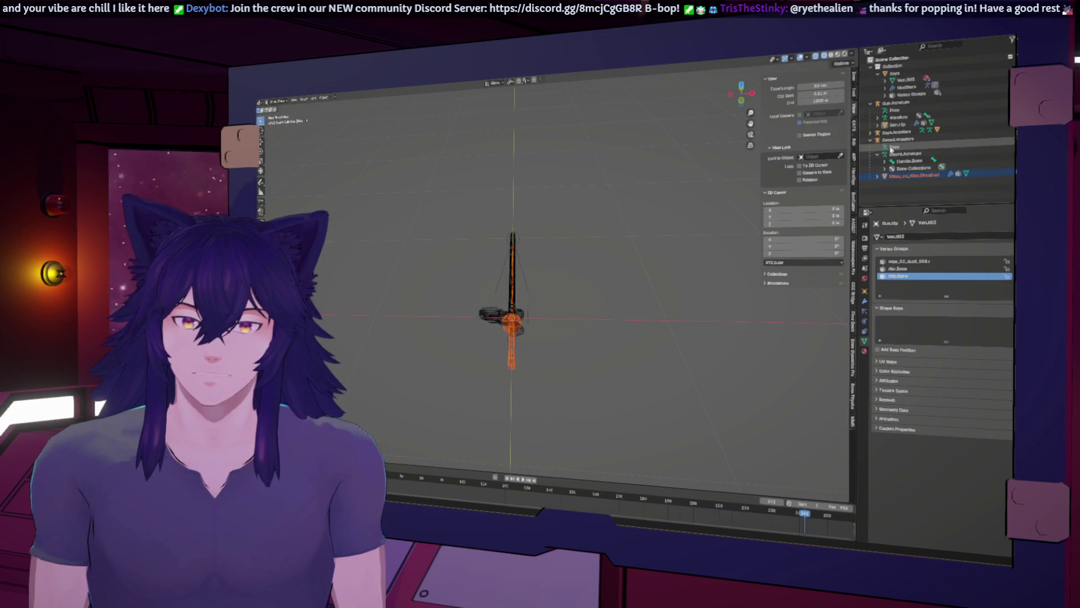
left_click_drag(894, 73, 895, 126)
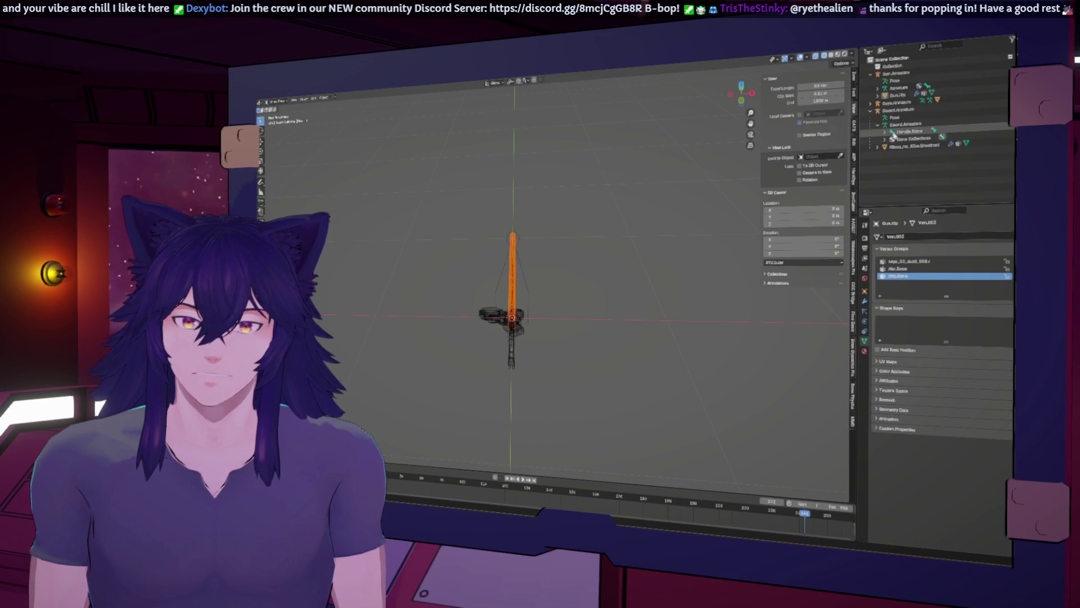
left_click(871, 73)
left_click(870, 88)
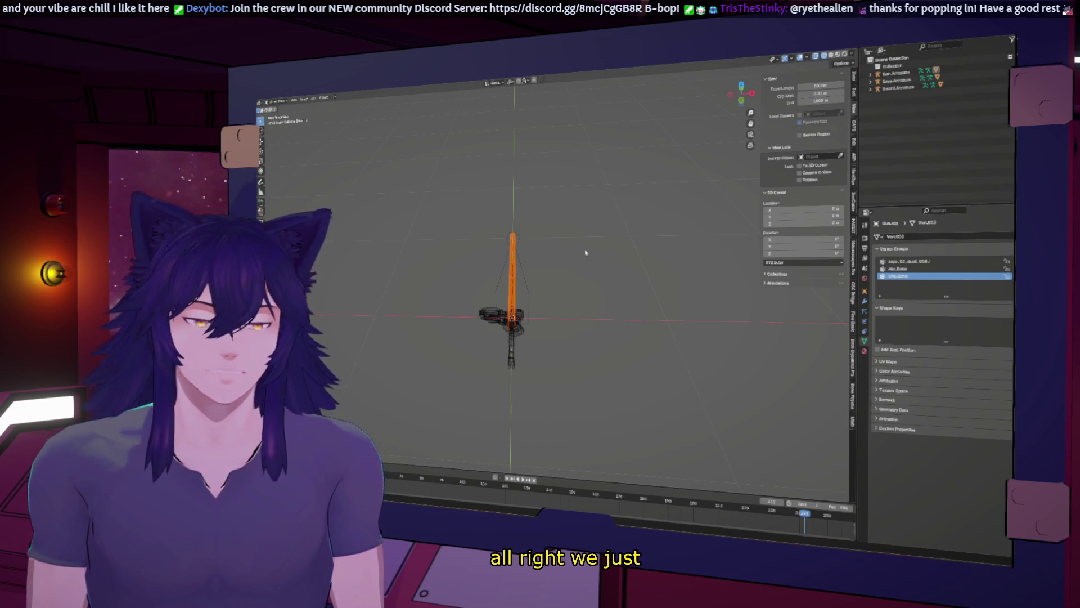
middle_click_drag(585, 252, 507, 465)
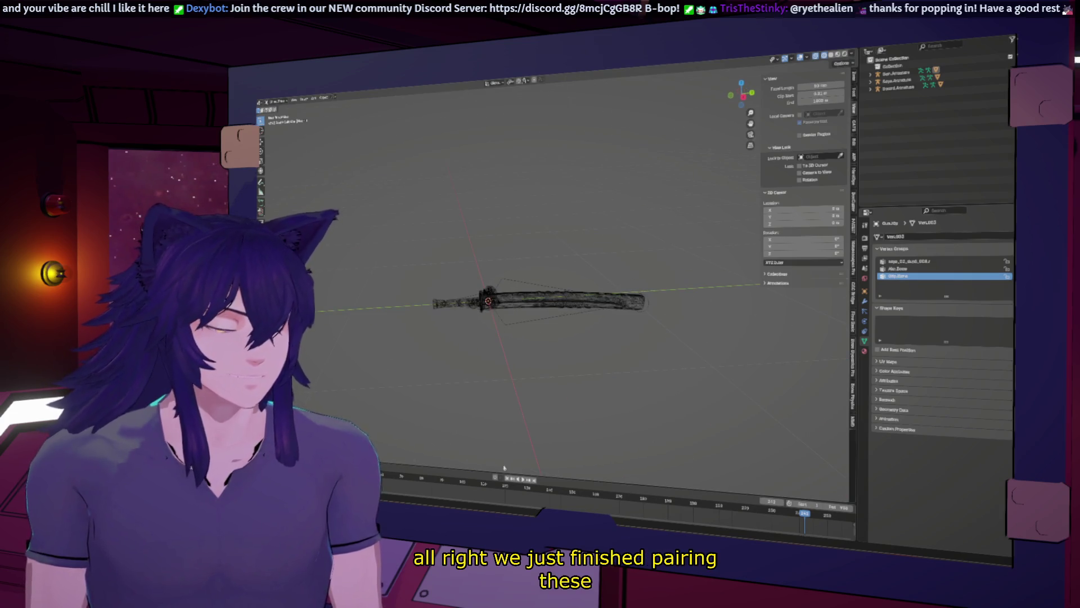
key("alt+Tab")
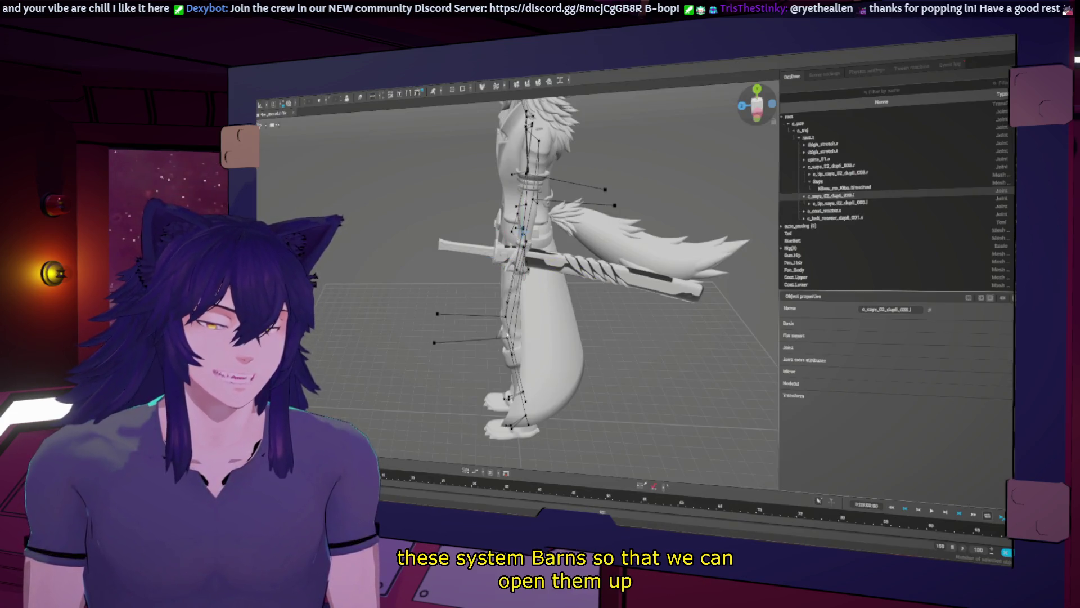
Select the Saya sword mesh in the Outliner and delete it from the character
key("Escape")
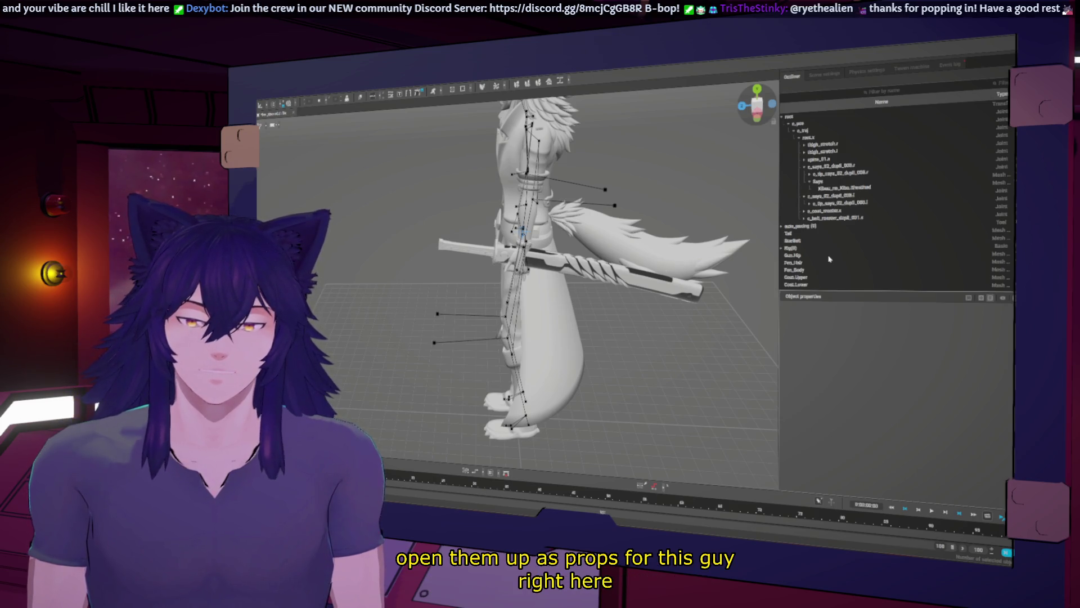
left_click(823, 256)
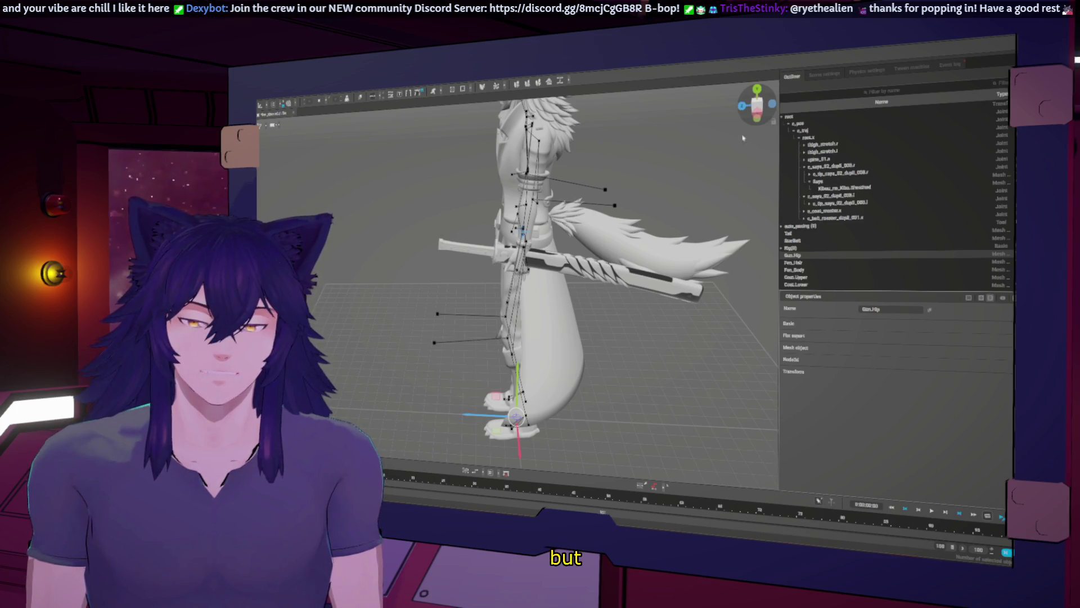
right_click(806, 254)
left_click(820, 178)
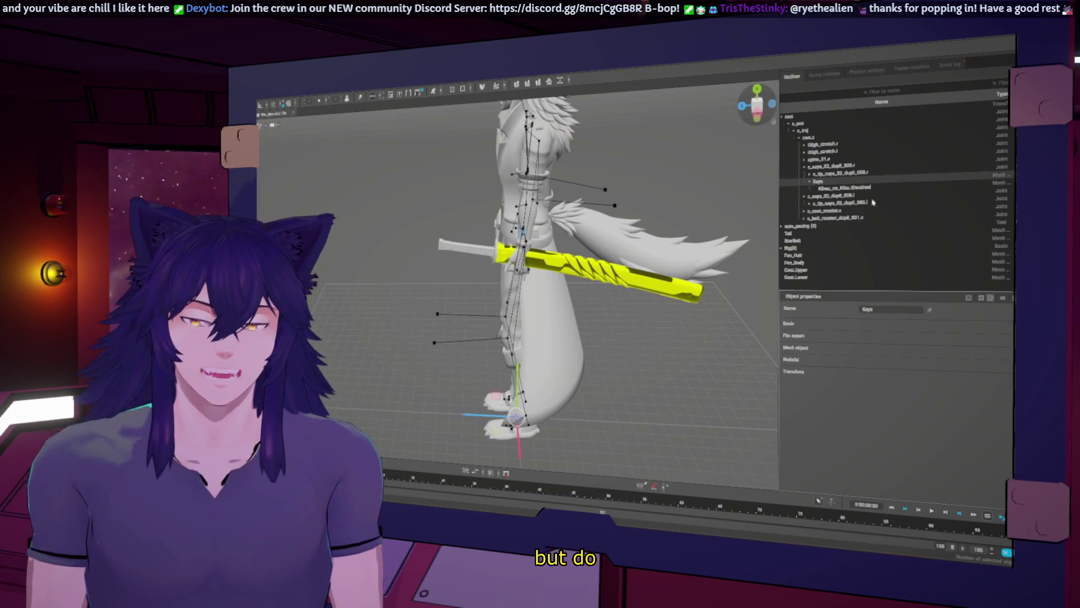
right_click(827, 182)
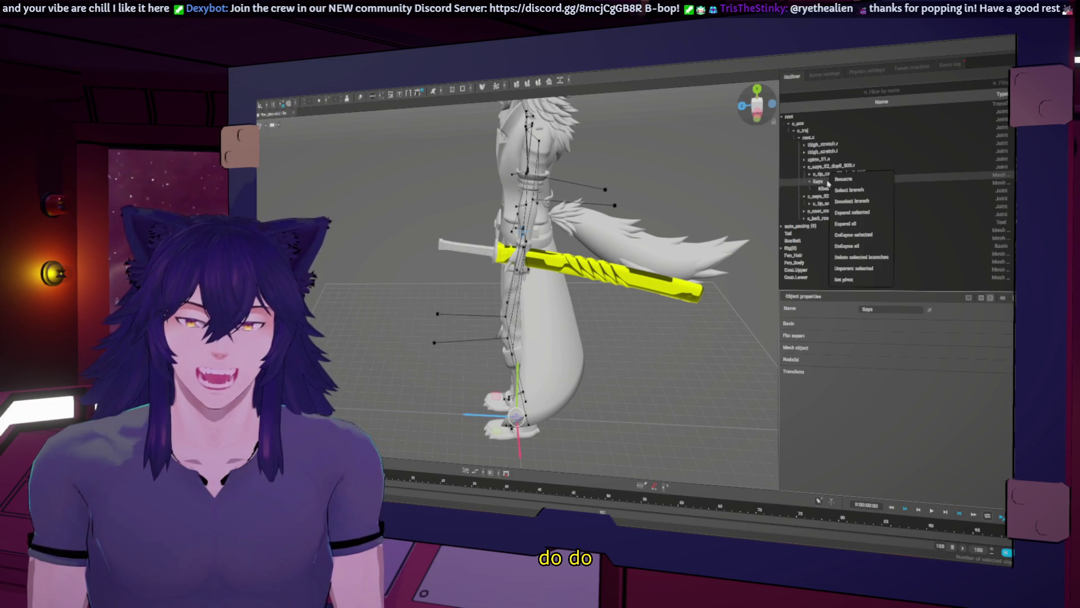
right_click(824, 182)
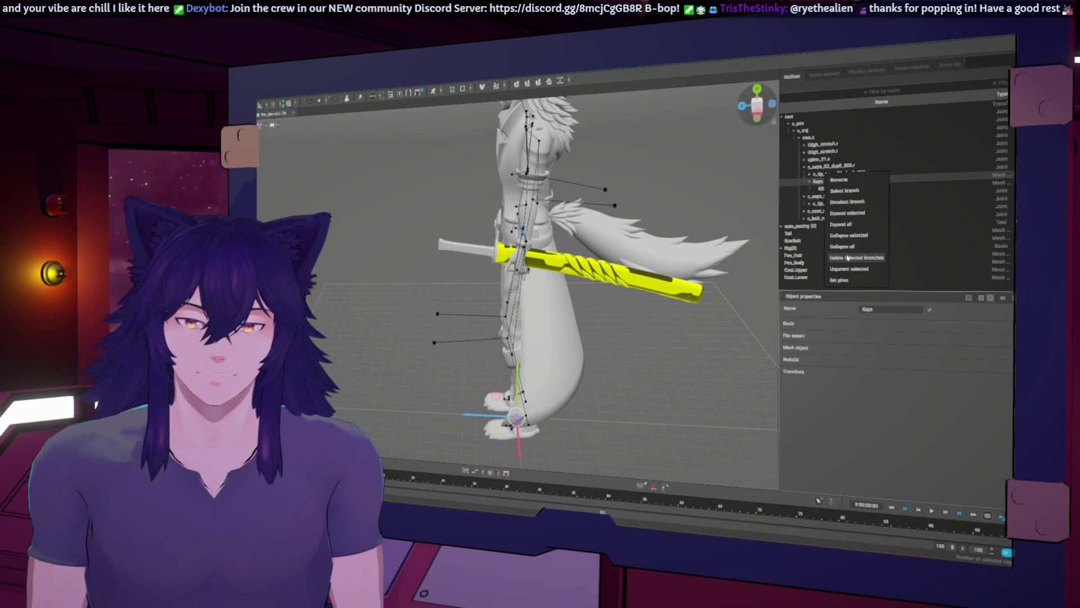
key("Return")
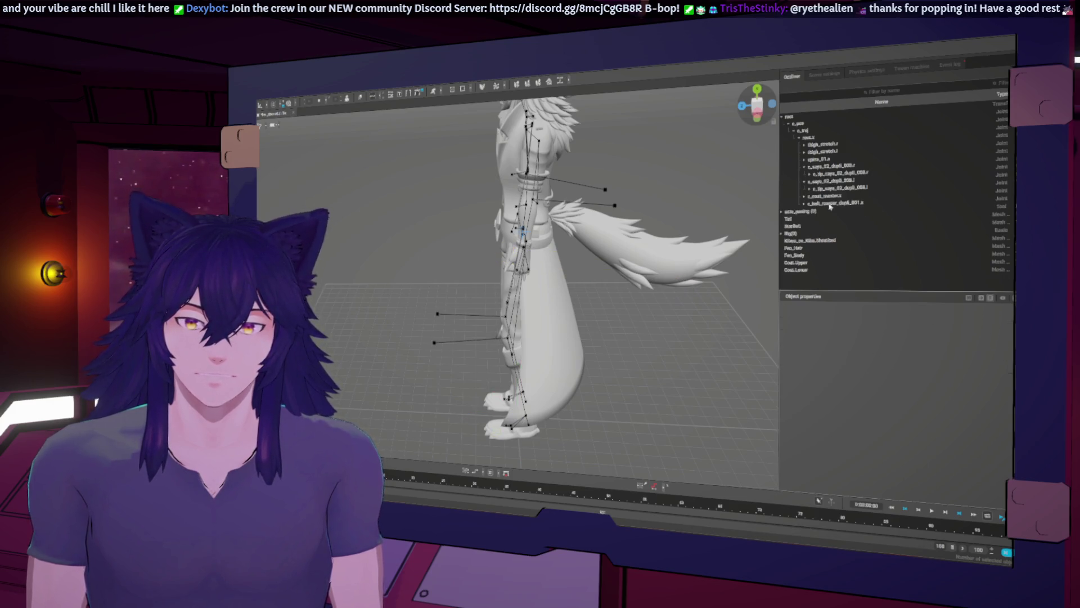
Orbit and zoom around the character's front, rear and side, and collapse the root joint
middle_click_drag(571, 257, 648, 237)
scroll(641, 203, "down", 5)
mouse_move(484, 273)
middle_mouse_down()
mouse_move(560, 273)
mouse_move(526, 290)
middle_mouse_up()
scroll(473, 272, "up", 8)
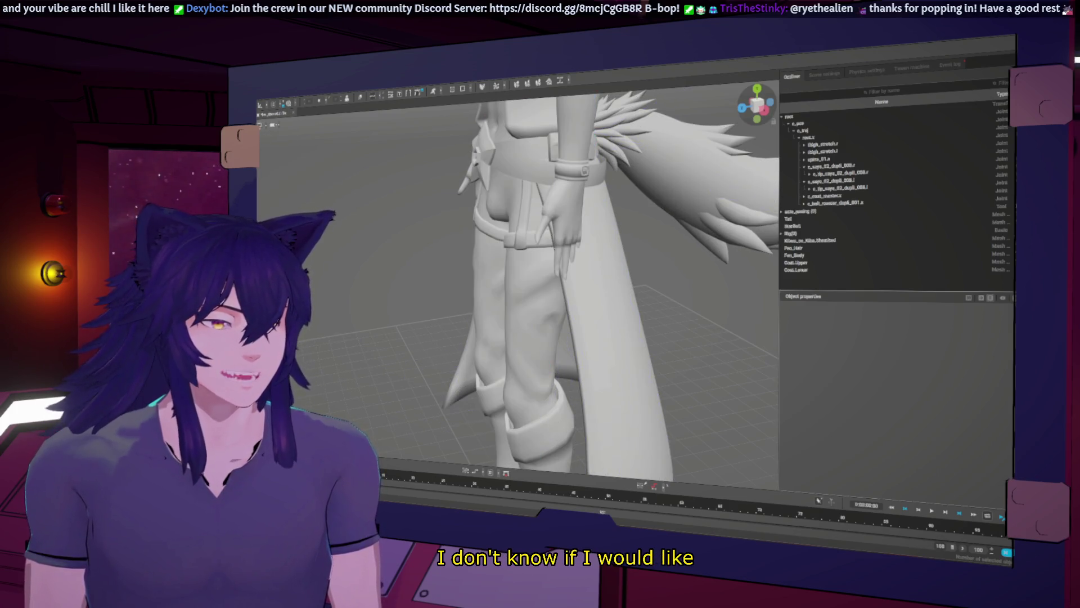
scroll(402, 231, "down", 10)
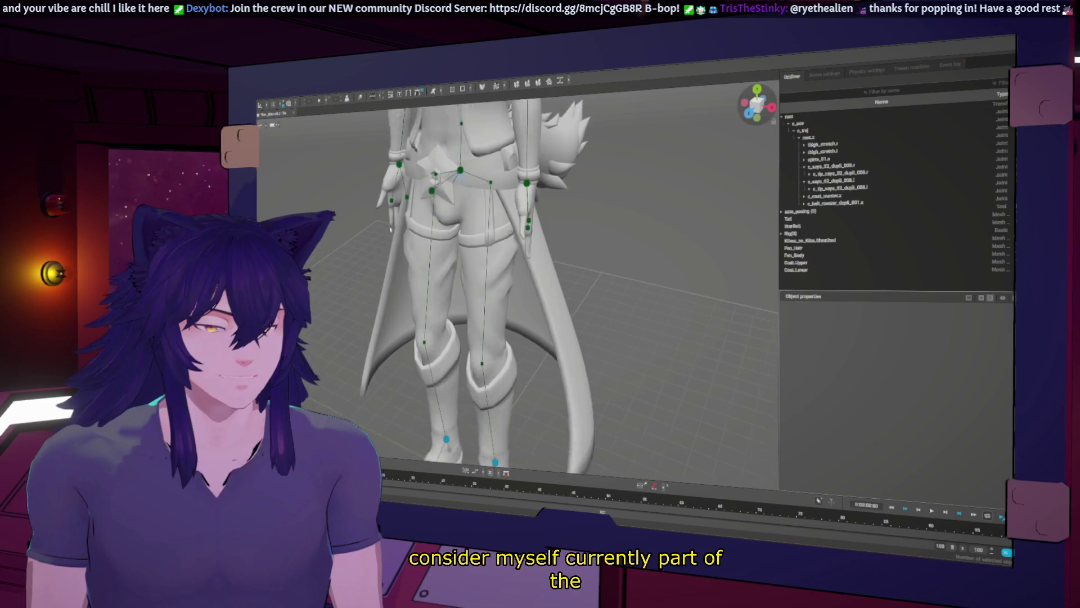
scroll(494, 288, "up", 10)
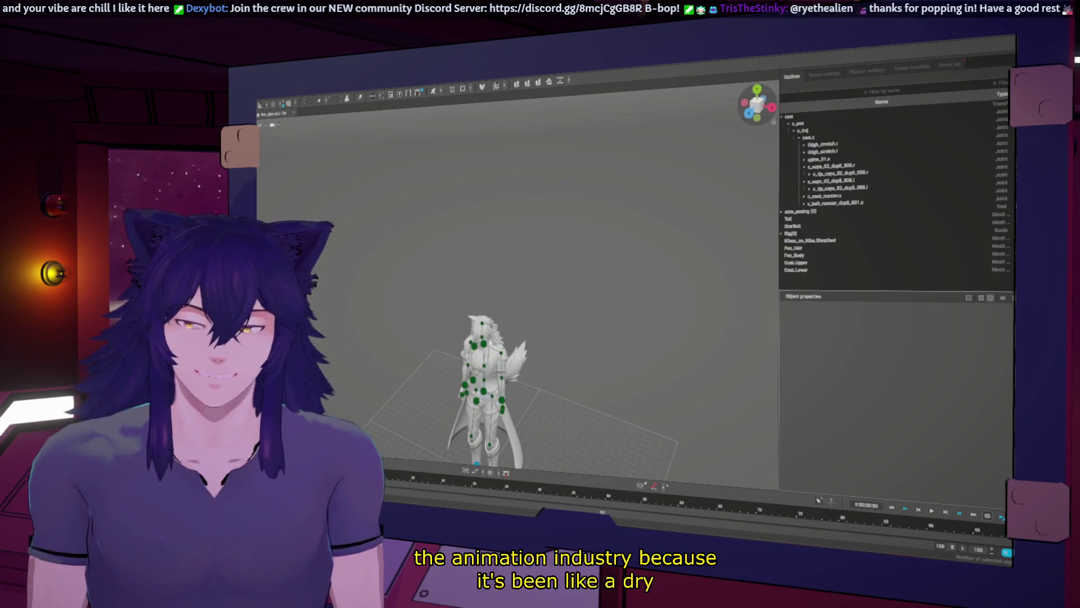
right_click_drag(493, 288, 596, 265)
scroll(622, 255, "up", 5)
scroll(622, 255, "down", 4)
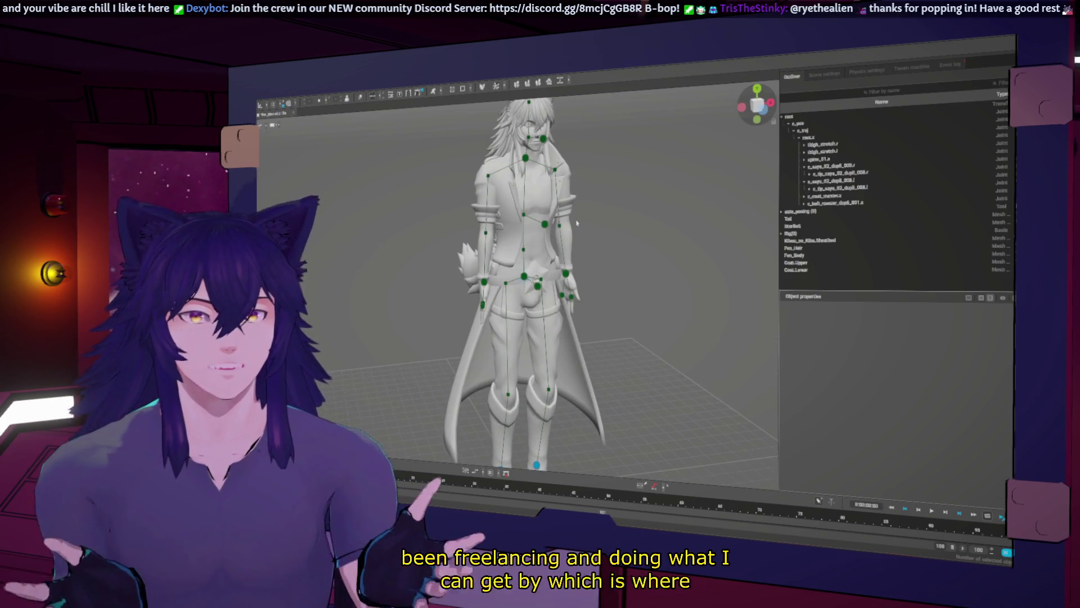
right_click_drag(589, 283, 794, 290)
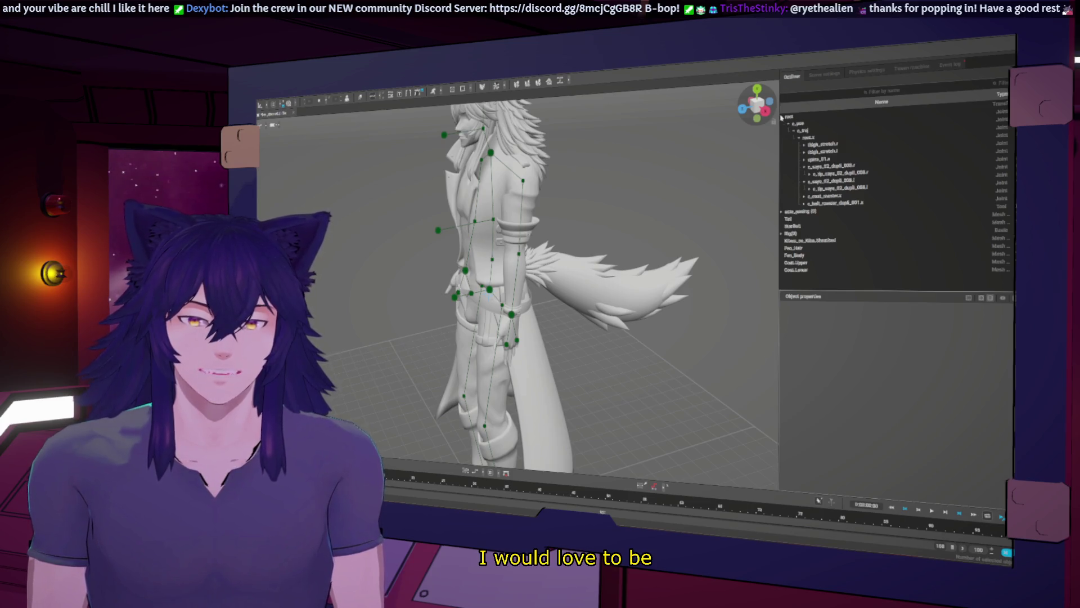
left_click(782, 118)
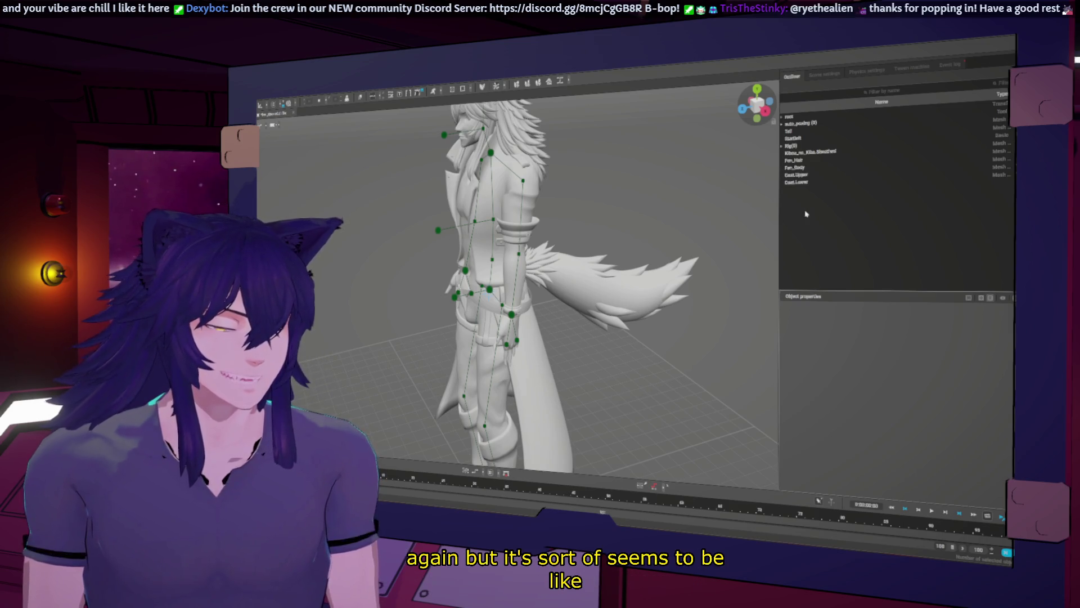
mouse_move(675, 237)
middle_mouse_down()
mouse_move(585, 235)
mouse_move(580, 269)
middle_mouse_up()
scroll(581, 236, "up", 3)
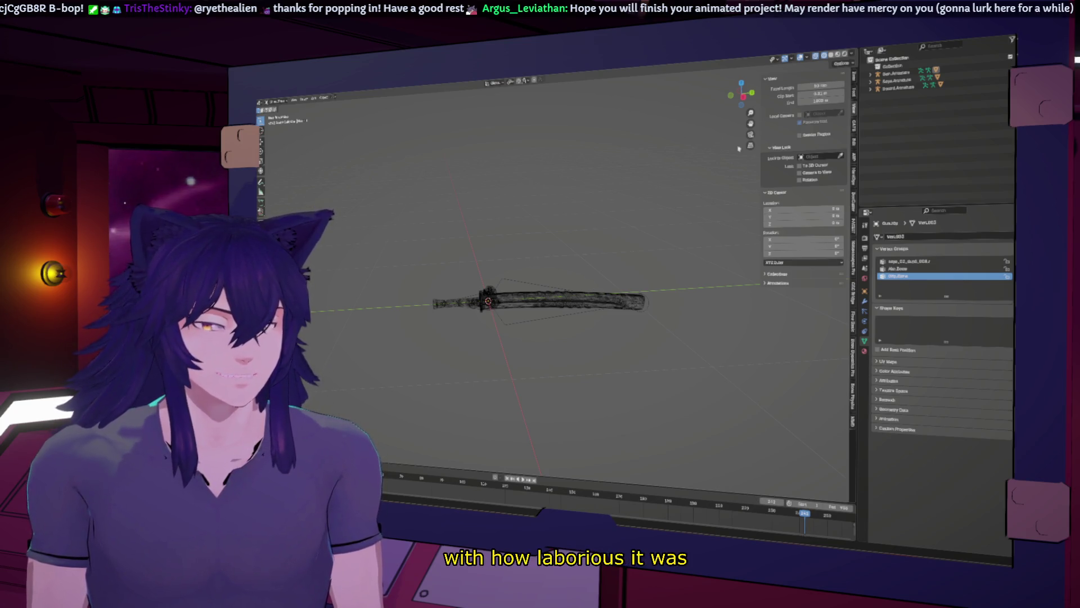
Snap the view along the X axis and browse the viewport's view options
left_click(747, 97)
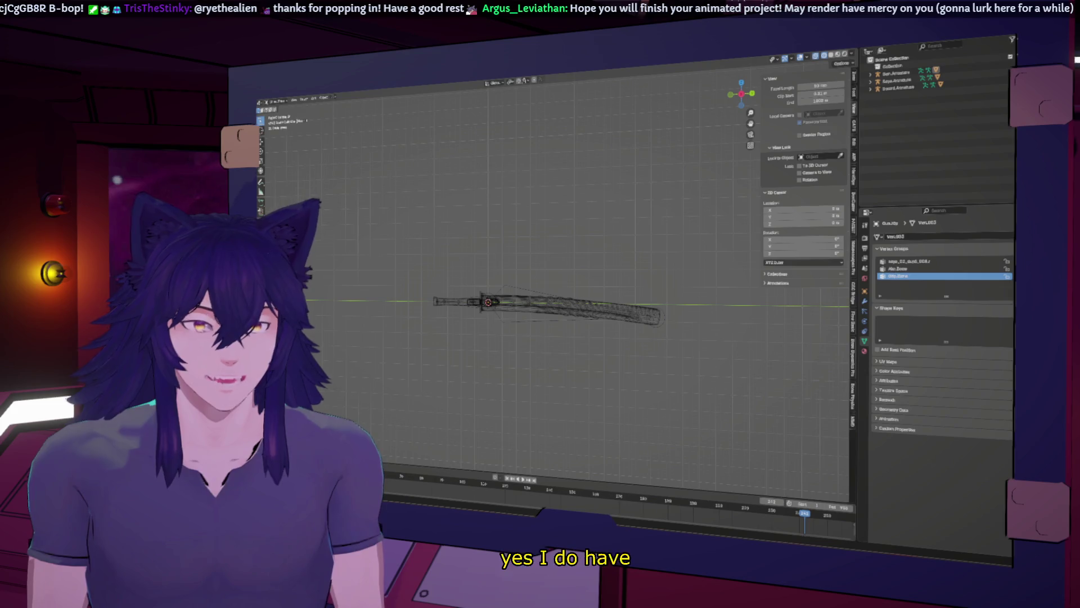
left_click(278, 100)
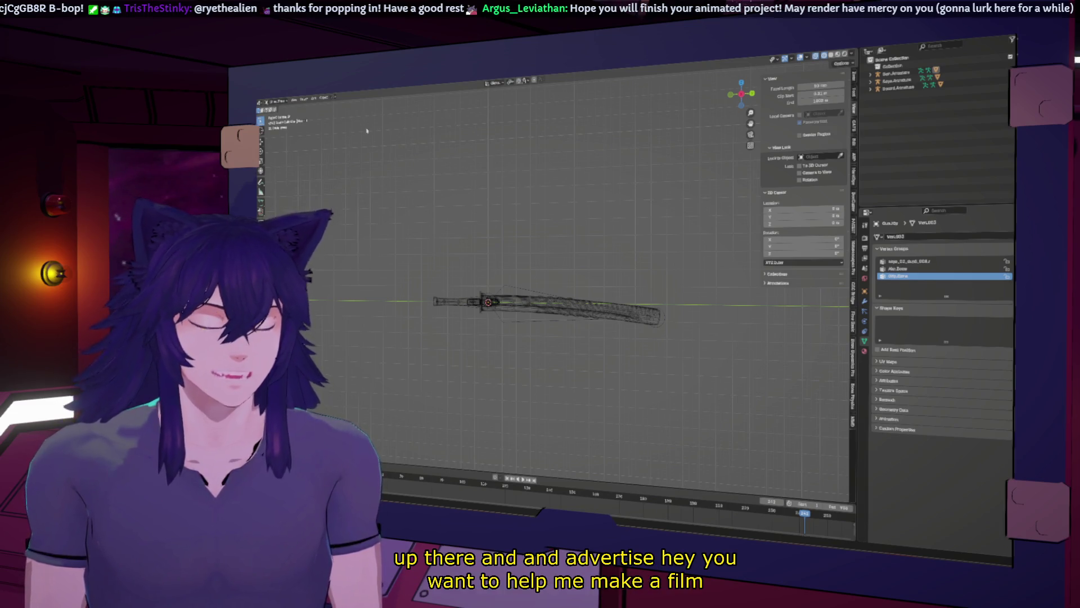
left_click(278, 100)
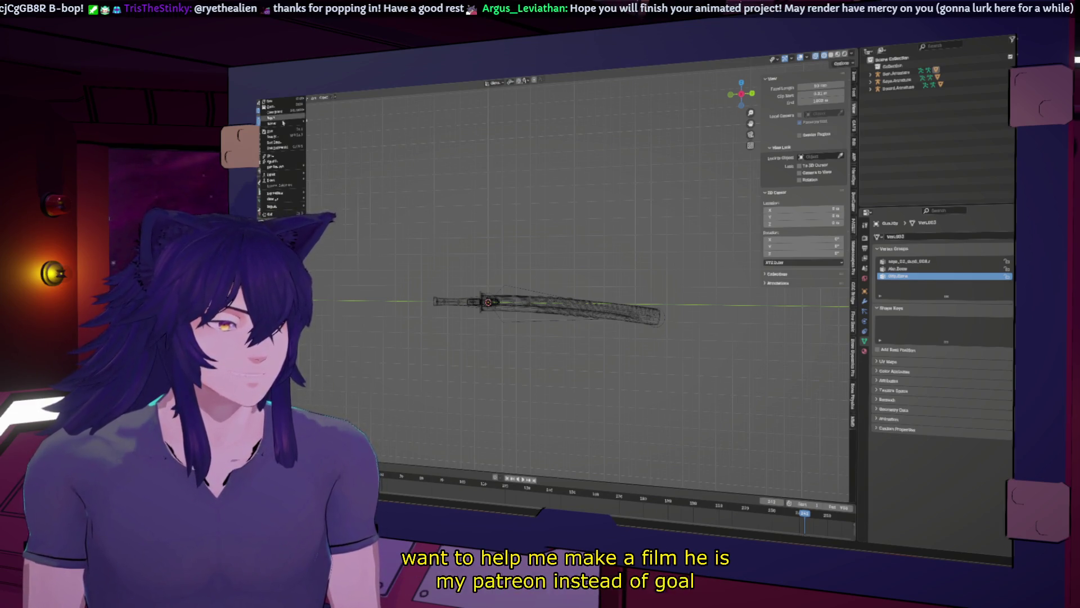
mouse_move(284, 112)
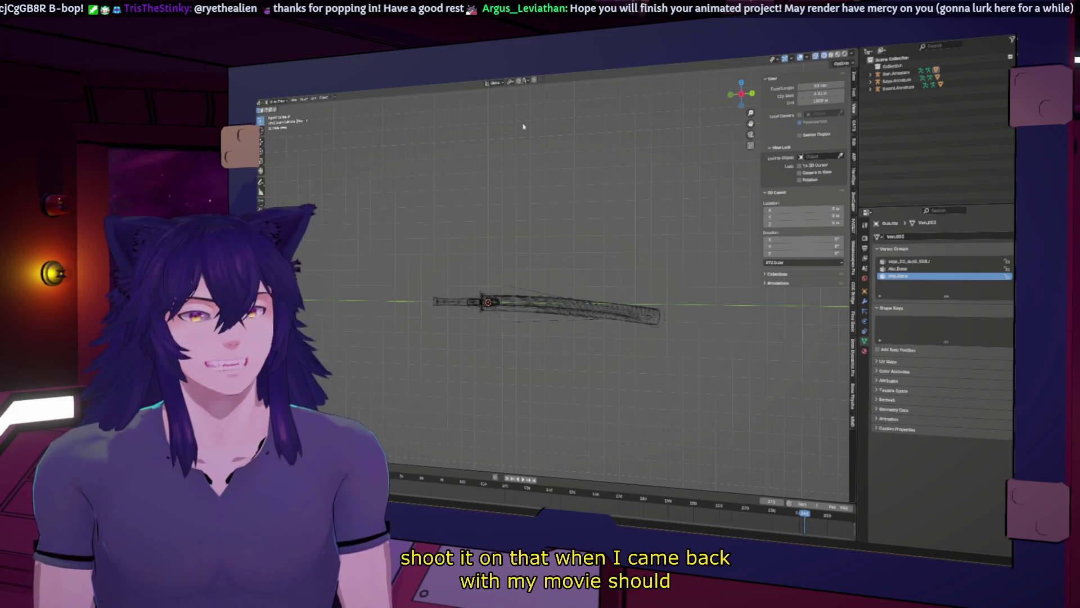
Export the scene as FBX with '_rig' appended to the file name
left_click(265, 101)
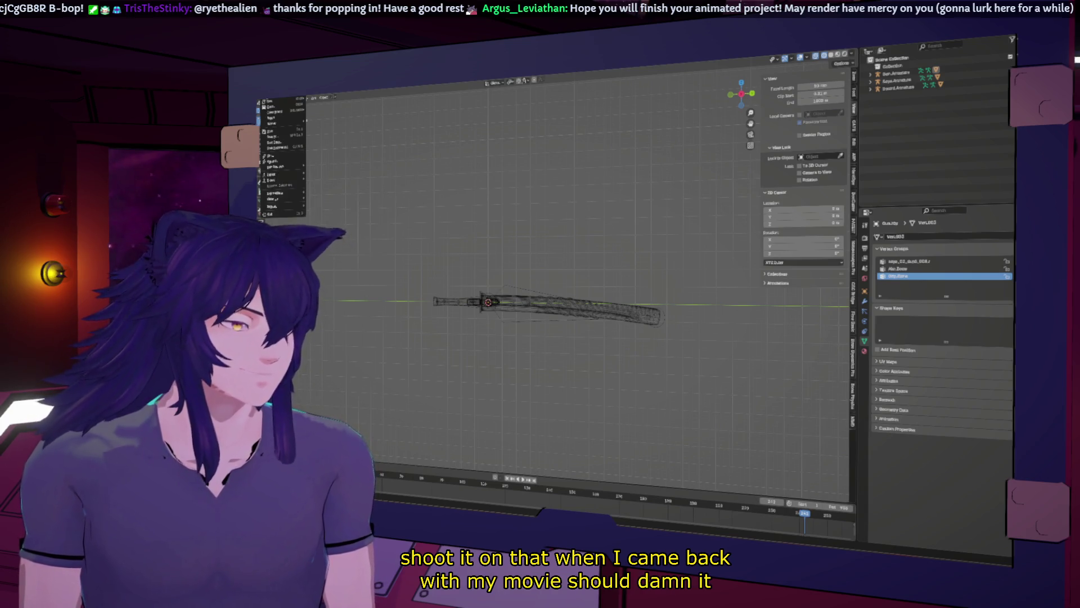
mouse_move(271, 112)
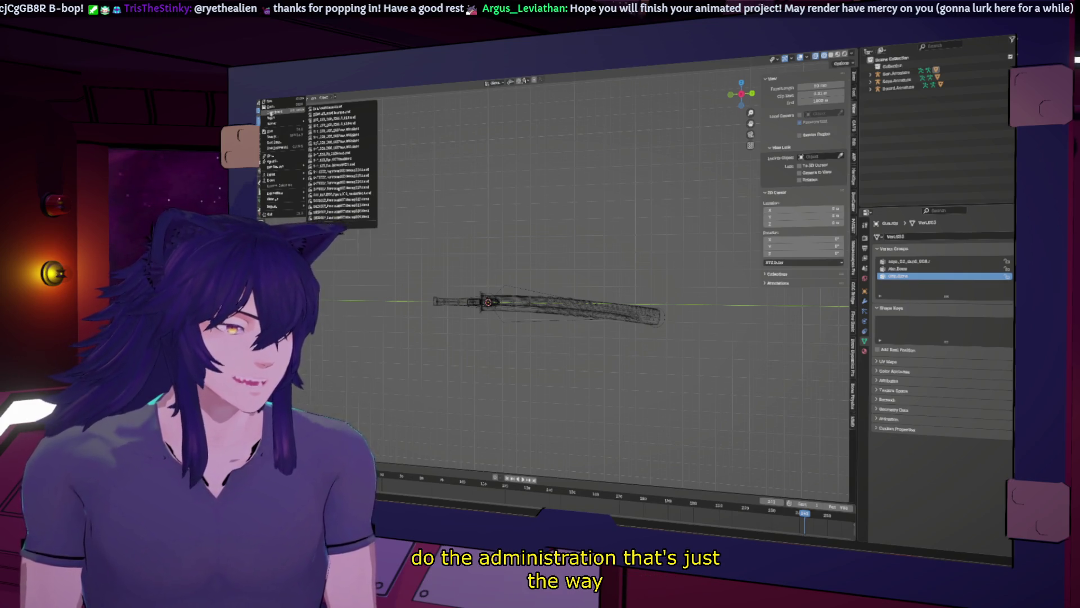
mouse_move(282, 181)
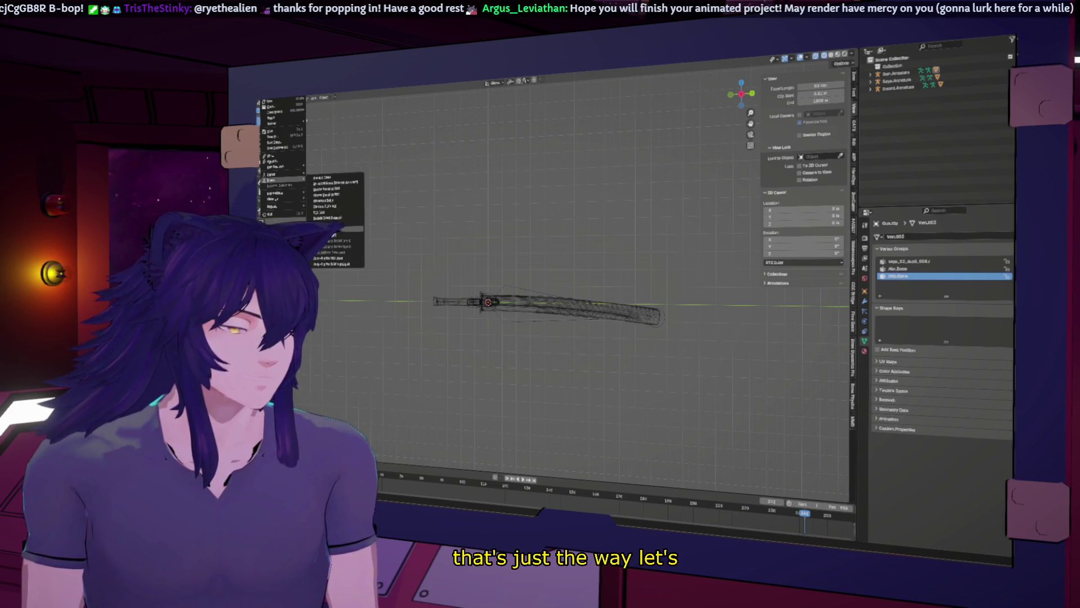
left_click(337, 229)
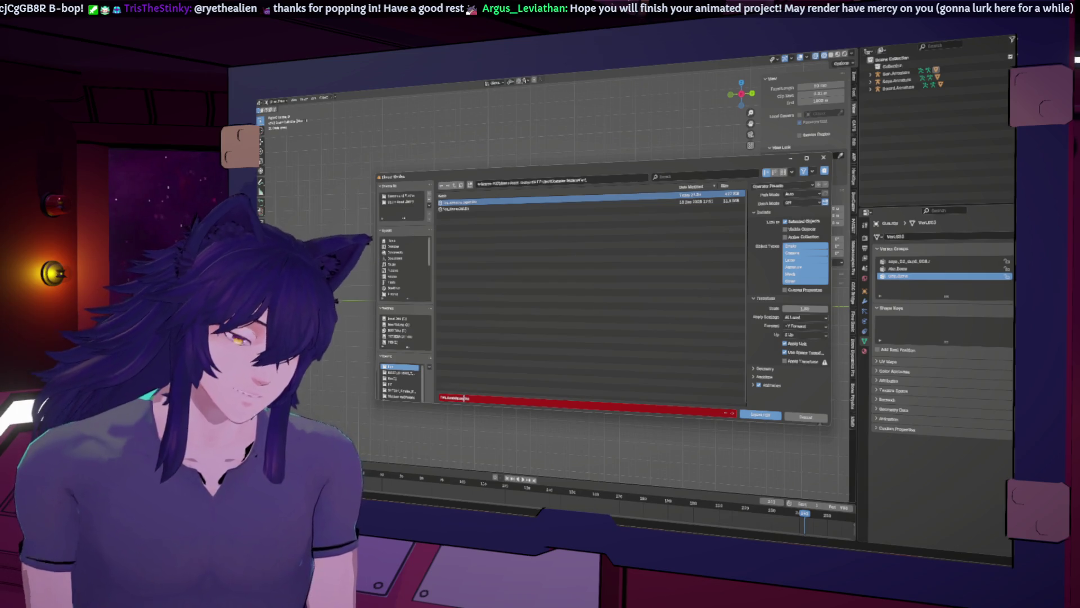
type("_rig")
key("Return")
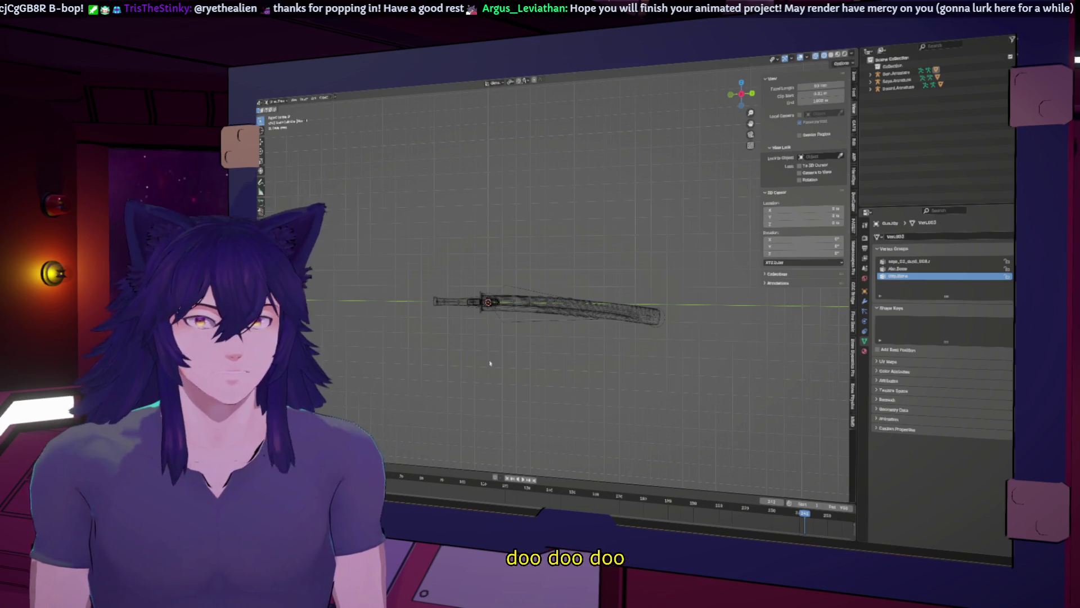
mouse_move(490, 364)
middle_mouse_down()
mouse_move(636, 297)
mouse_move(550, 277)
middle_mouse_up()
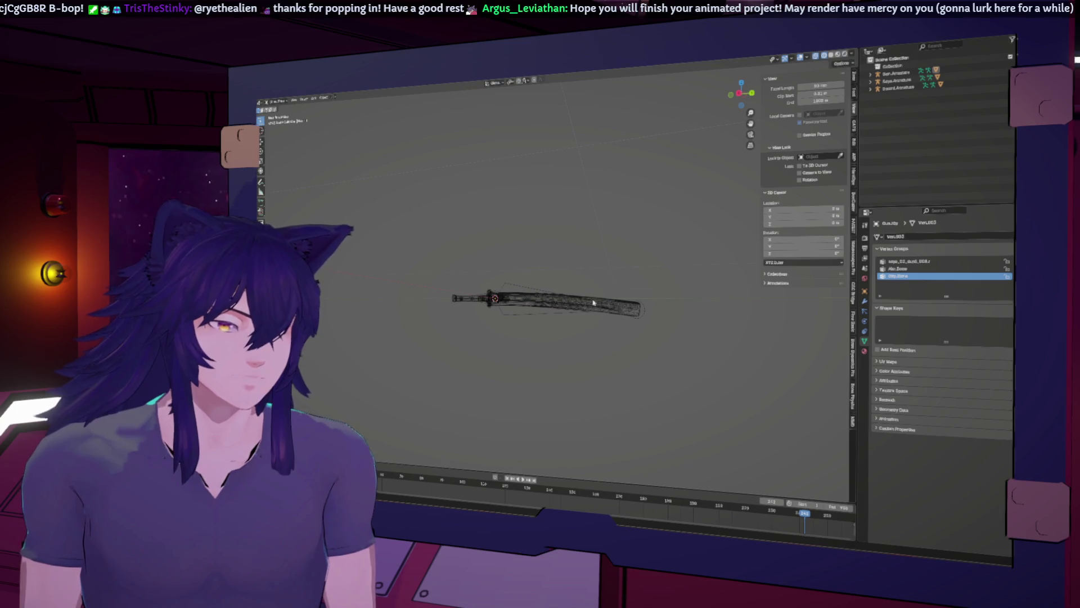
In Cascadeur, start an FBX/DAZ import and pick the FBX file in the browser
key("alt+Tab")
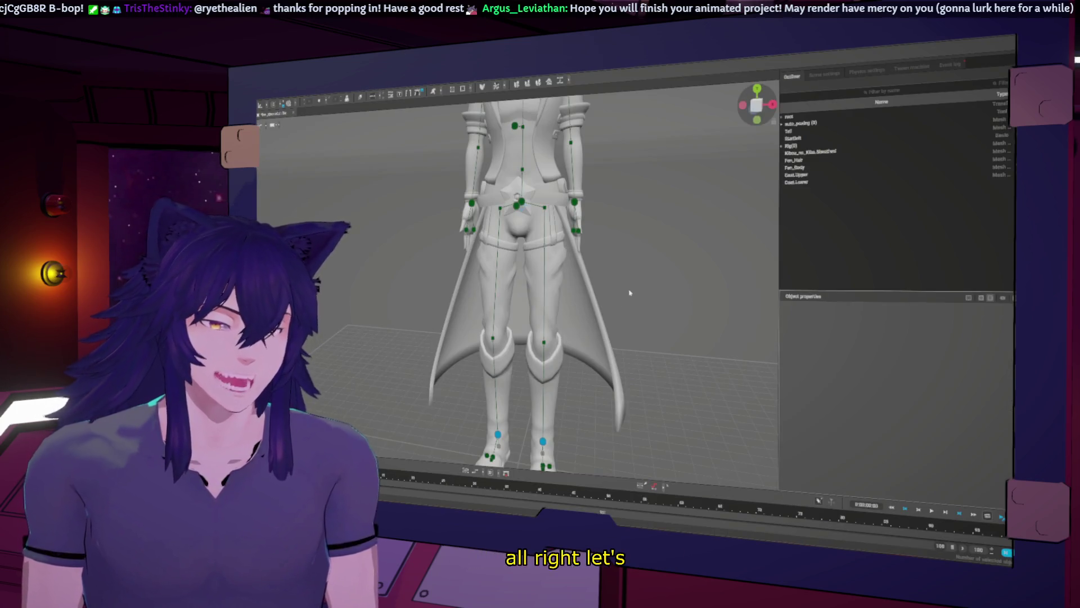
scroll(651, 242, "down", 5)
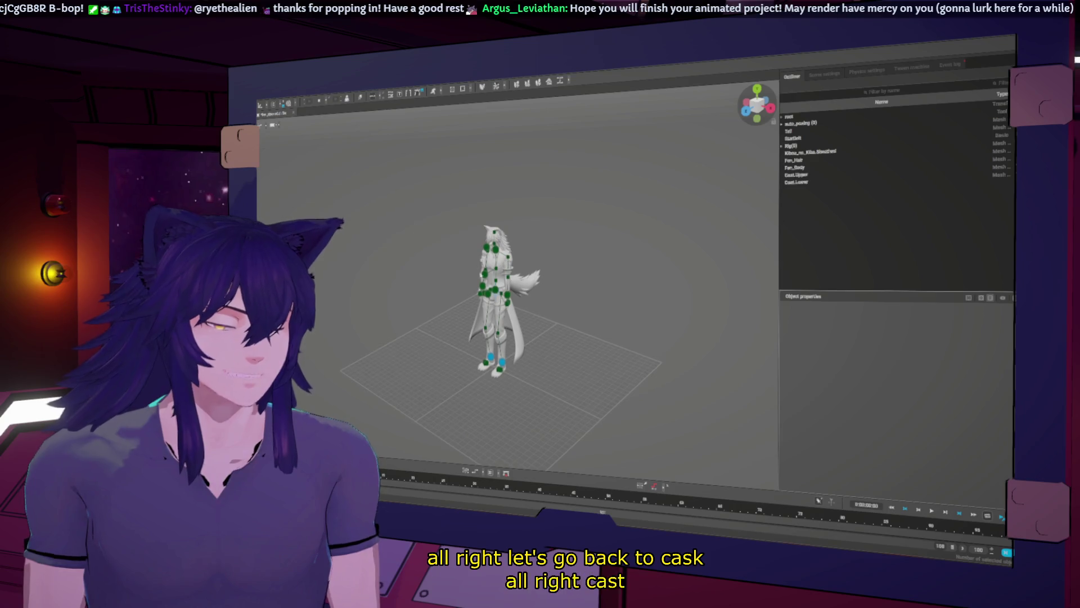
left_click(267, 101)
mouse_move(314, 154)
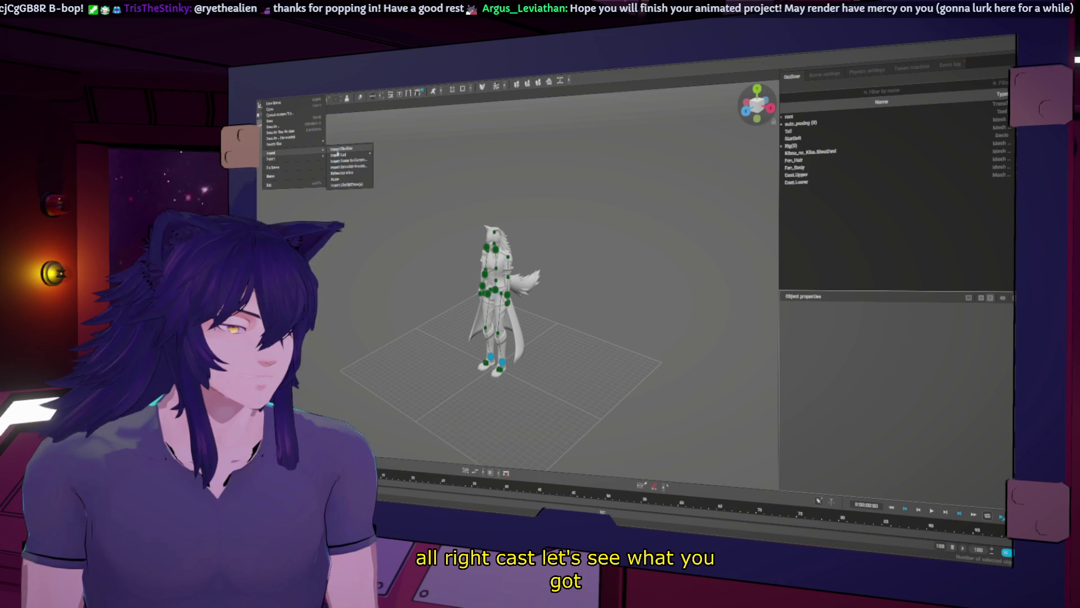
left_click(338, 154)
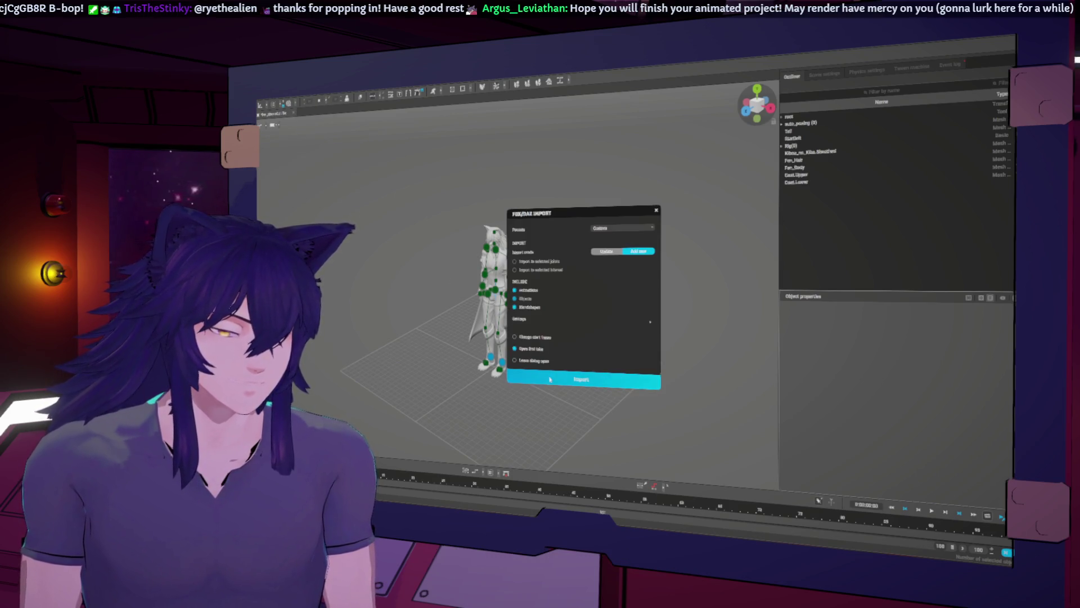
left_click(576, 379)
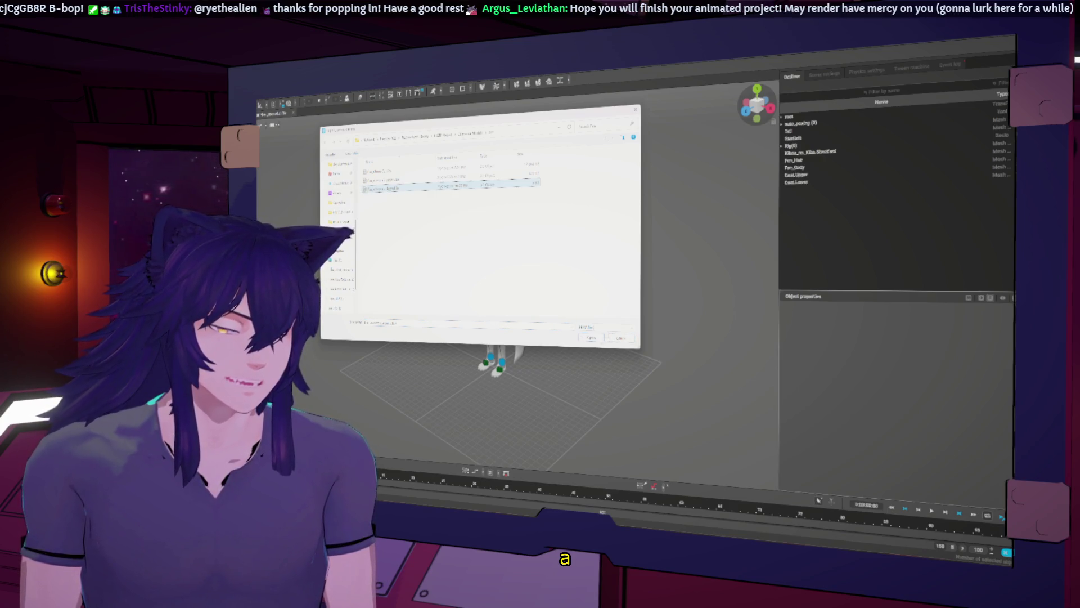
key("Return")
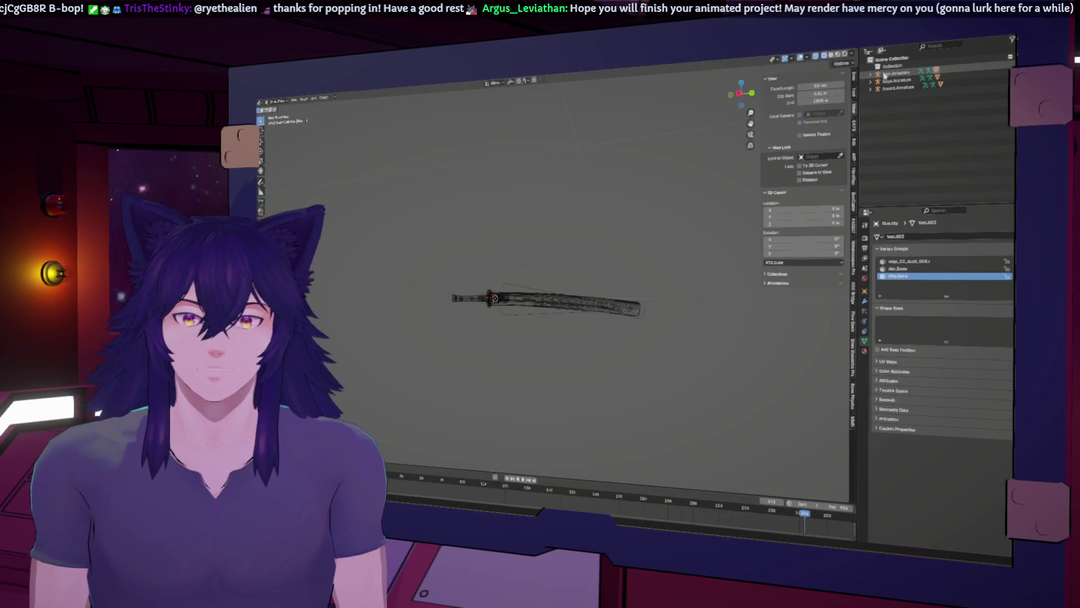
Select the sword and all three armatures and export them to an FBX file
key("a")
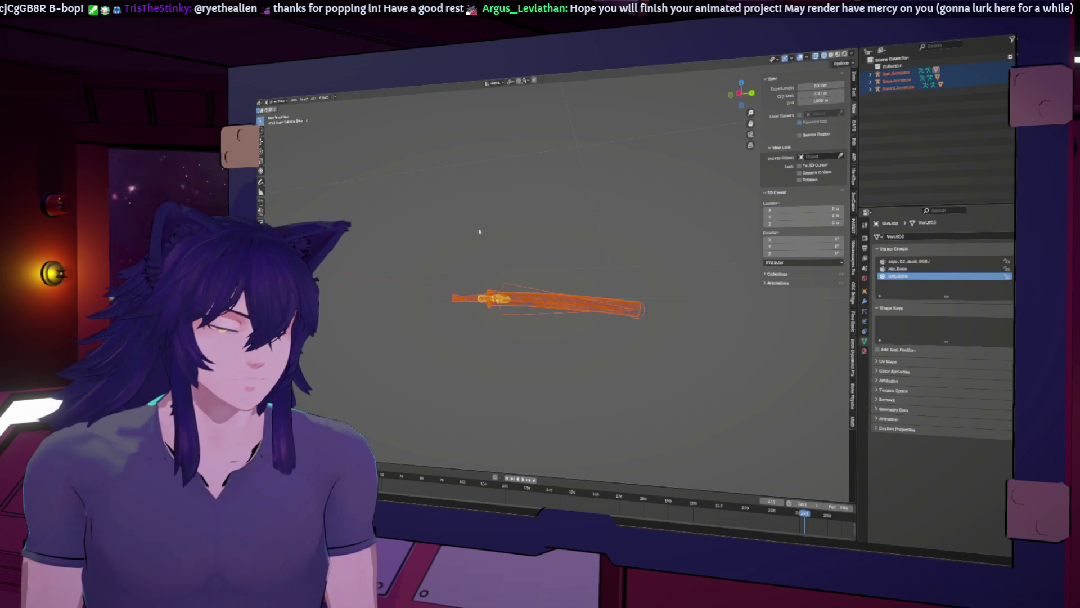
left_click(264, 100)
mouse_move(282, 179)
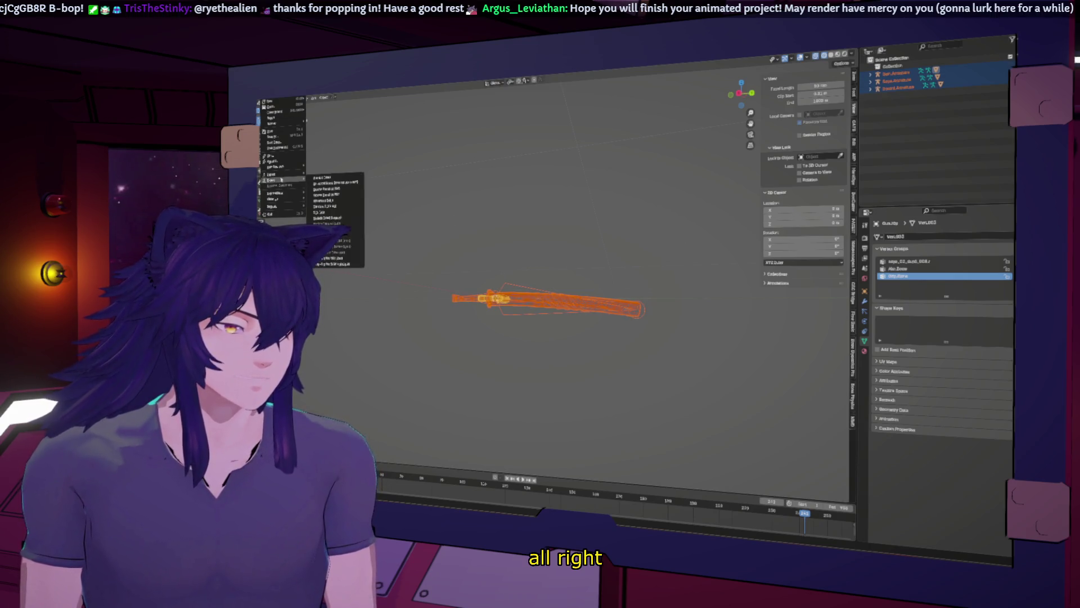
left_click(349, 234)
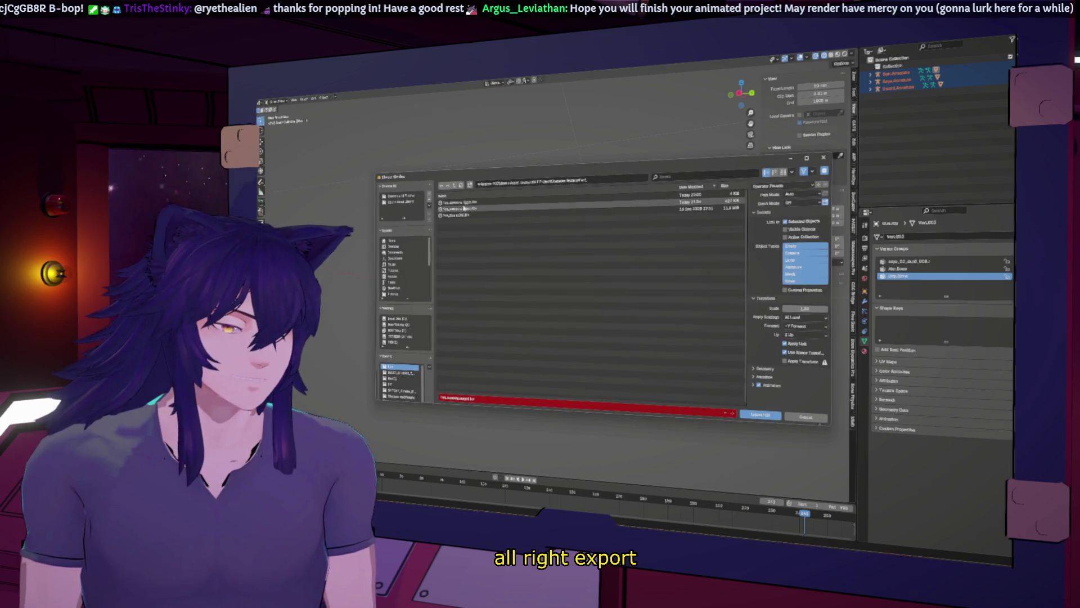
left_click(760, 415)
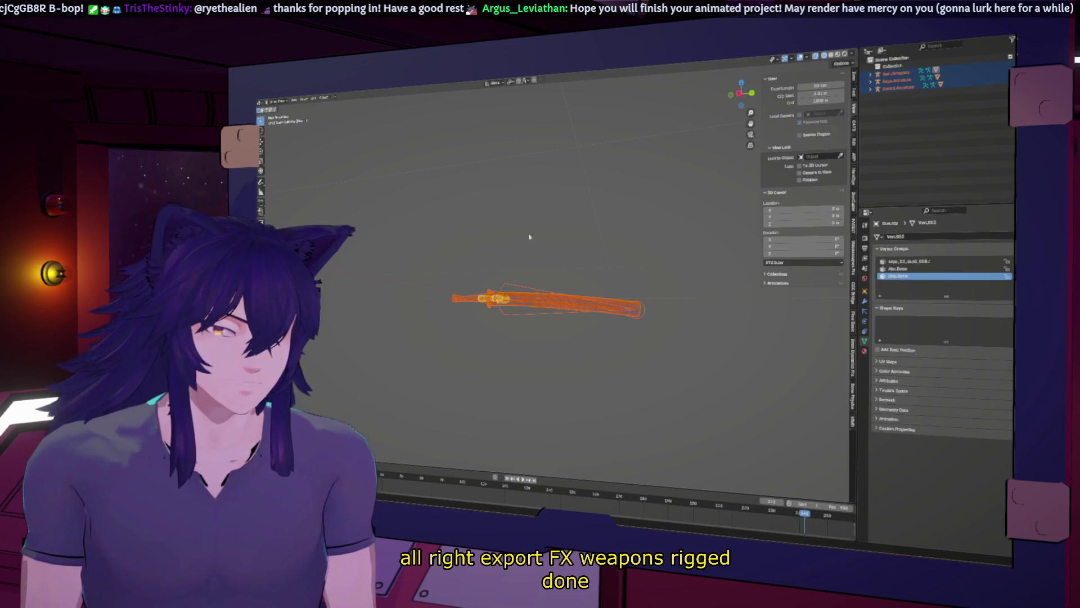
Import the exported FBX into Cascadeur, adding the sword, sheath and gun armatures to the scene
key("alt+Tab")
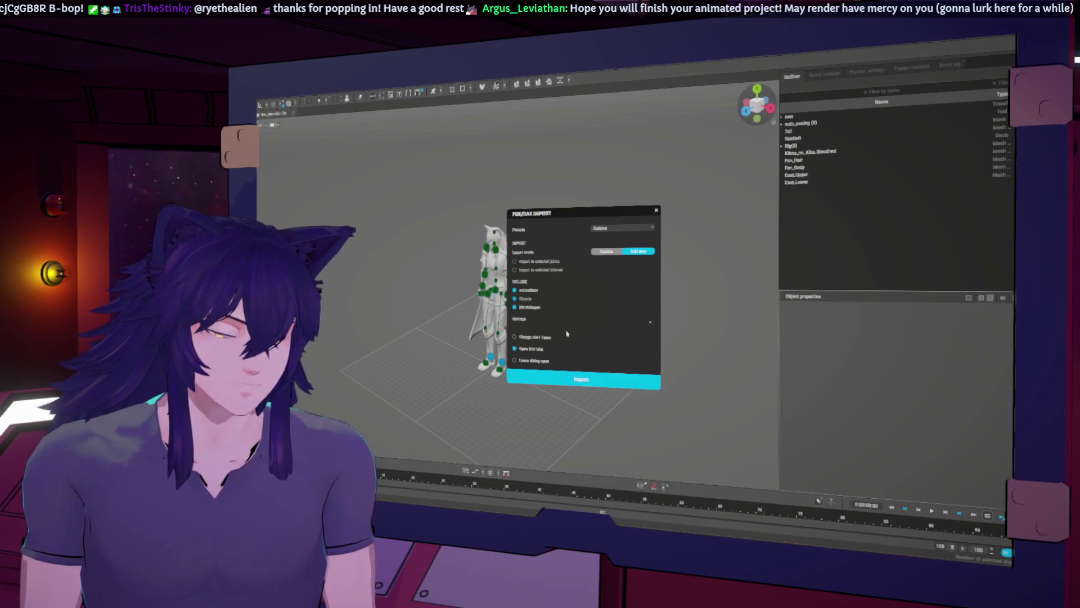
left_click(583, 381)
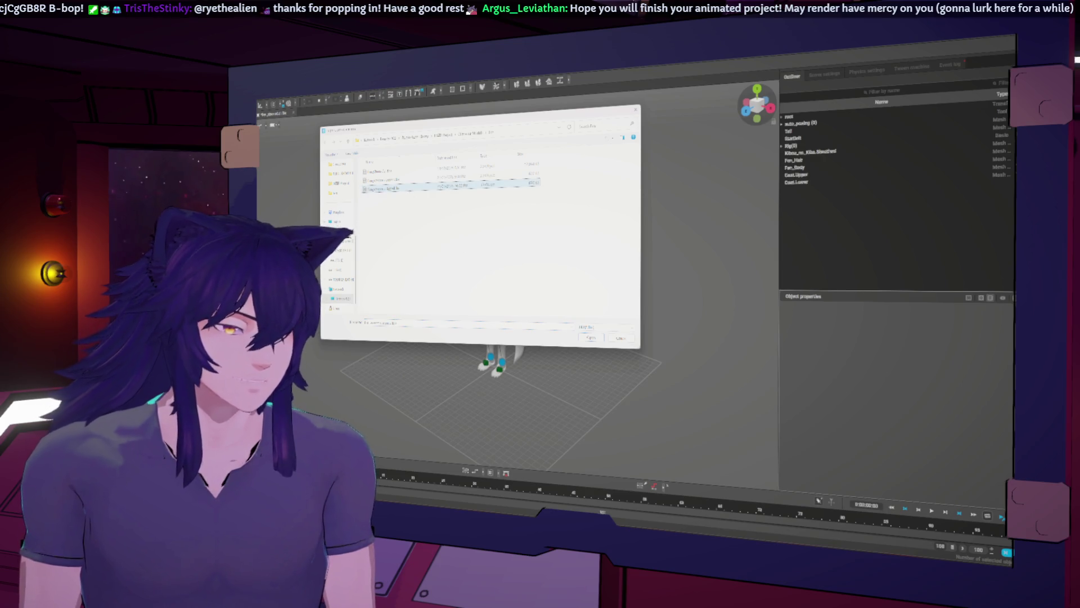
key("Return")
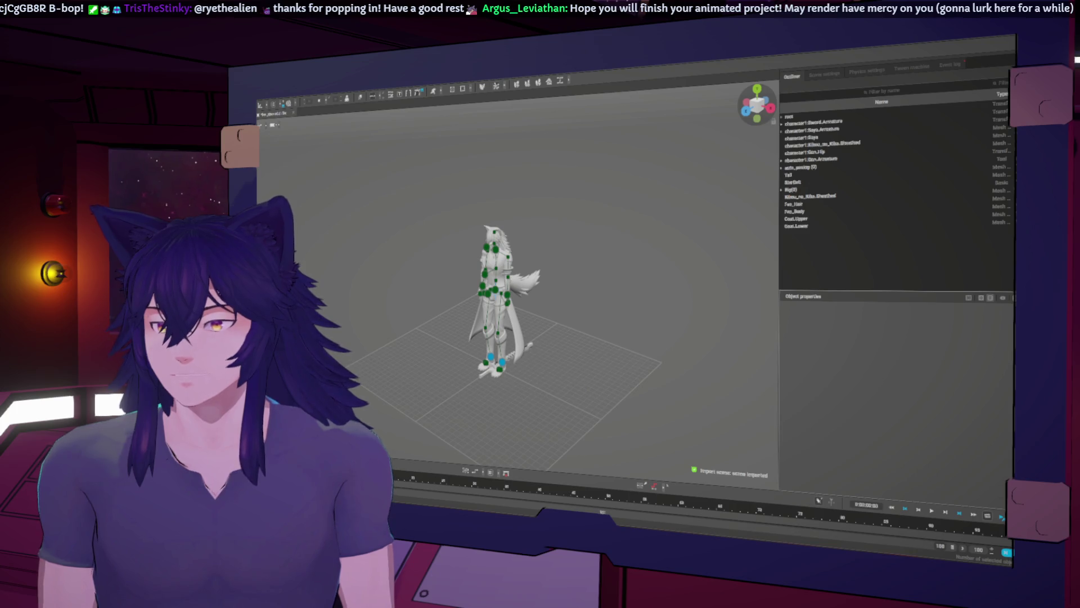
Select character1:Sword_Armature and shift the sword slightly to the right
middle_click_drag(535, 403, 564, 399)
scroll(564, 399, "up", 5)
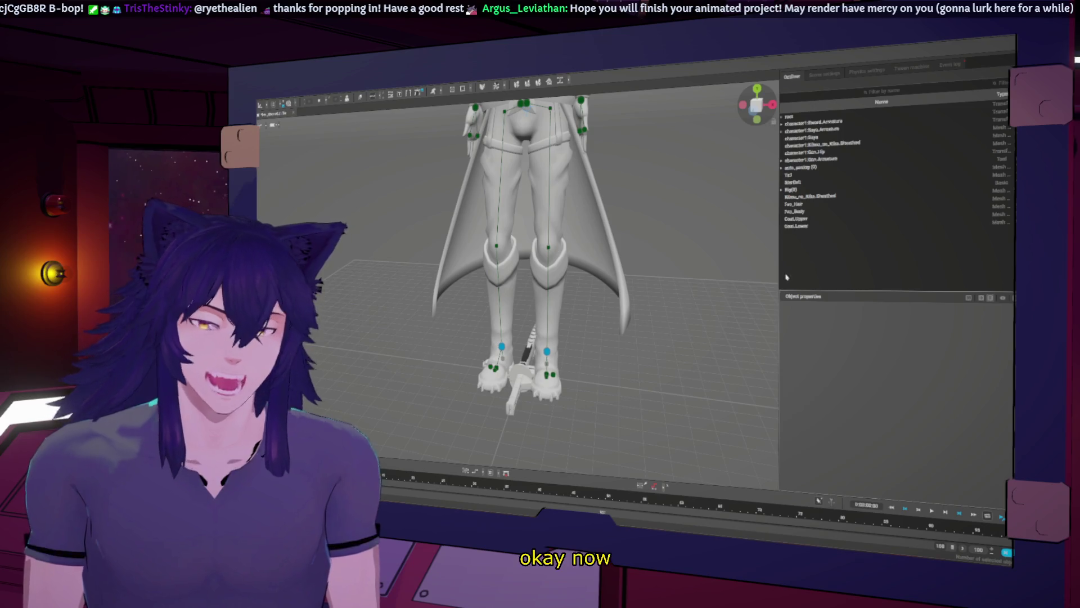
left_click(800, 190)
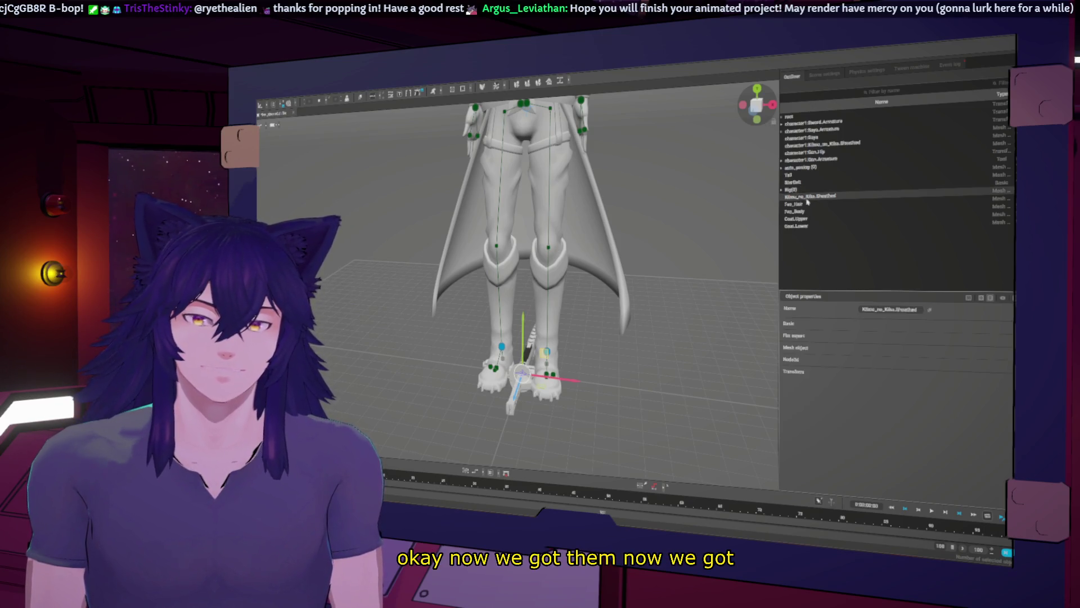
left_click(822, 123)
mouse_move(546, 351)
left_mouse_down()
mouse_move(562, 351)
mouse_move(523, 373)
left_mouse_up()
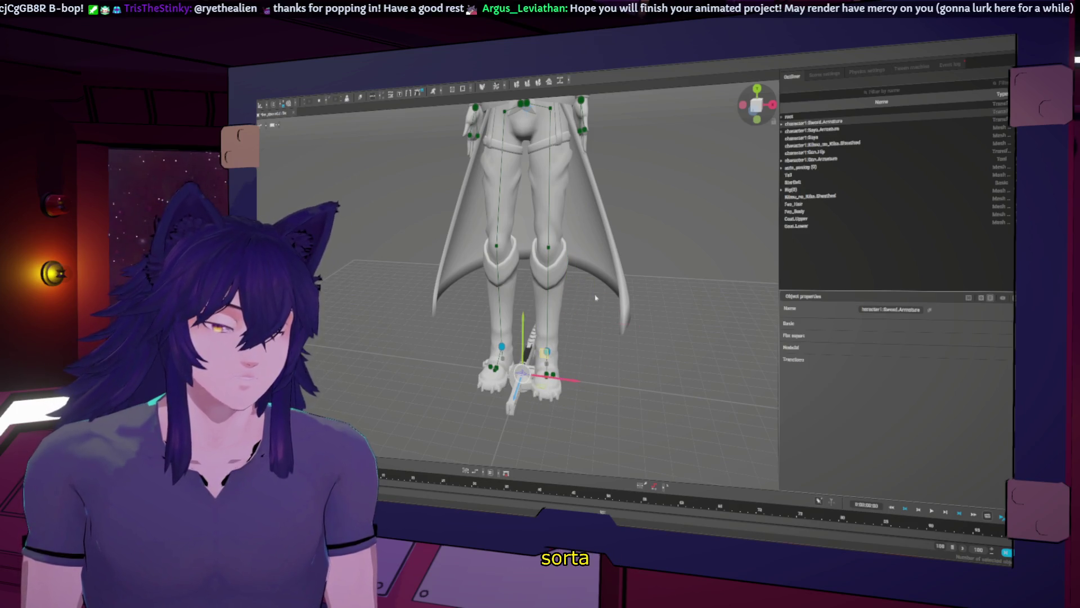
middle_click_drag(684, 358, 604, 381)
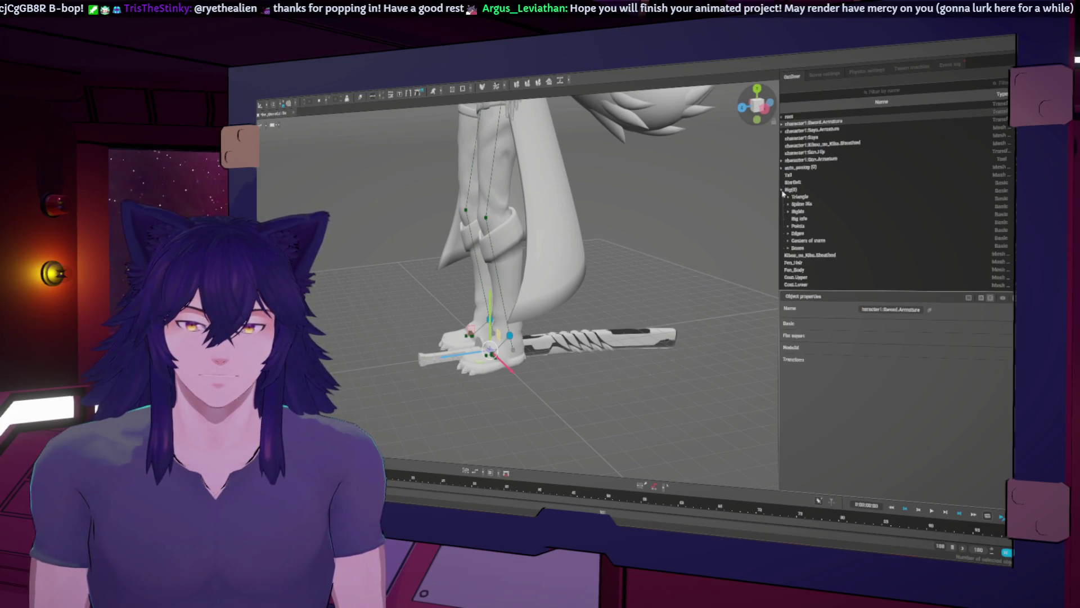
Expand the root's joints, check c_saya_02_dupli_008.r, and select the Saya armature
left_click(781, 117)
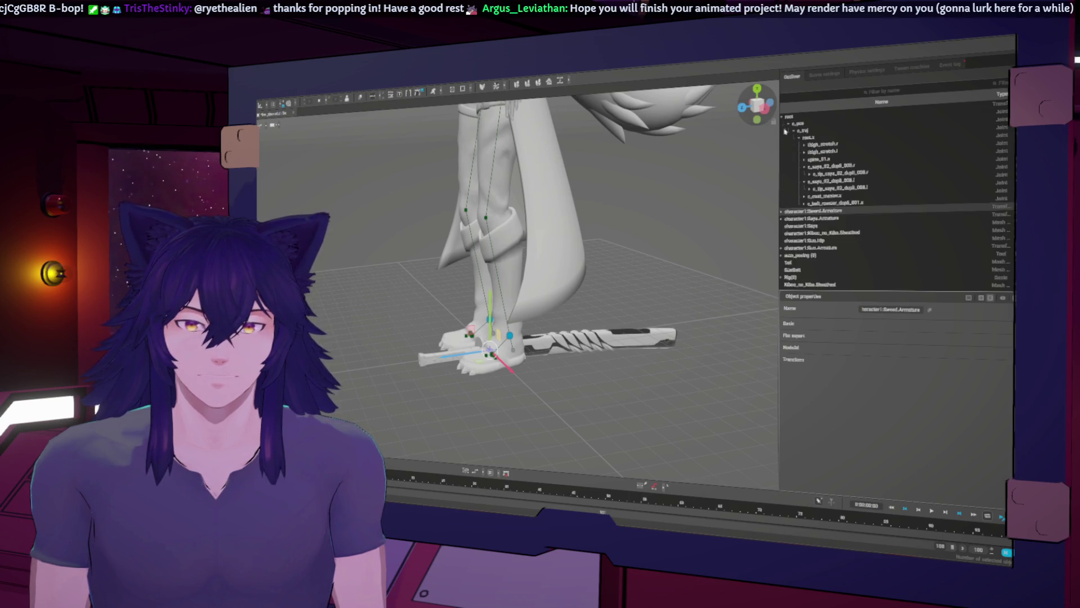
left_click(810, 167)
scroll(592, 258, "down", 5)
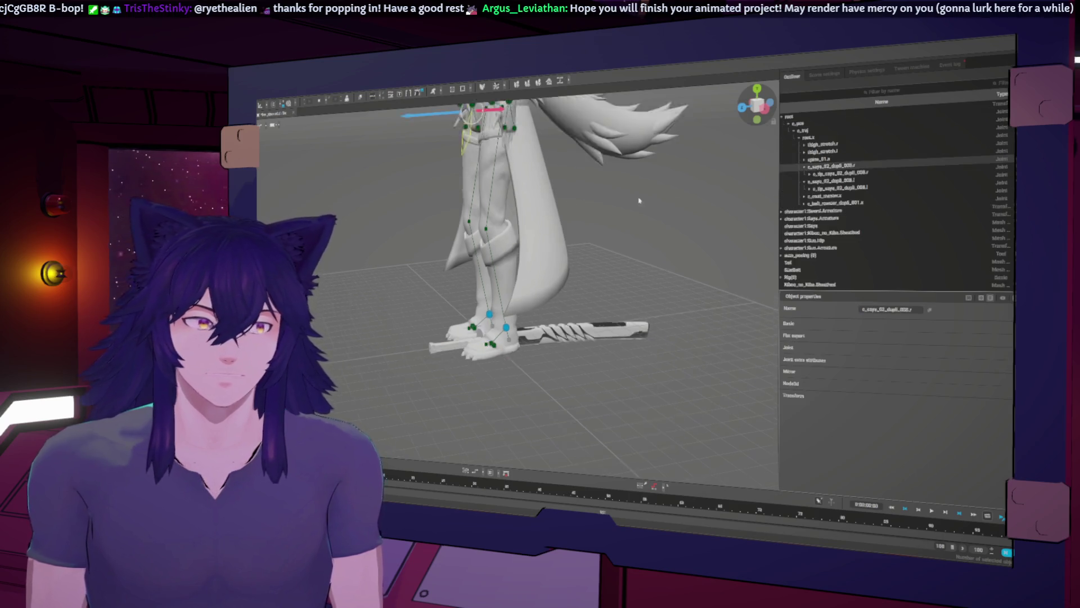
mouse_move(591, 258)
right_mouse_down()
mouse_move(619, 281)
mouse_move(610, 284)
right_mouse_up()
scroll(622, 284, "up", 5)
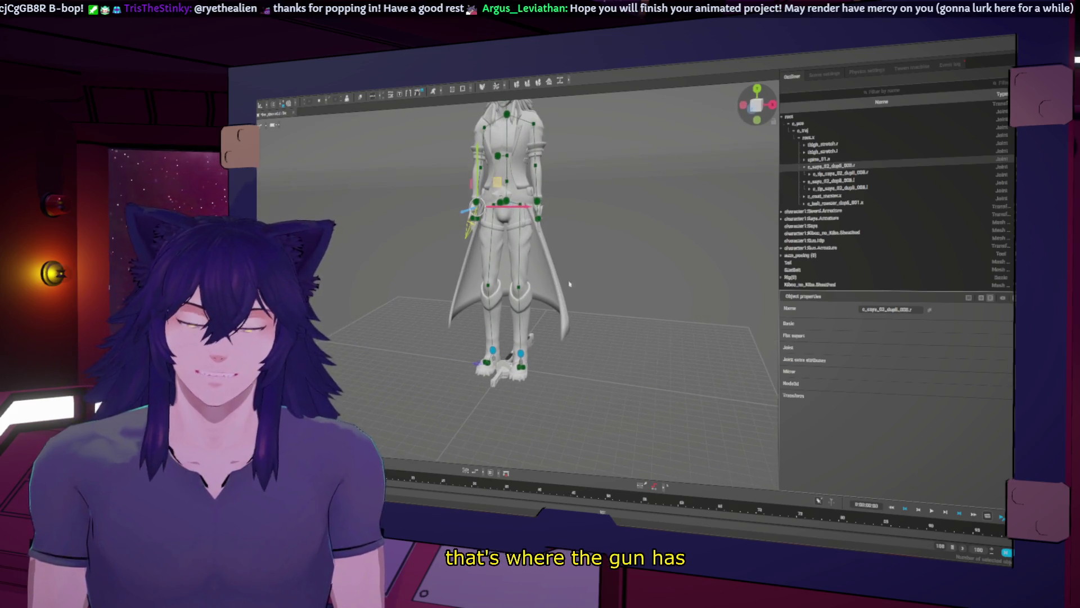
left_click(581, 291)
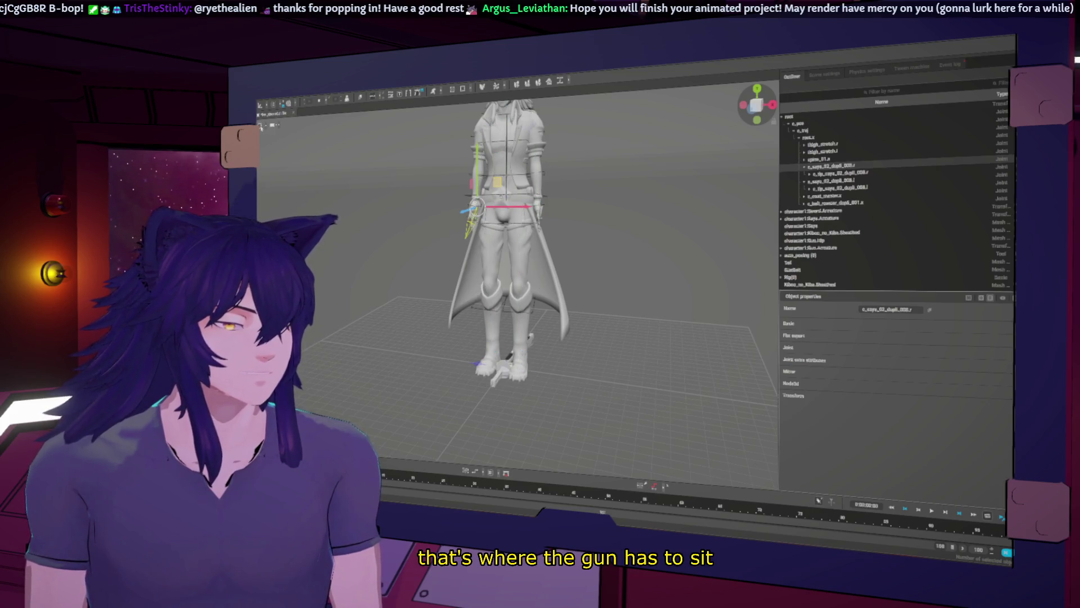
right_click_drag(581, 291, 769, 248)
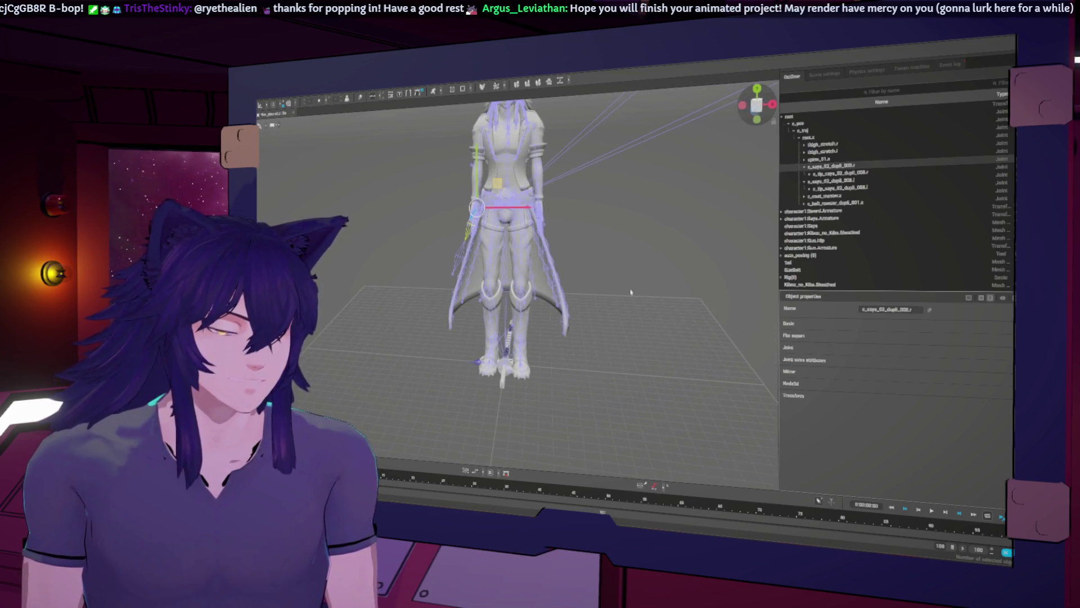
left_click(817, 219)
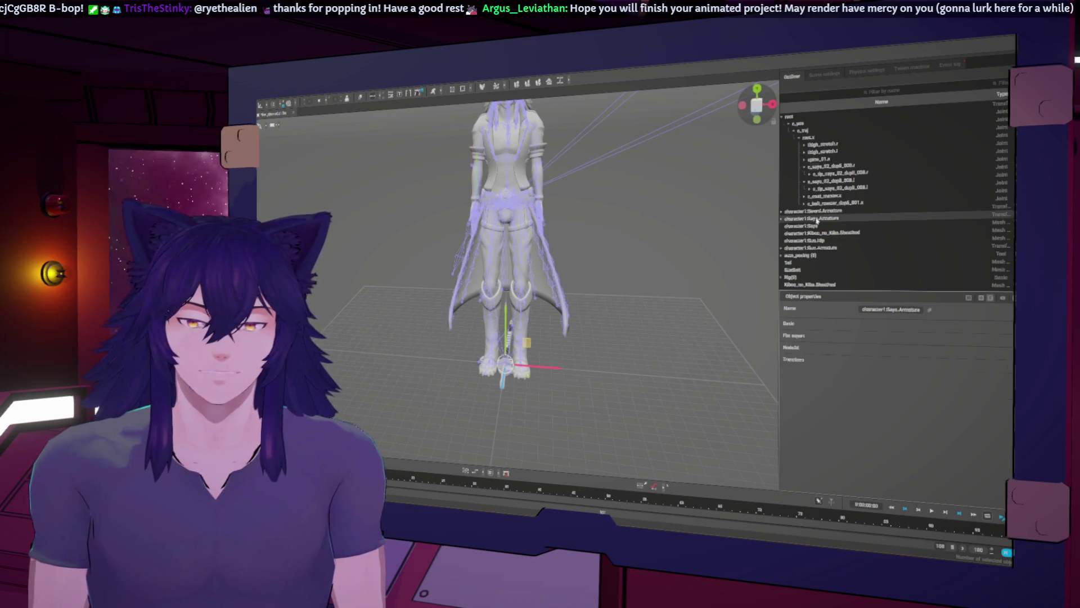
Try parenting Gun.Armature under the saya joint, undo it, and lift the gun to hip height
left_click(813, 248)
left_click_drag(810, 249, 840, 168)
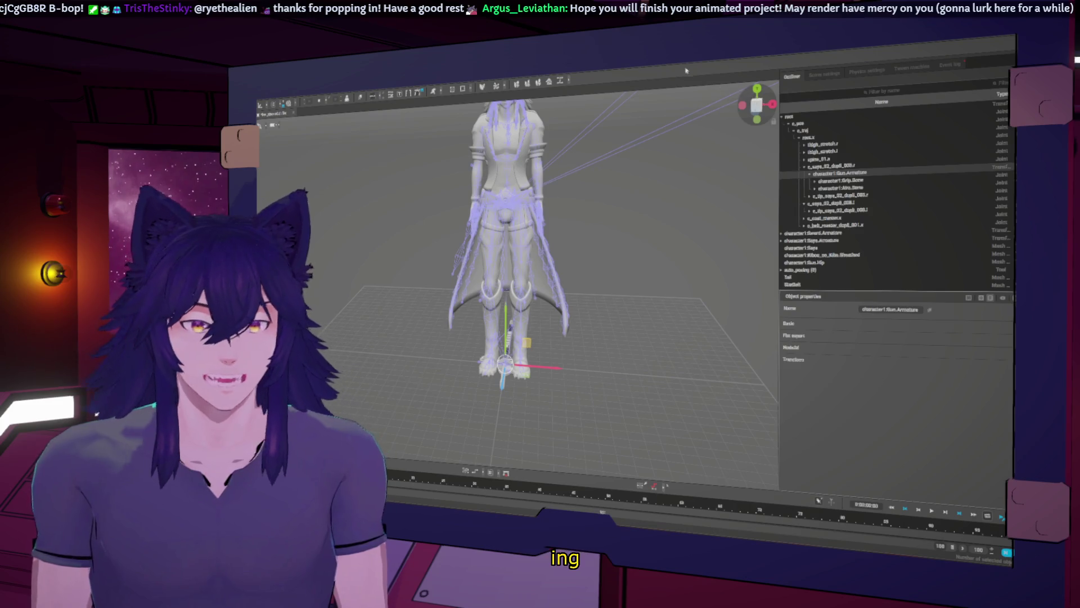
key("alt+p")
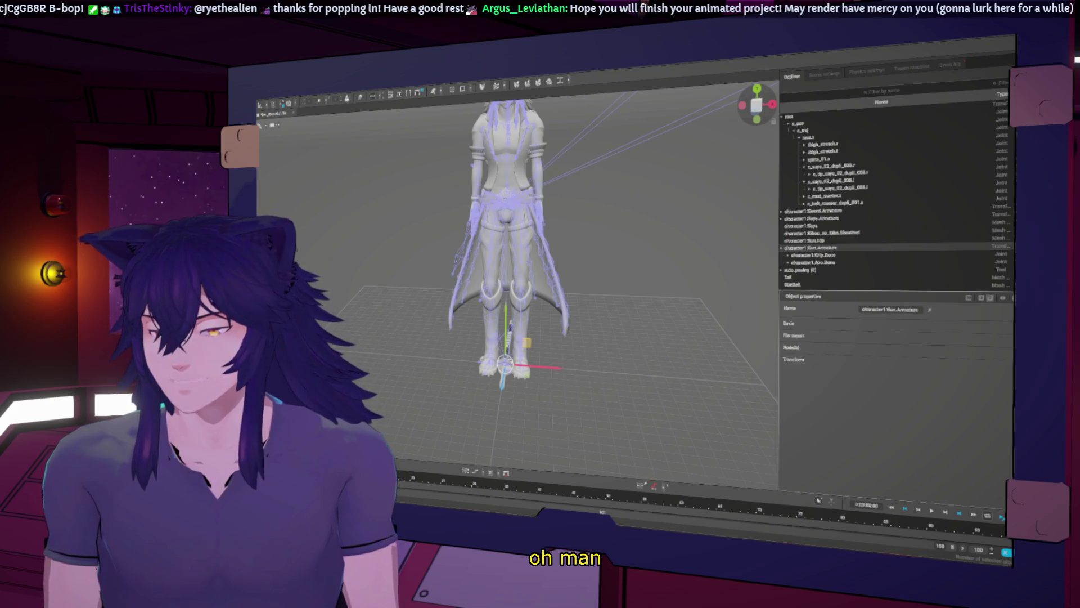
mouse_move(495, 293)
middle_mouse_down()
mouse_move(558, 291)
mouse_move(544, 333)
middle_mouse_up()
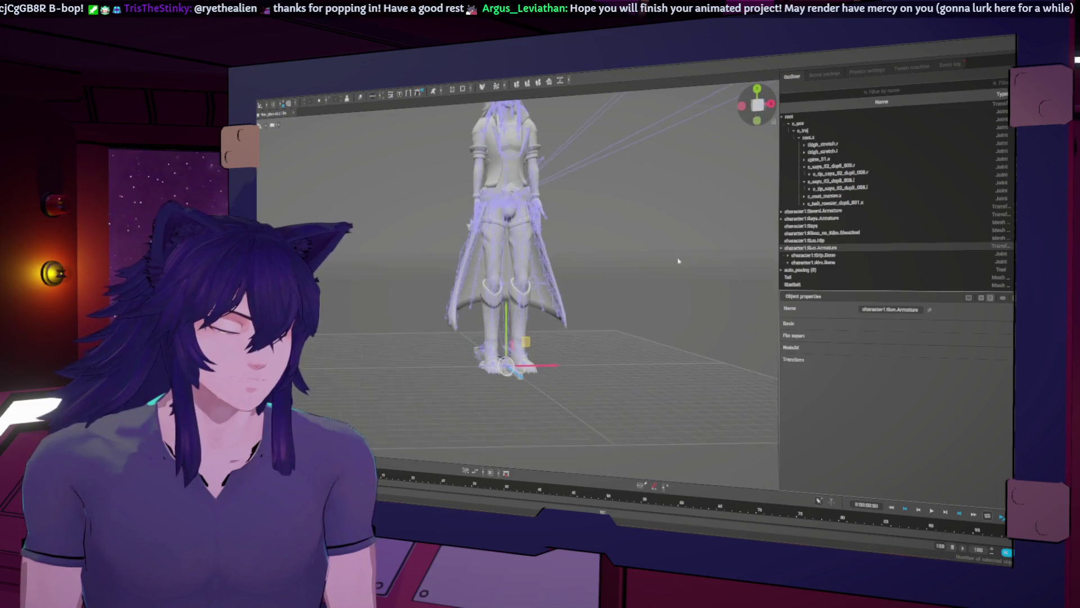
mouse_move(527, 342)
left_mouse_down()
mouse_move(501, 315)
mouse_move(476, 249)
mouse_move(485, 176)
left_mouse_up()
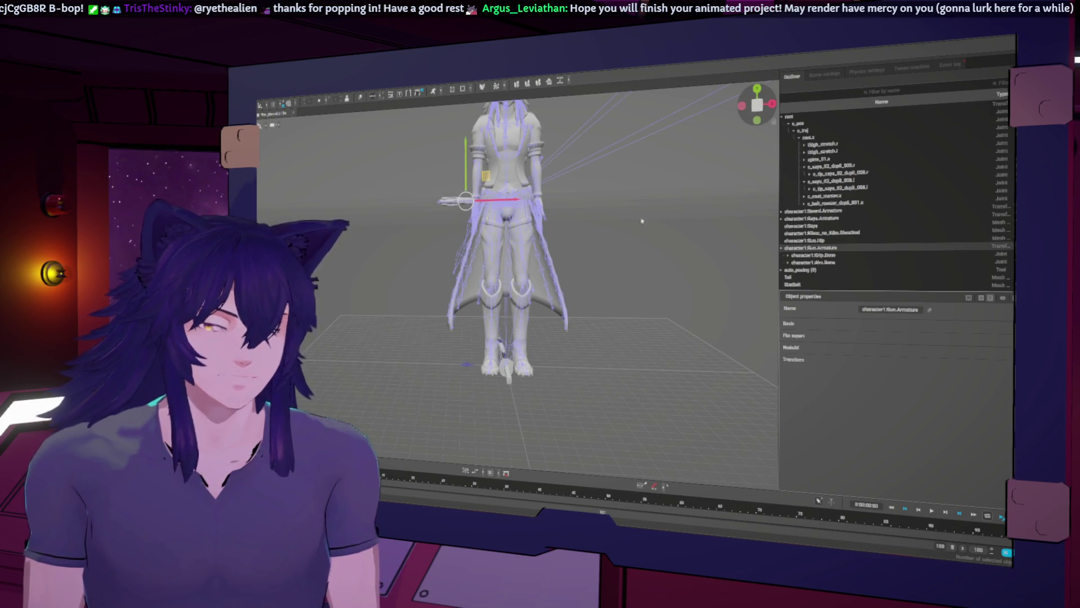
Parent character1:Gun.Armature under the c_saya_02_dupli_008.r joint in the Outliner
mouse_move(629, 206)
middle_mouse_down()
mouse_move(683, 239)
mouse_move(749, 122)
middle_mouse_up()
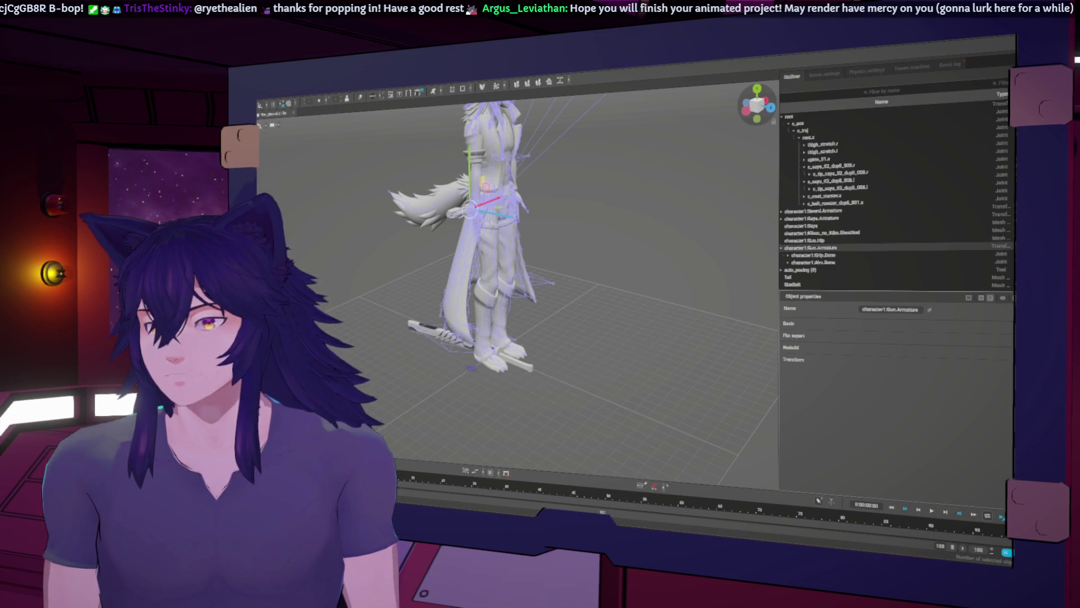
left_click(494, 351)
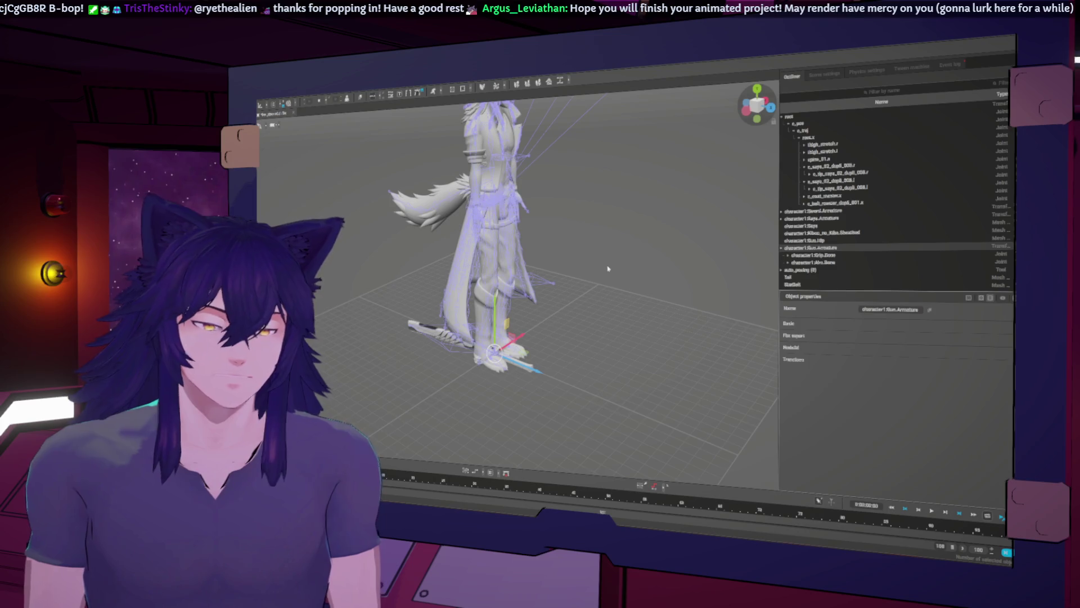
mouse_move(821, 251)
left_mouse_down()
mouse_move(811, 169)
mouse_move(806, 182)
left_mouse_up()
right_click_drag(647, 304, 553, 304)
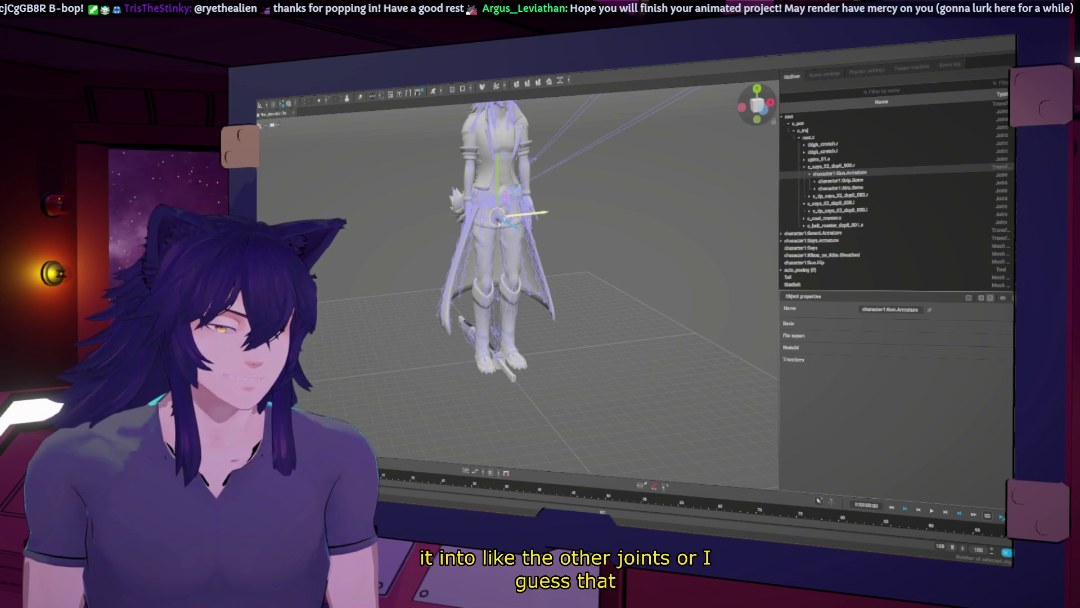
mouse_move(479, 229)
right_mouse_down()
mouse_move(513, 258)
mouse_move(583, 256)
right_mouse_up()
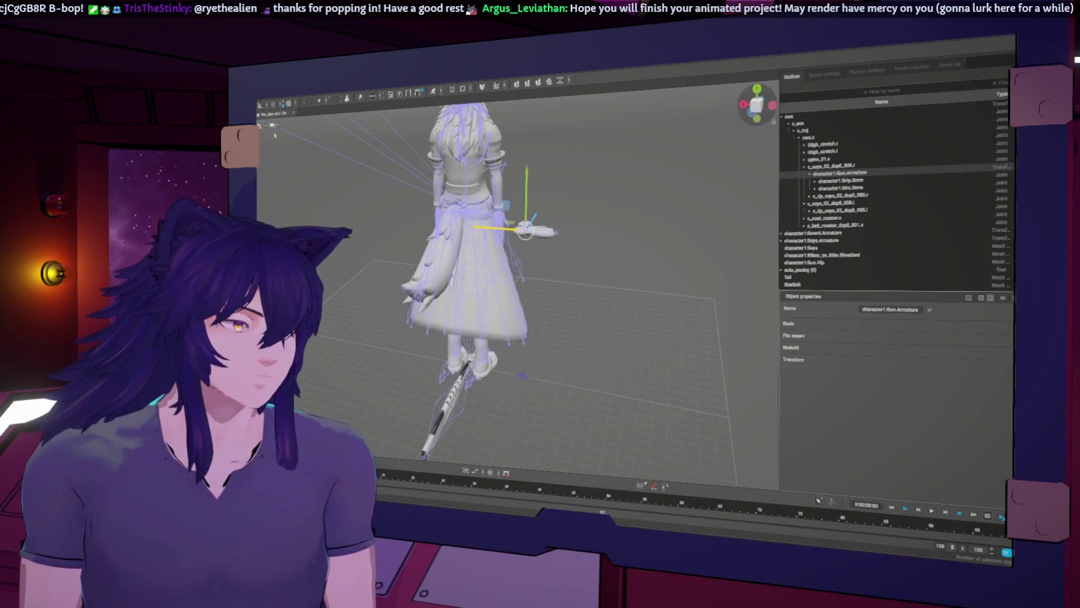
Rotate the gun so it hangs vertically and tilt it in against the right thigh
left_click(273, 106)
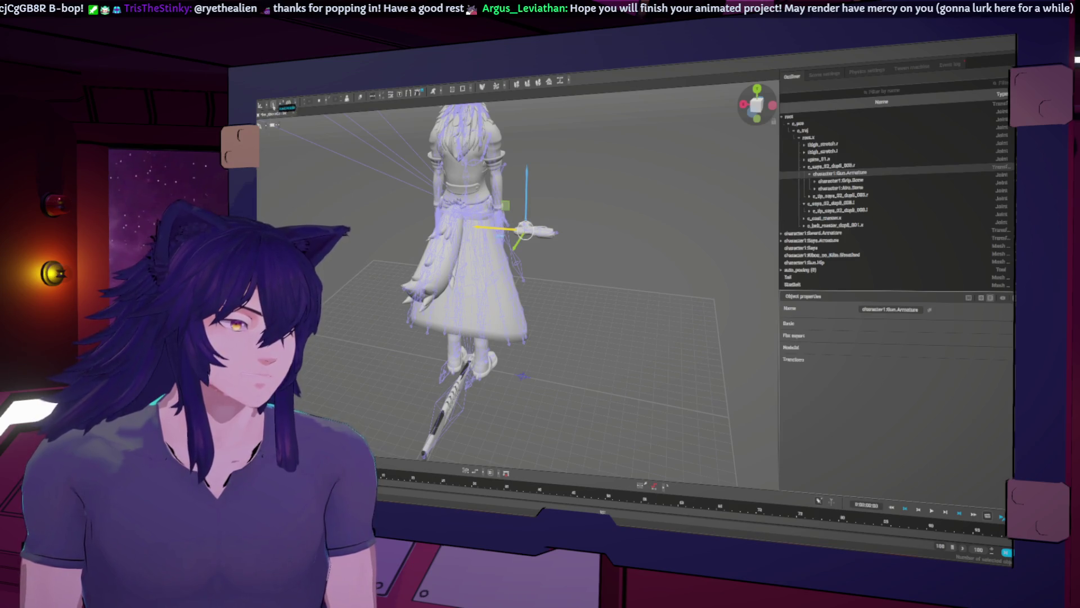
left_click(261, 106)
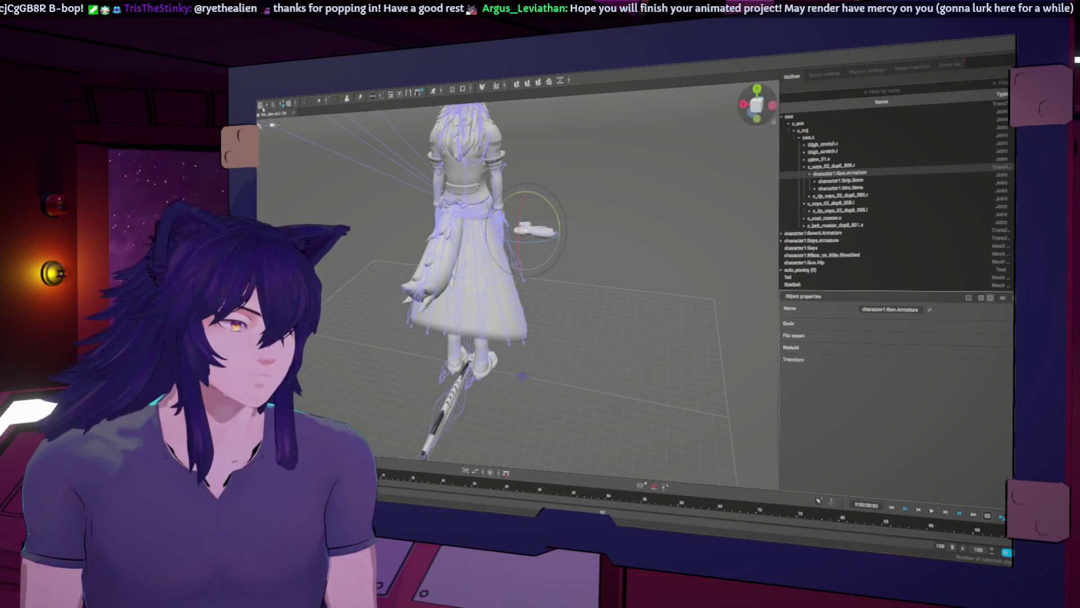
mouse_move(521, 214)
left_mouse_down()
mouse_move(613, 181)
mouse_move(628, 252)
left_mouse_up()
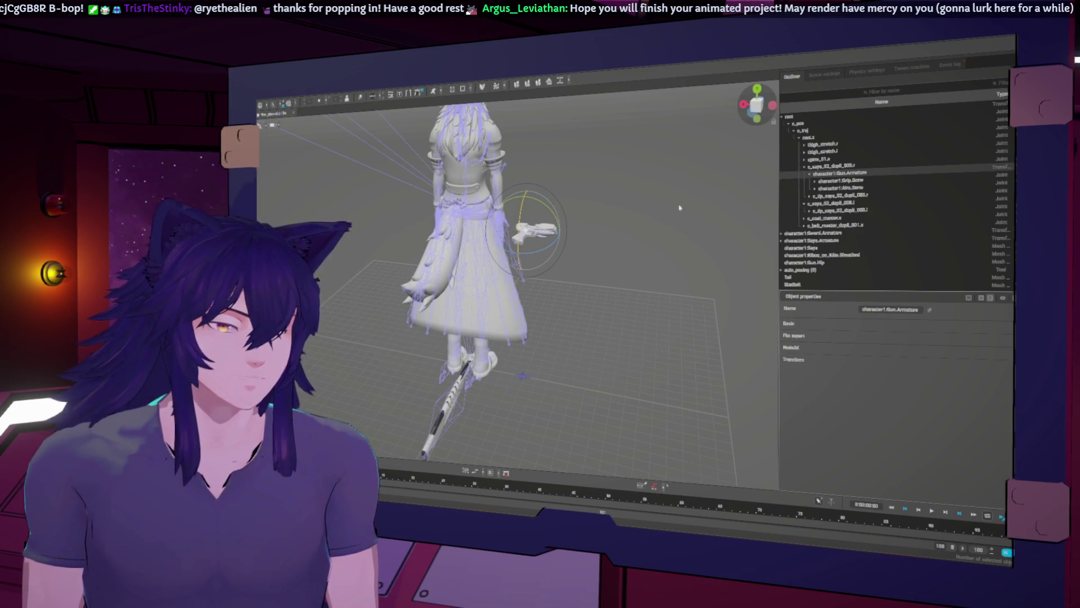
right_click_drag(682, 229, 574, 232)
left_click_drag(470, 209, 472, 221)
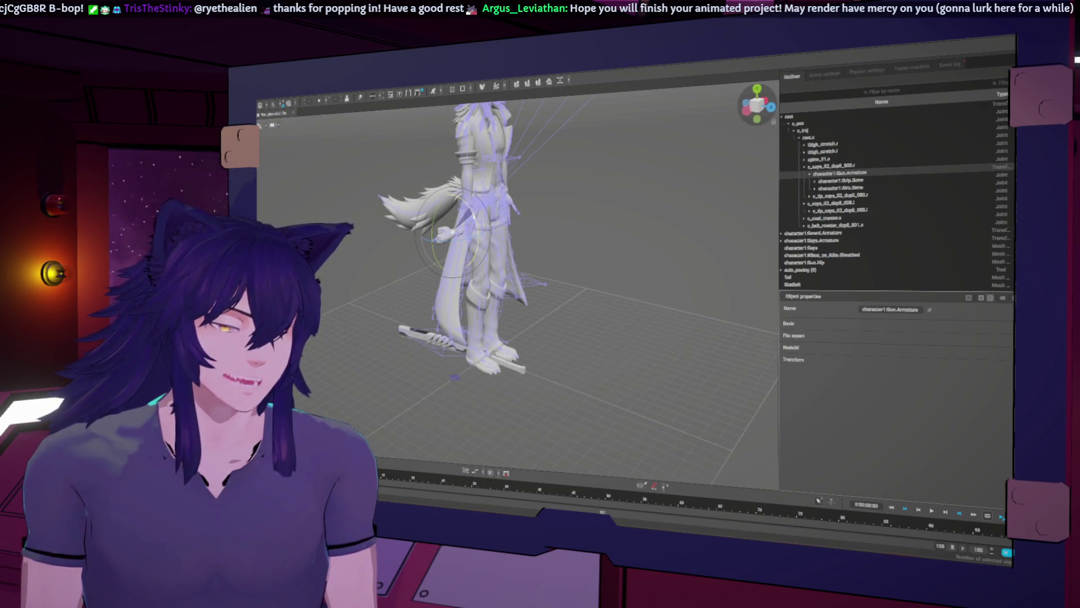
right_click_drag(577, 222, 462, 225)
left_click_drag(418, 209, 420, 229)
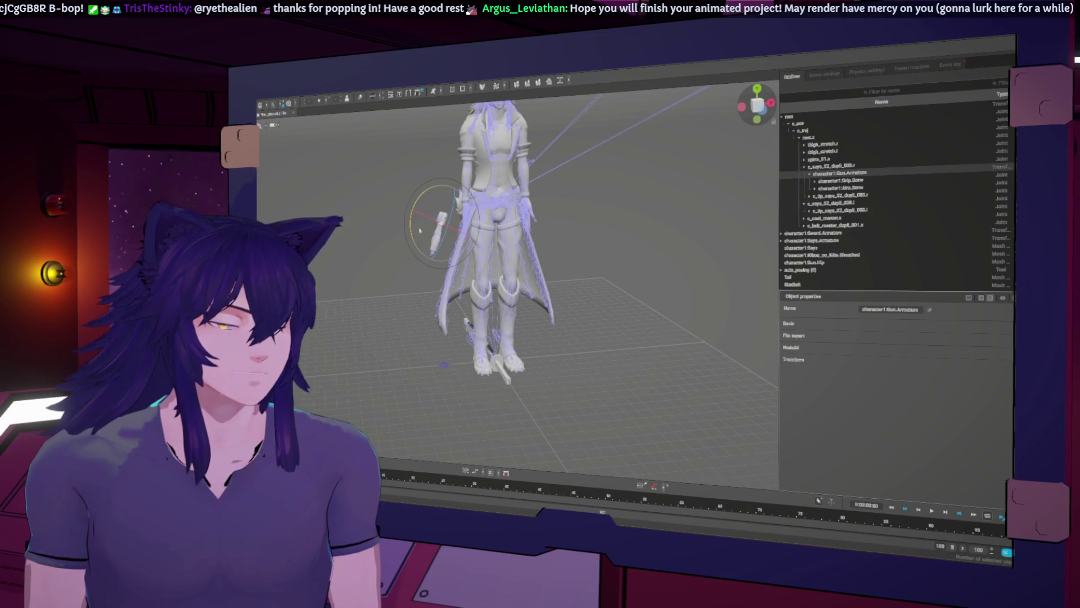
key("w")
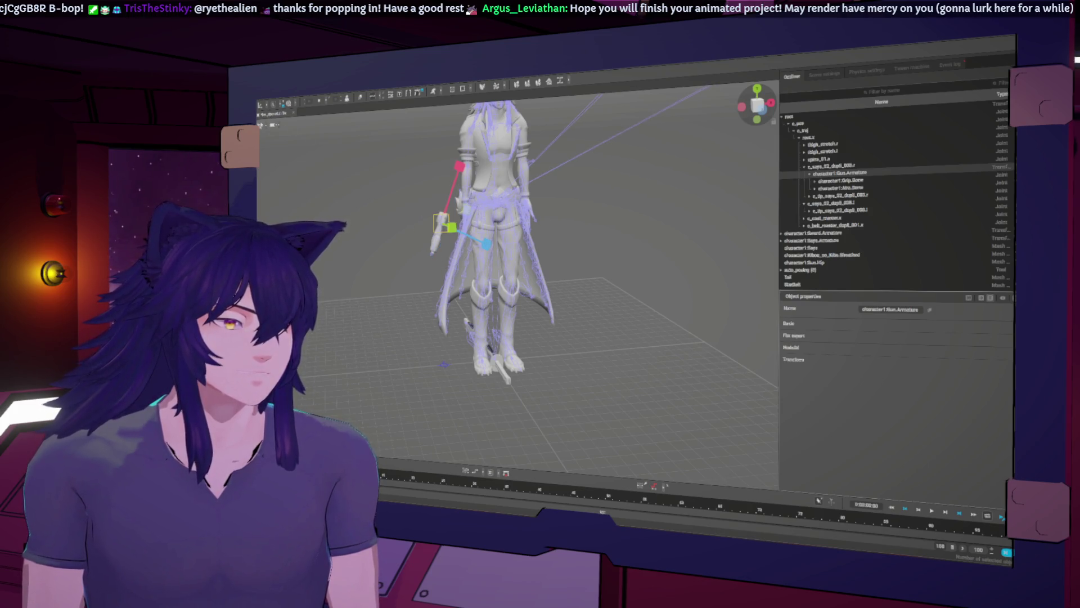
key("e")
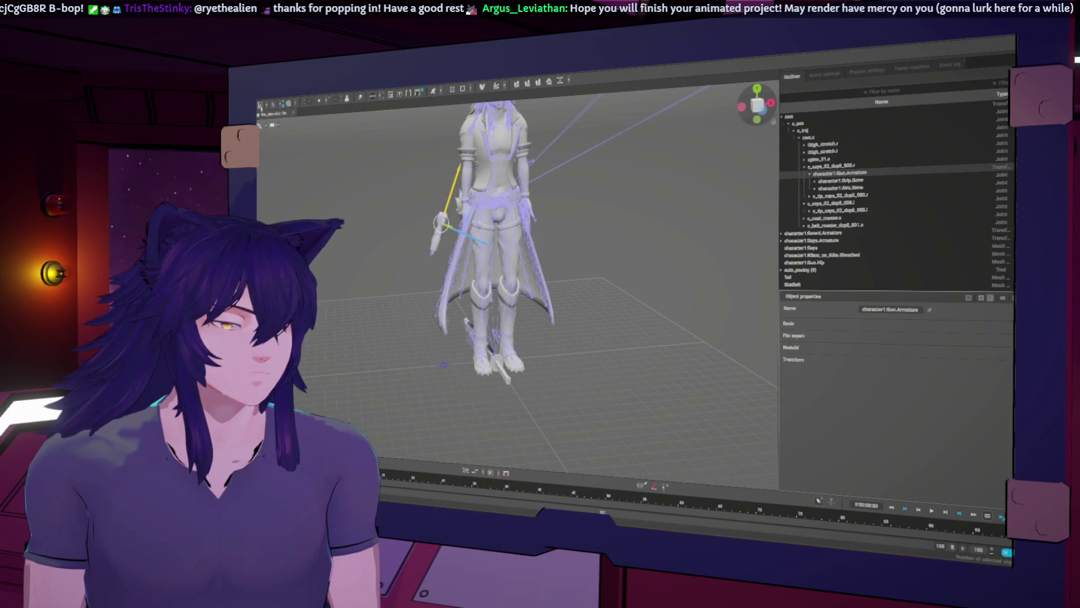
right_click_drag(495, 237, 516, 230)
left_click_drag(467, 208, 490, 200)
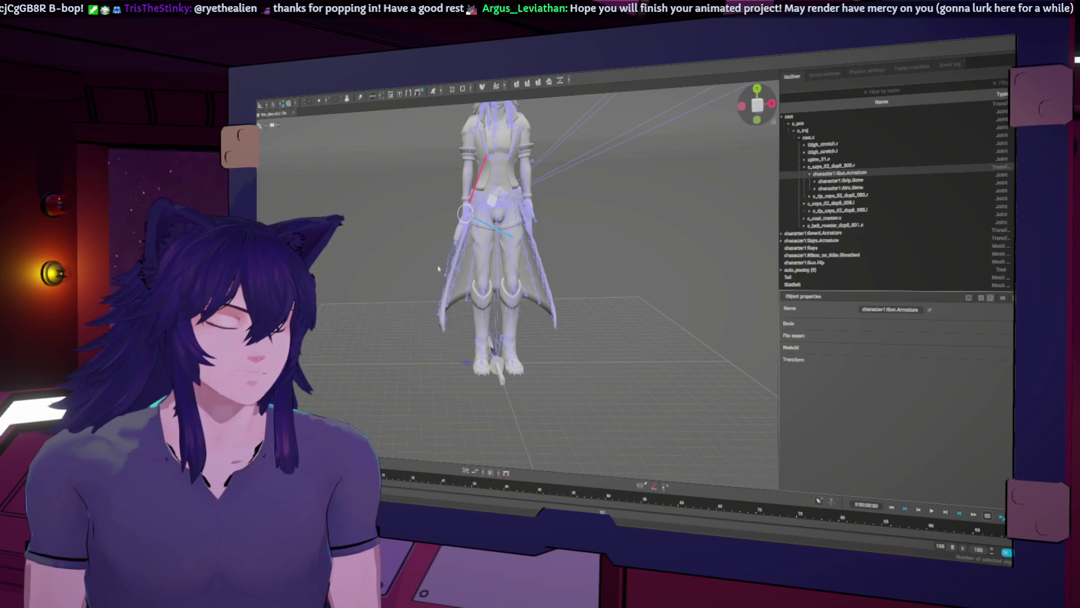
Refine the gun's angle and position at the right hip, alternating Rotate and Move tools
right_click_drag(438, 269, 520, 236)
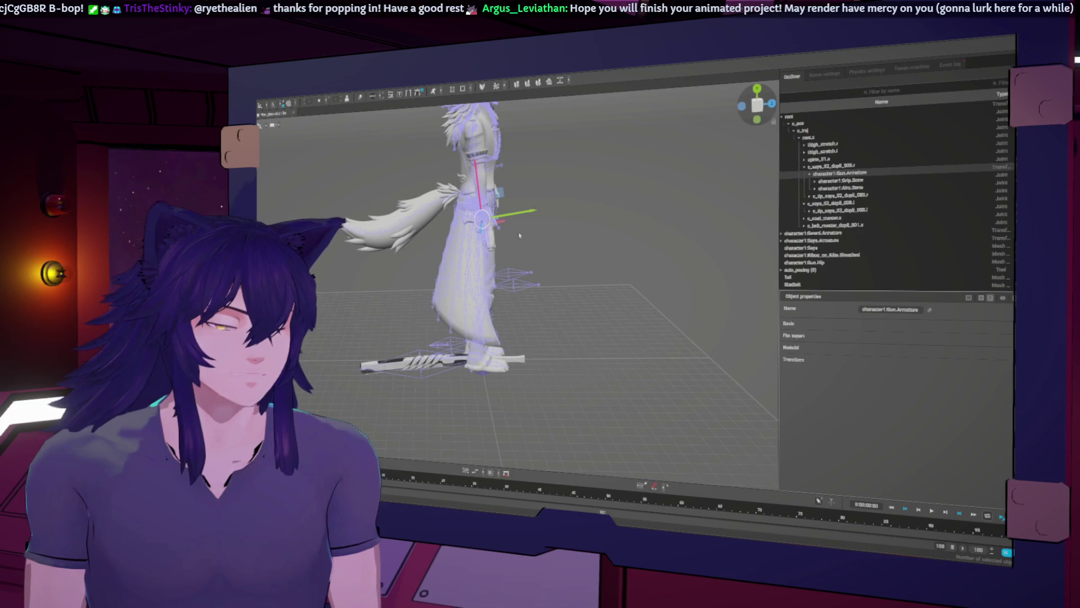
key("e")
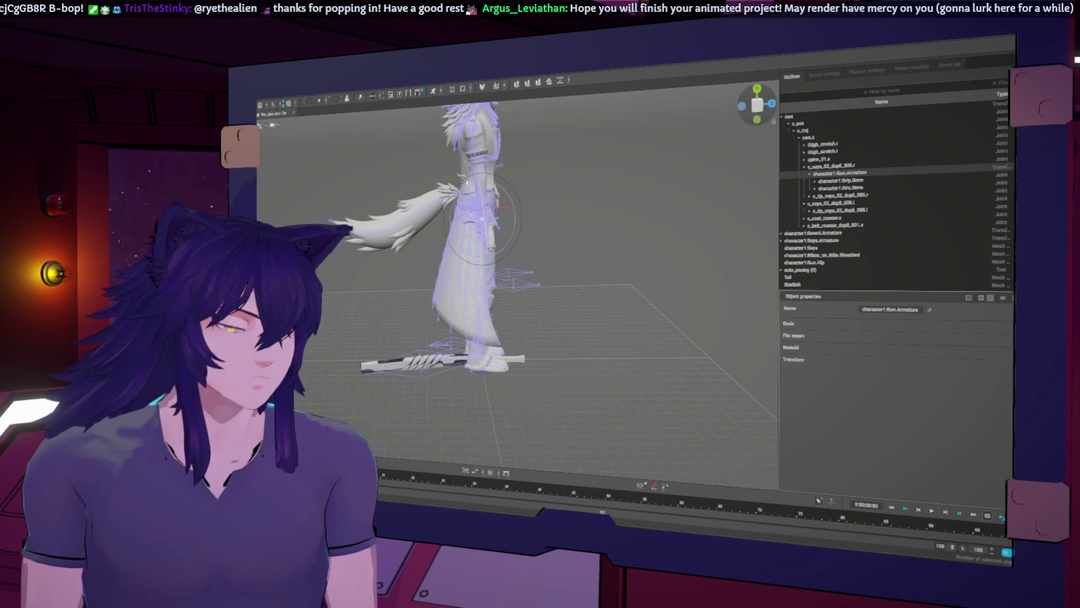
right_click_drag(518, 229, 563, 222)
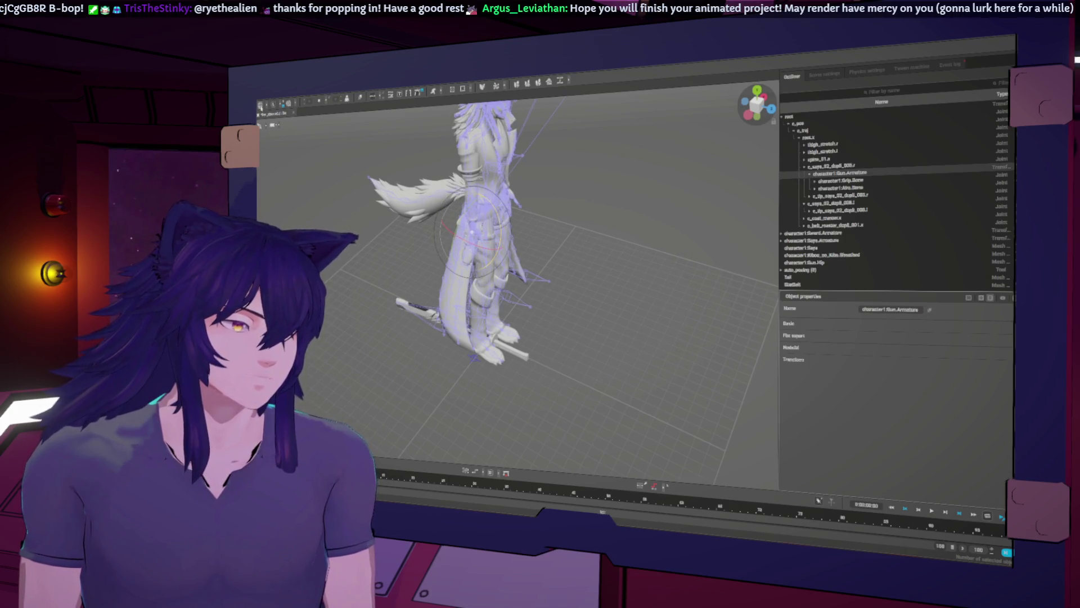
mouse_move(484, 276)
right_mouse_down()
mouse_move(513, 275)
mouse_move(515, 224)
right_mouse_up()
left_click_drag(512, 232, 510, 233)
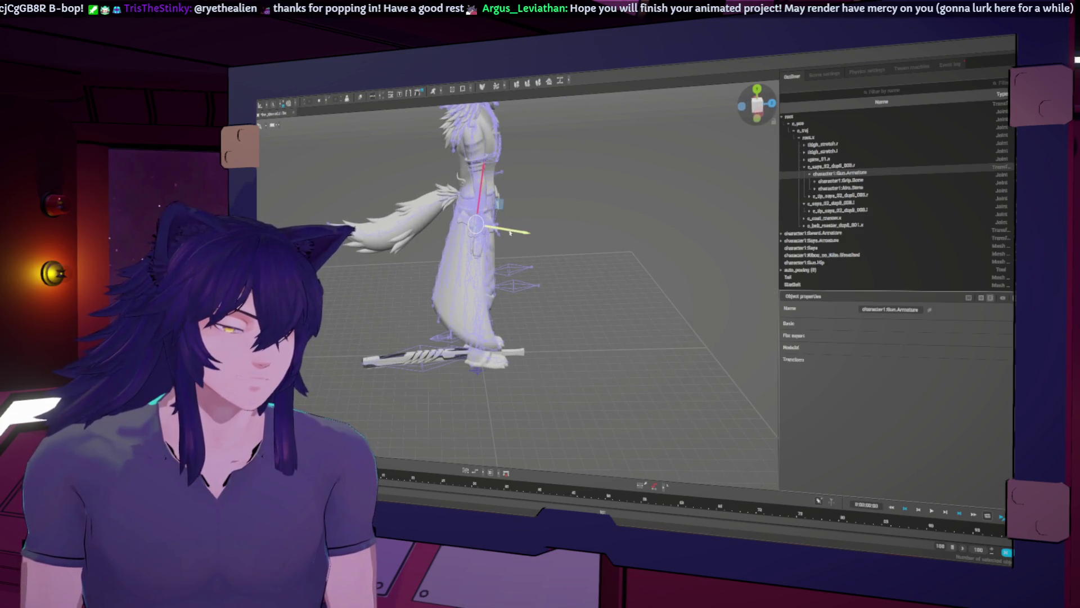
mouse_move(617, 248)
right_mouse_down()
mouse_move(545, 231)
mouse_move(636, 238)
mouse_move(596, 235)
right_mouse_up()
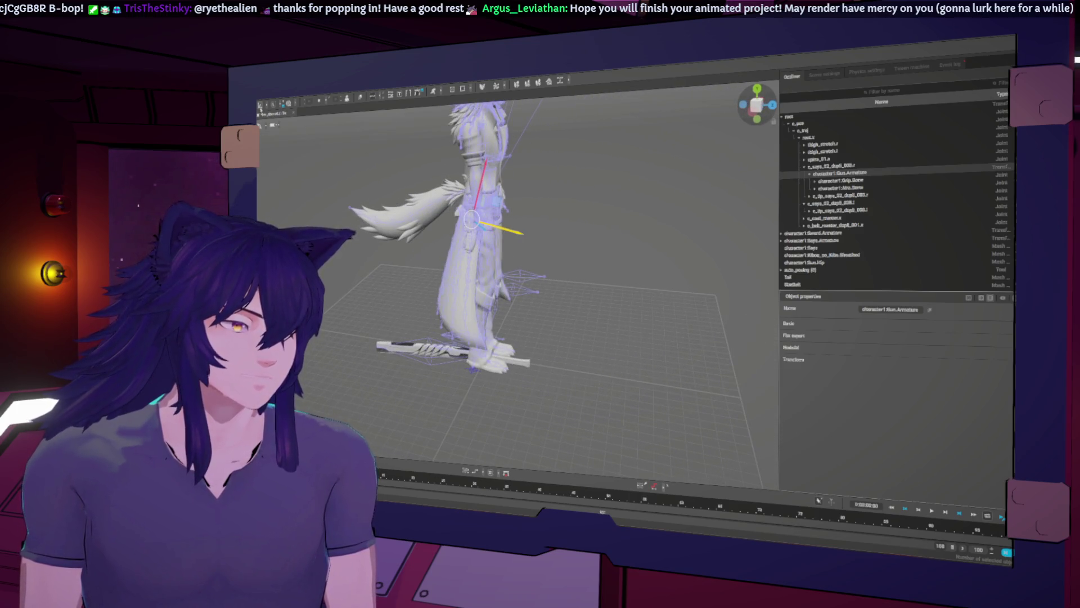
left_click(260, 107)
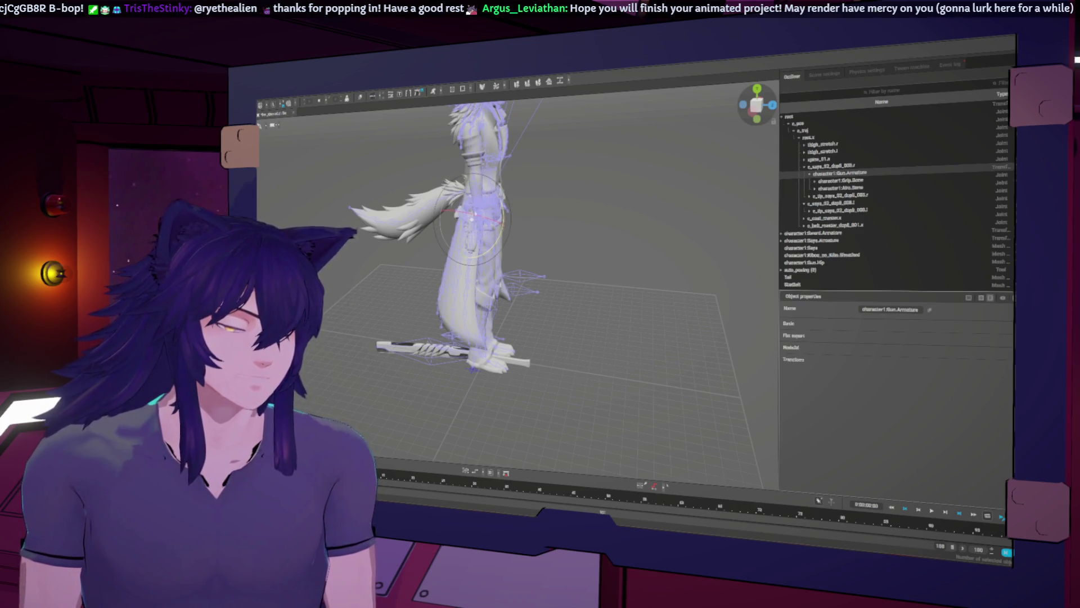
key("w")
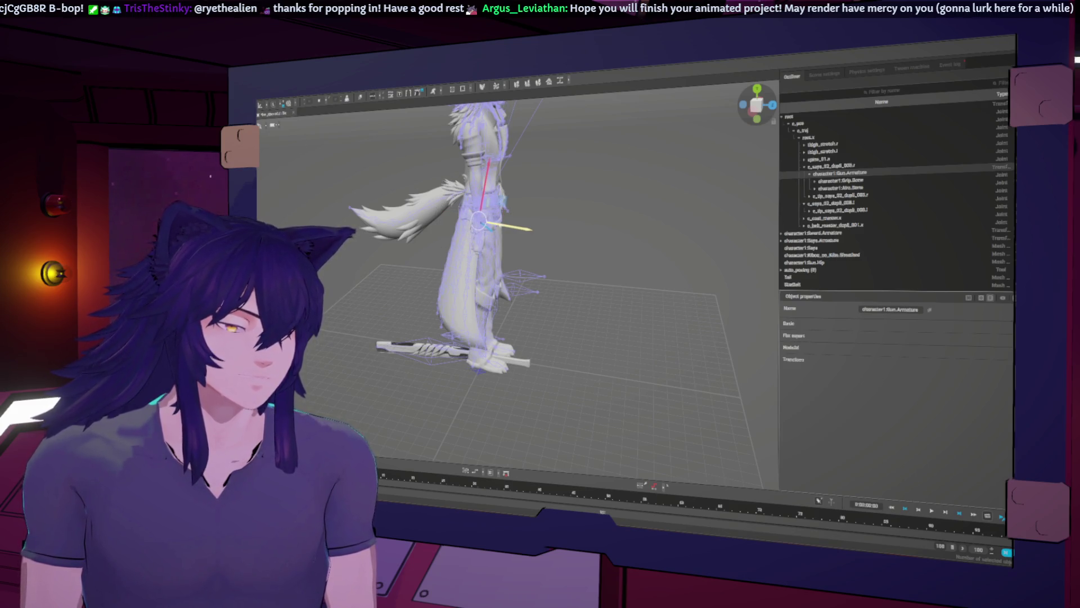
right_click_drag(600, 232, 267, 136)
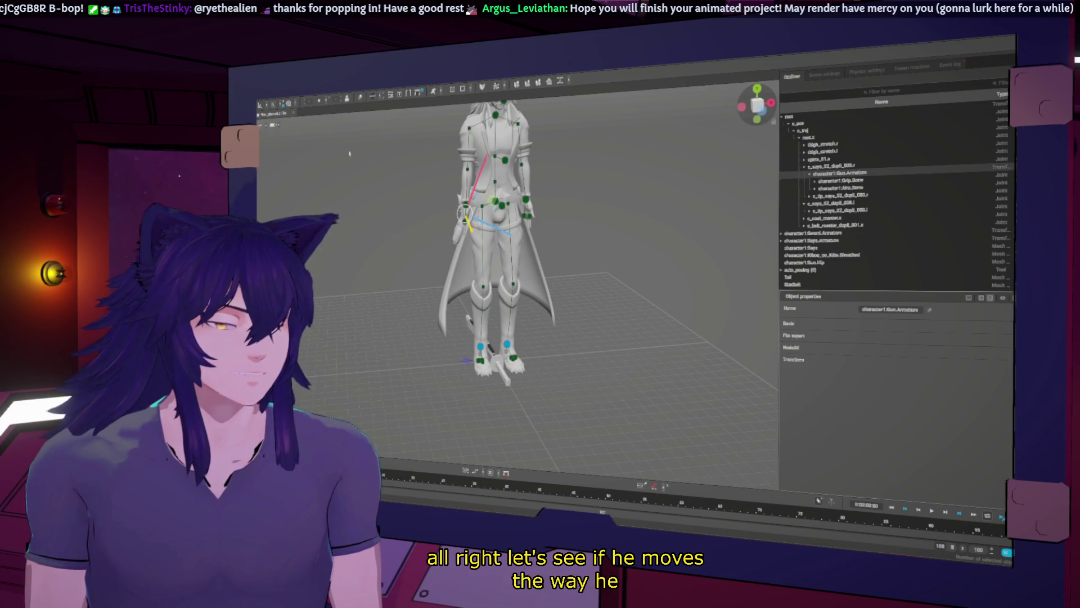
Shift the pelvis controller and orbit around to confirm the gun follows the hip
left_click(496, 200)
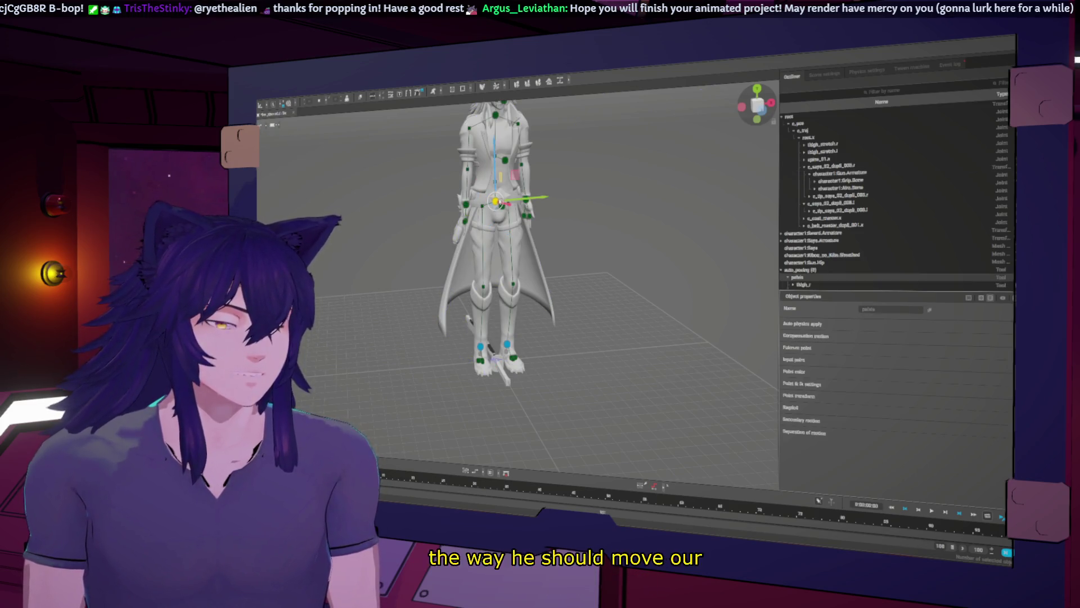
left_click_drag(496, 201, 488, 192)
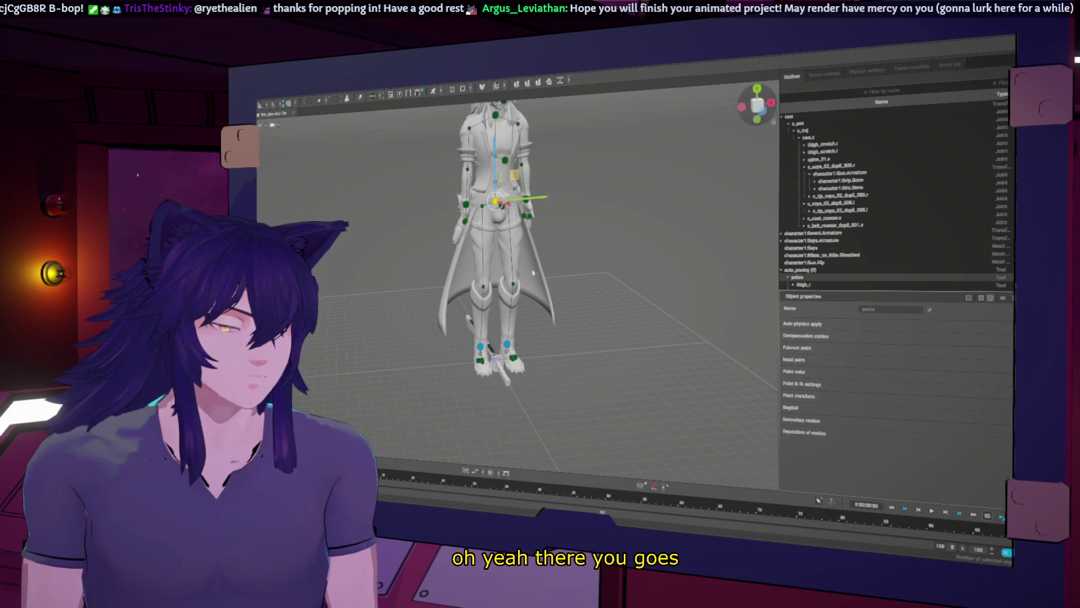
mouse_move(637, 256)
middle_mouse_down()
mouse_move(645, 250)
mouse_move(525, 259)
mouse_move(543, 256)
middle_mouse_up()
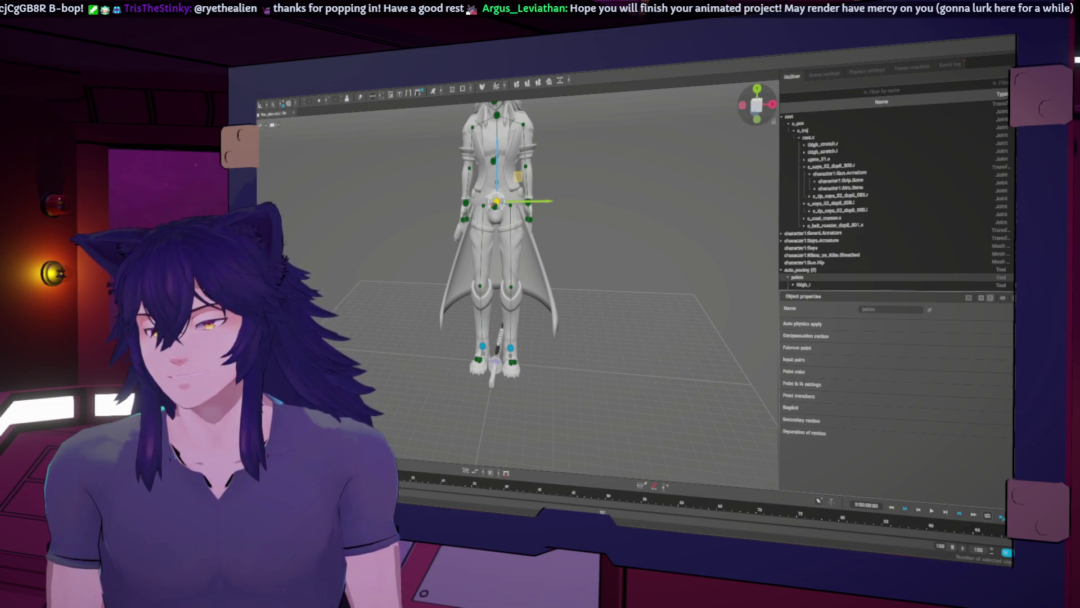
Parent character1:Sword.Armature under character1:Saya.Armature in the Outliner and check its contents
mouse_move(643, 389)
right_mouse_down()
mouse_move(625, 388)
mouse_move(646, 386)
right_mouse_up()
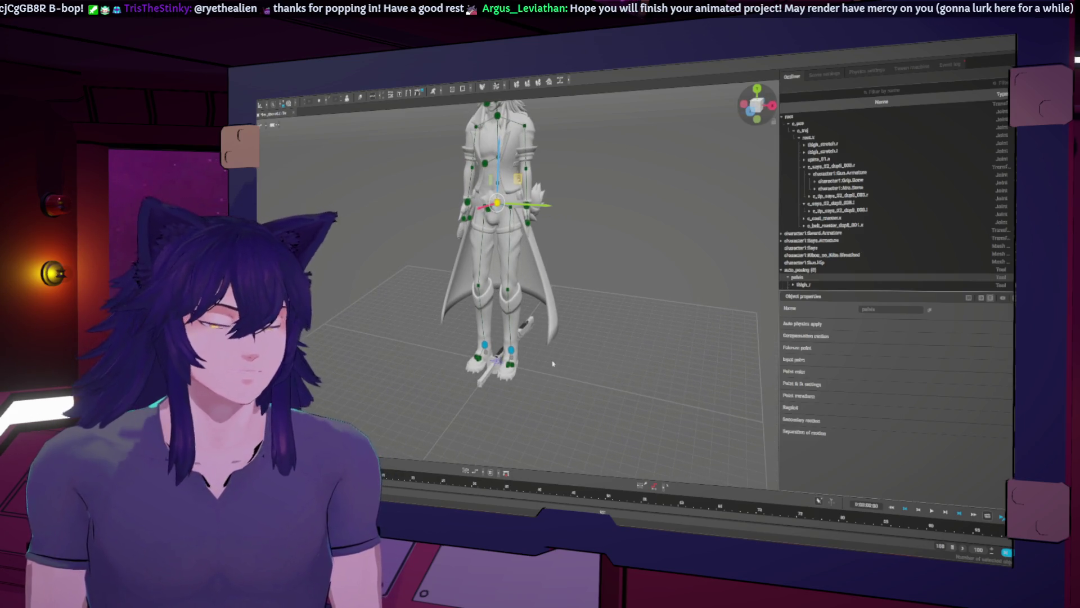
scroll(867, 246, "down", 5)
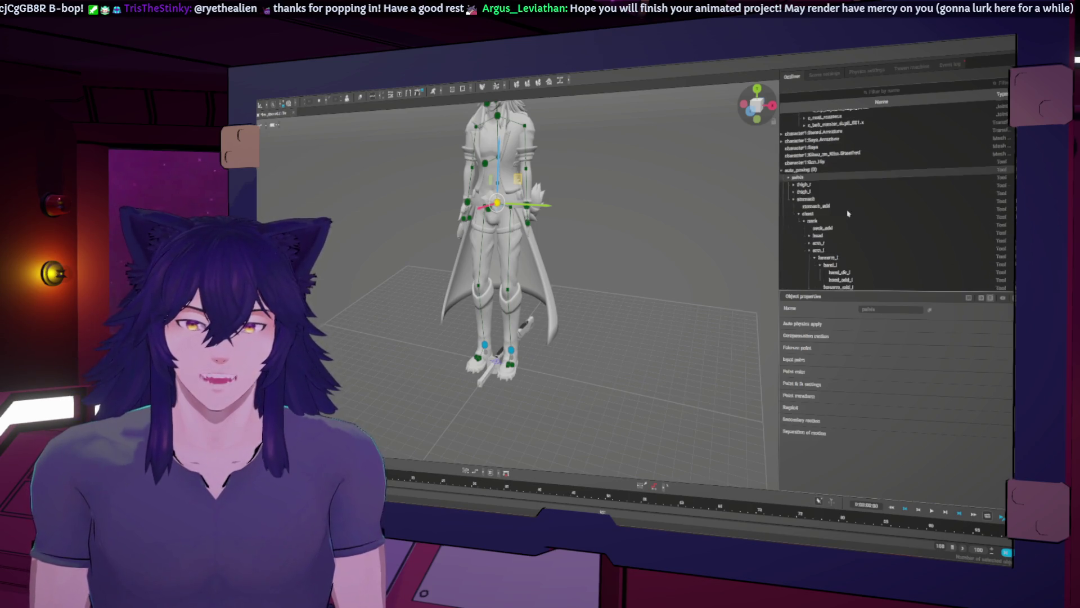
scroll(848, 213, "up", 3)
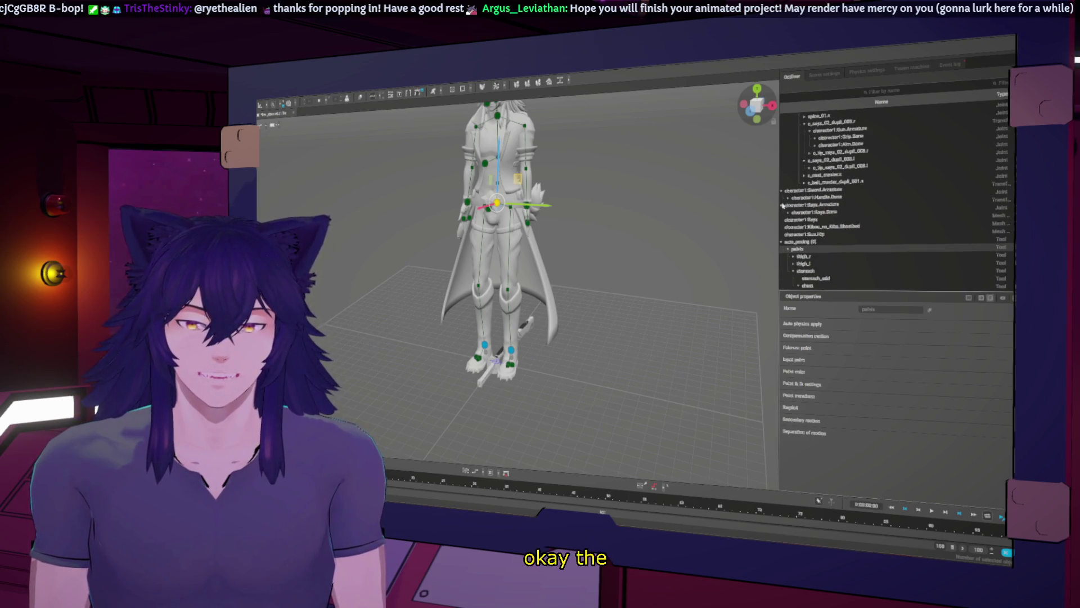
left_click(782, 205)
left_click_drag(813, 191, 810, 206)
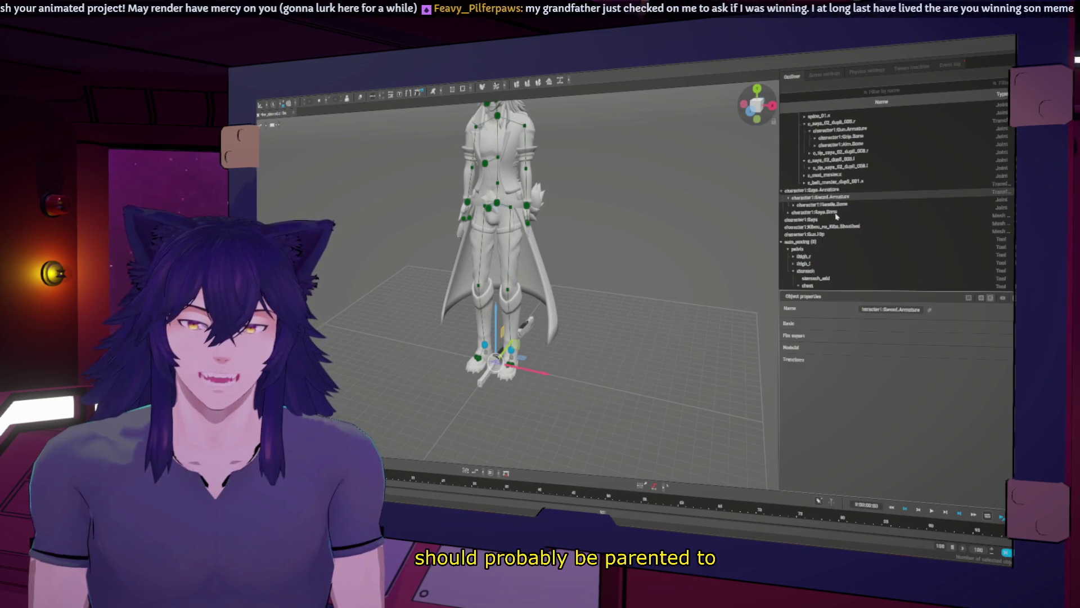
left_click(799, 192)
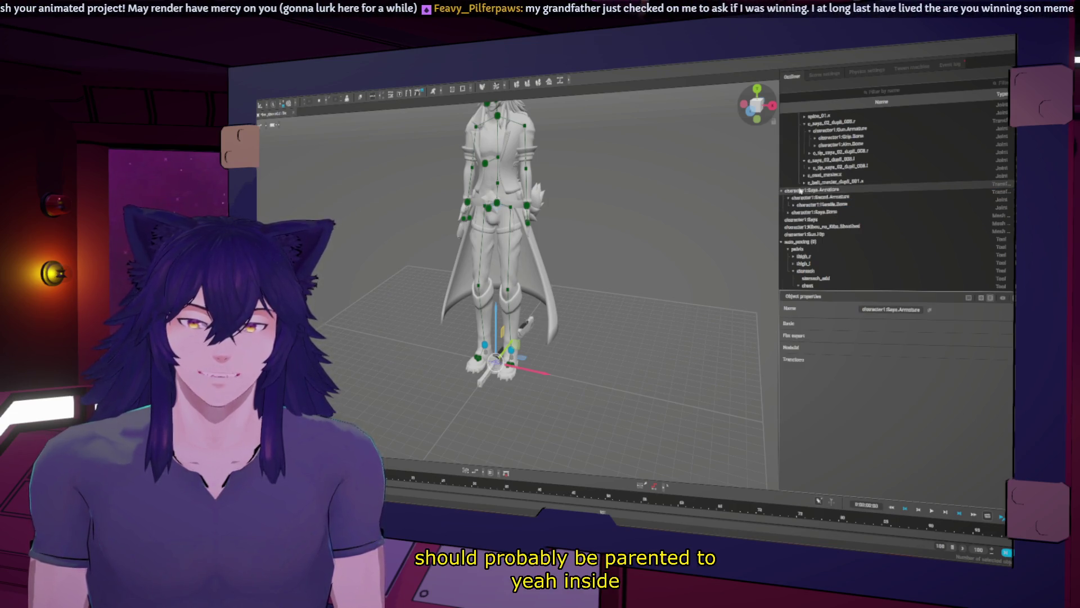
left_click(824, 160)
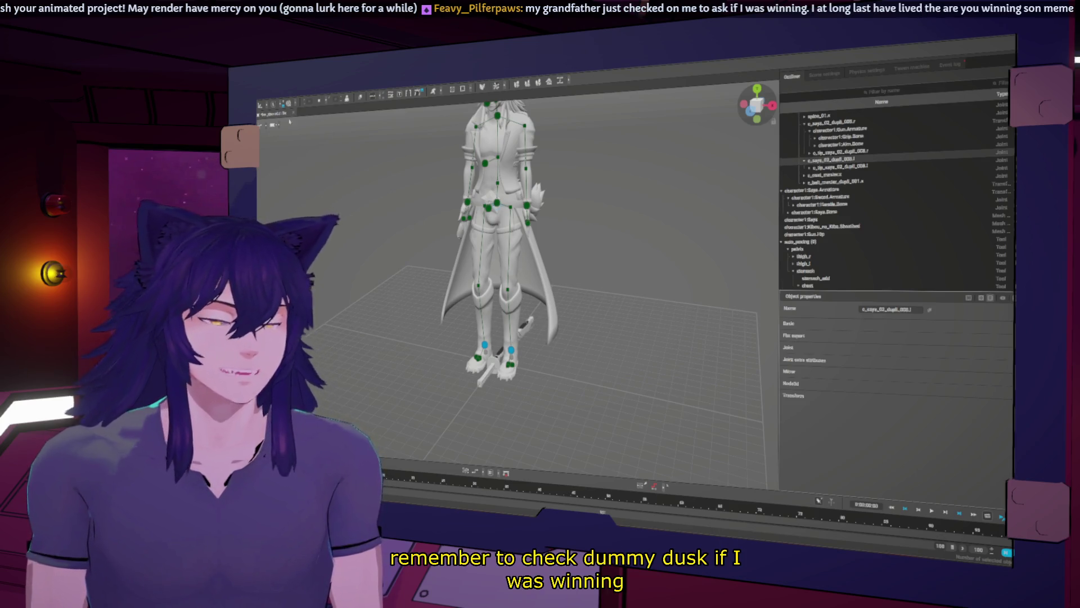
Clear the selection, show wireframe over shading, and browse the Saya armature's joints
left_click(260, 125)
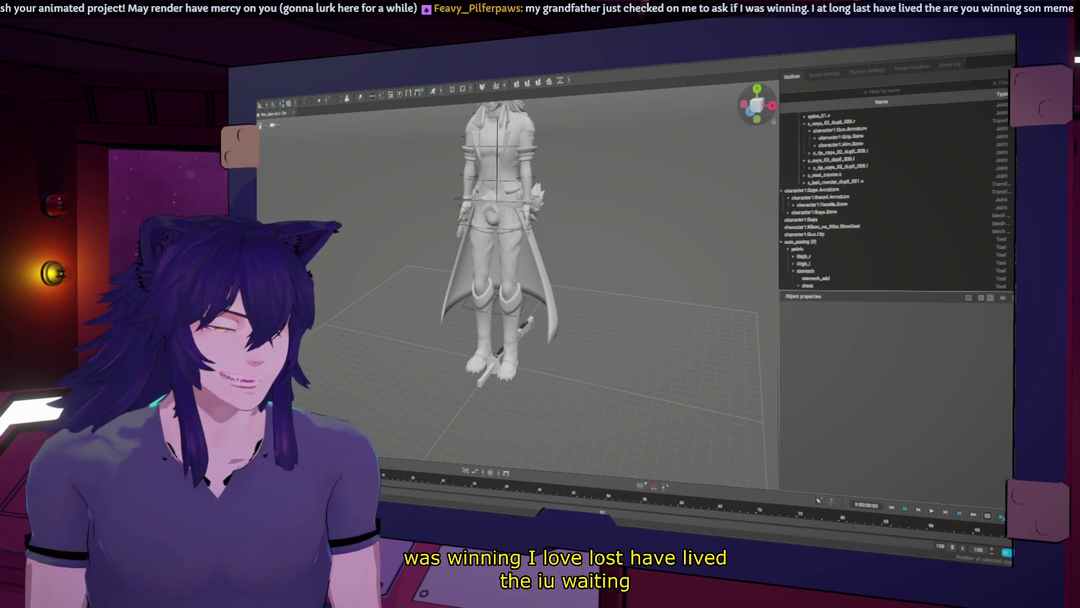
key("w")
key("w")
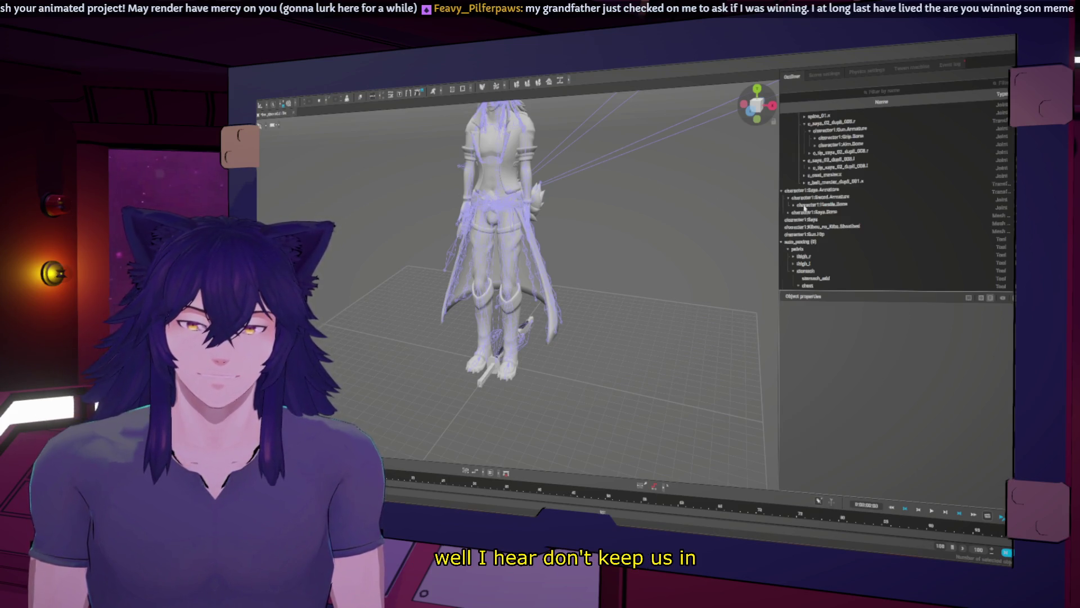
left_click(788, 198)
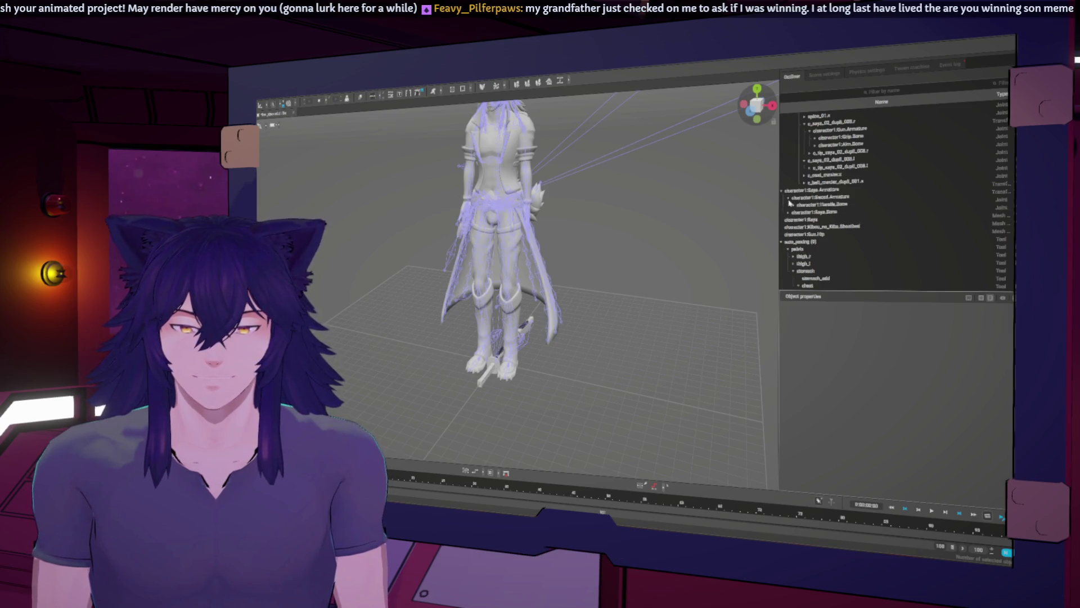
left_click(782, 191)
left_click(801, 192)
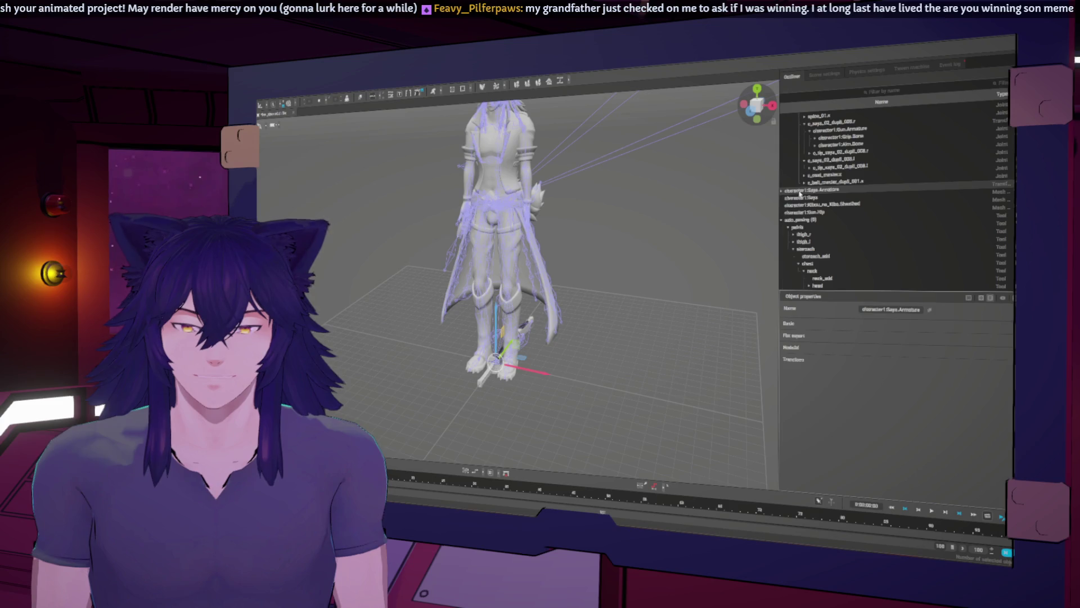
left_click(827, 160)
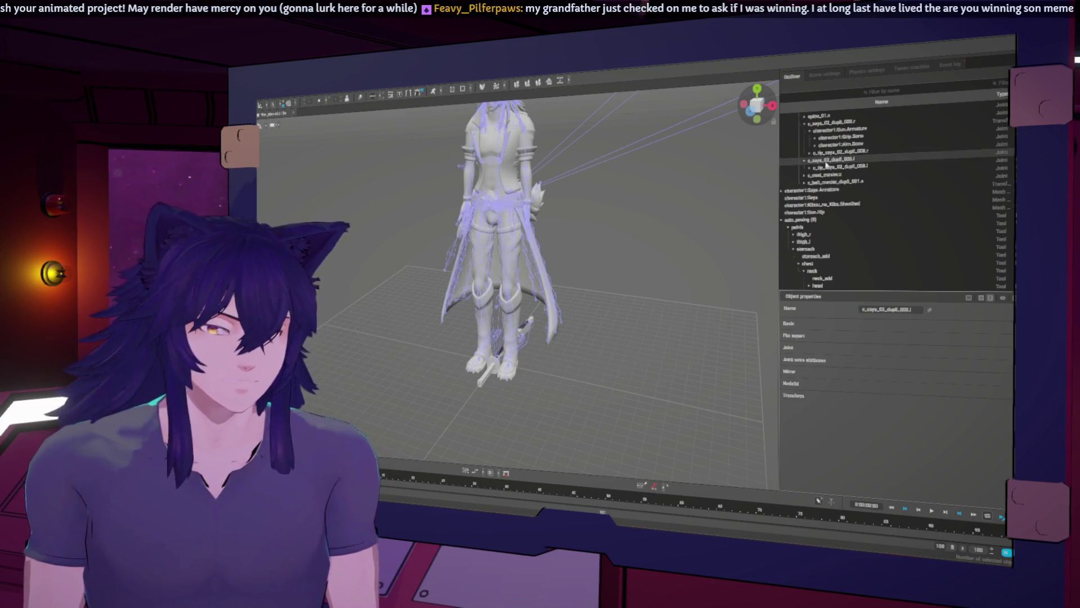
left_click(827, 168)
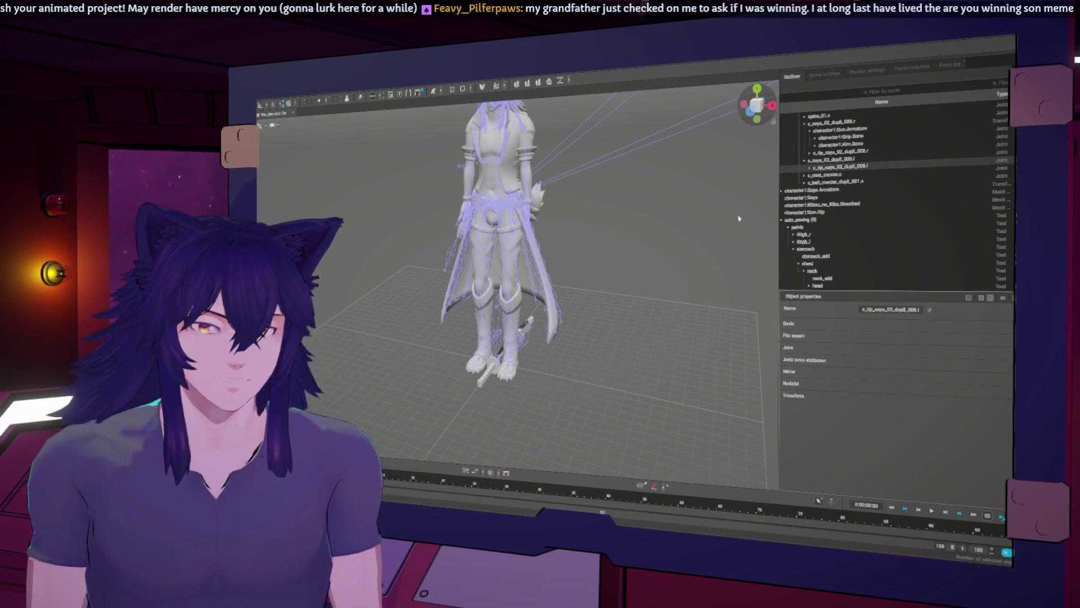
Inspect the left and right c_saya_02_dupli_008 joints and their tip joints in the Outliner
right_click_drag(739, 218, 678, 227)
scroll(826, 148, "up", 2)
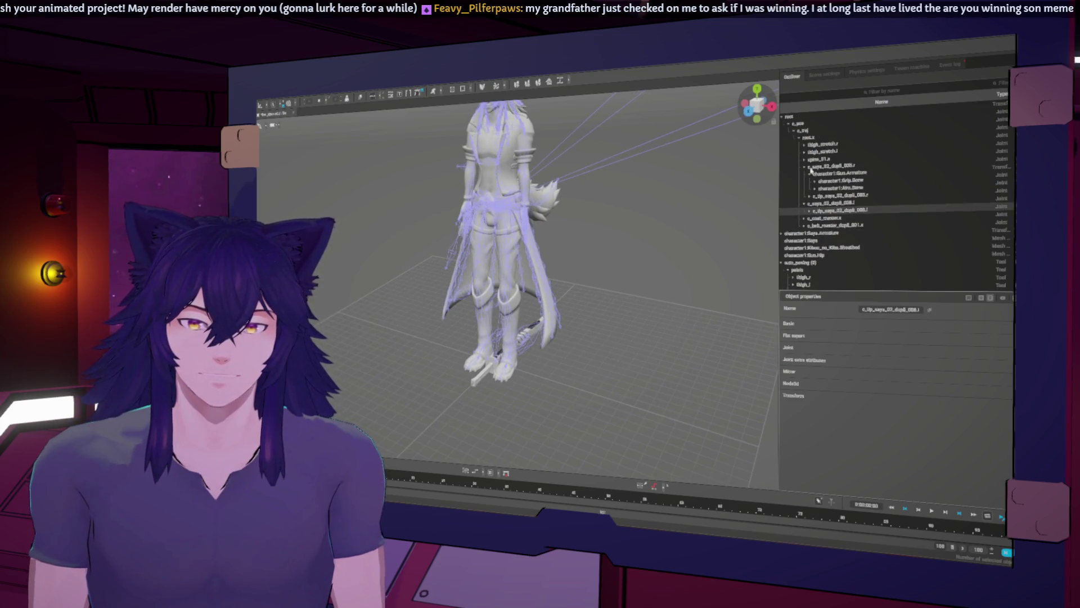
left_click(806, 168)
left_click(821, 174)
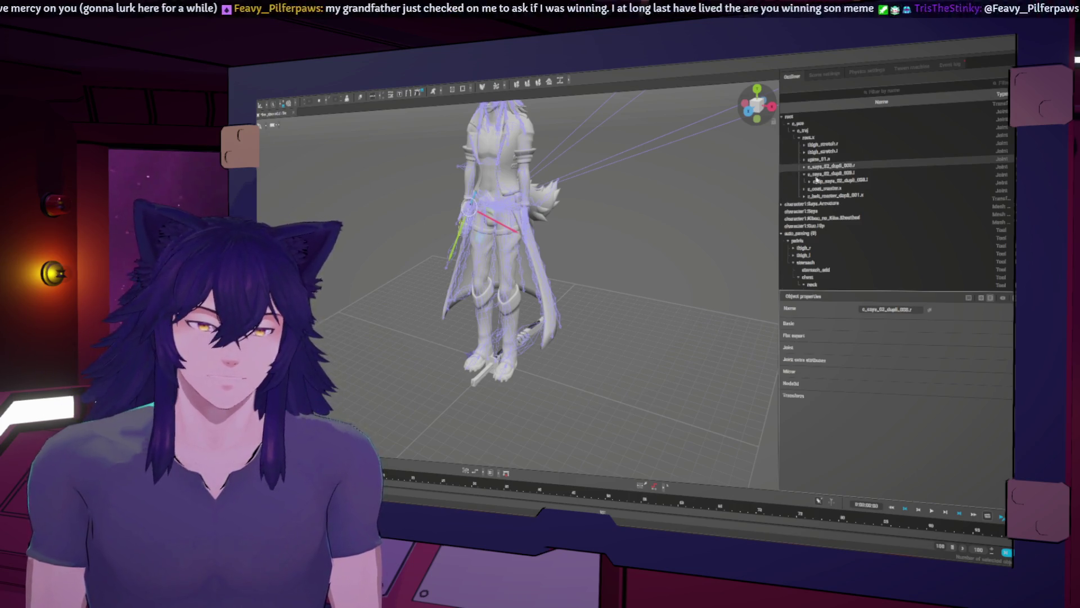
left_click(828, 180)
left_click(834, 189)
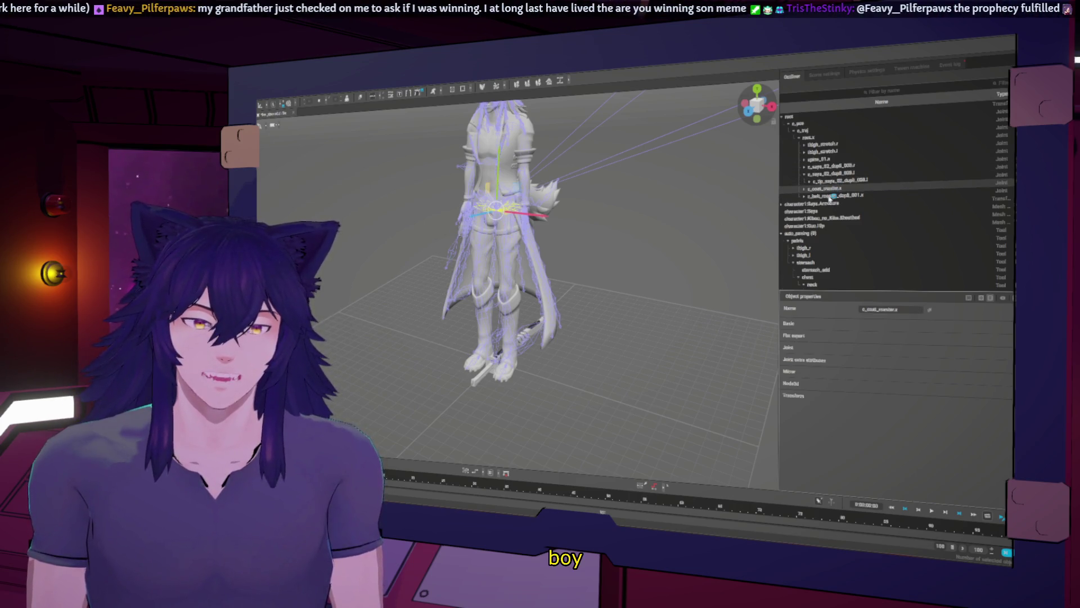
left_click(828, 167)
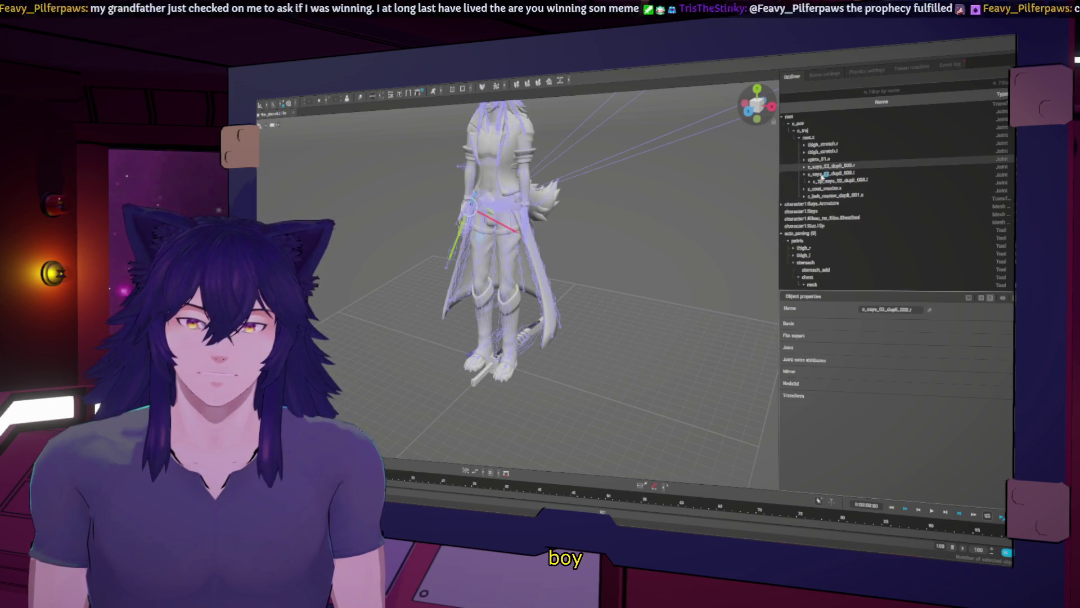
left_click(823, 174)
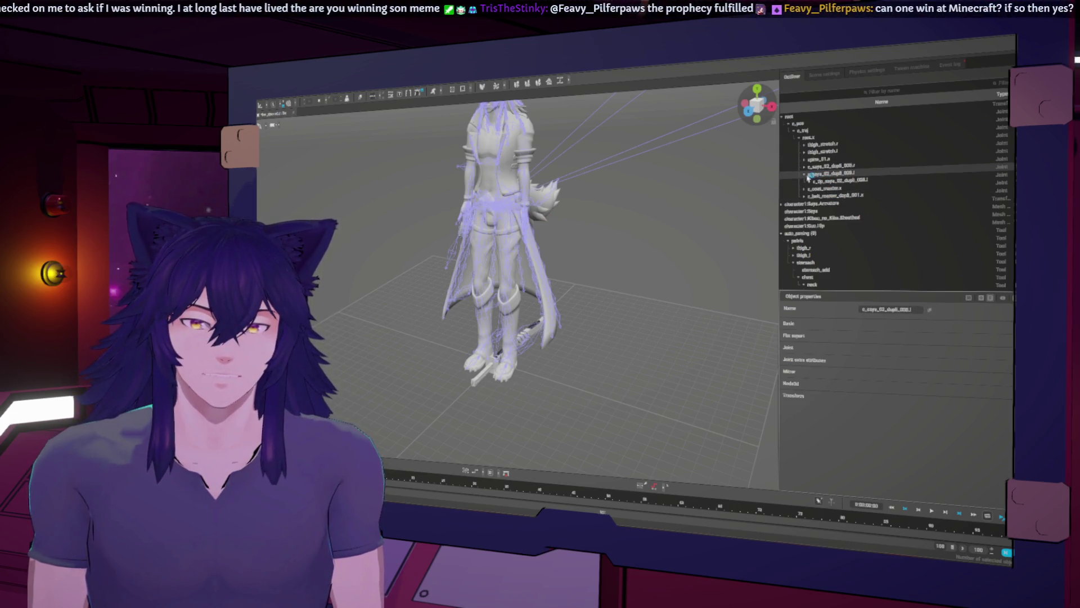
left_click(811, 182)
left_click(831, 181)
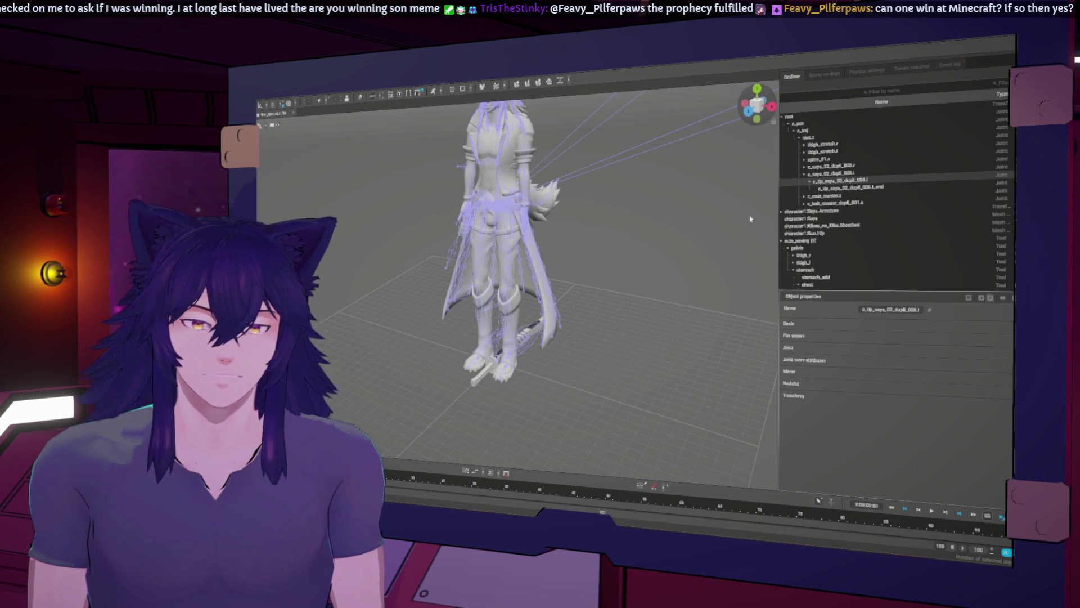
Test-move the sheath's Saya.Bone up to thigh height, undo it, and select the c_traj joint
right_click_drag(563, 238, 637, 238)
scroll(637, 238, "up", 2)
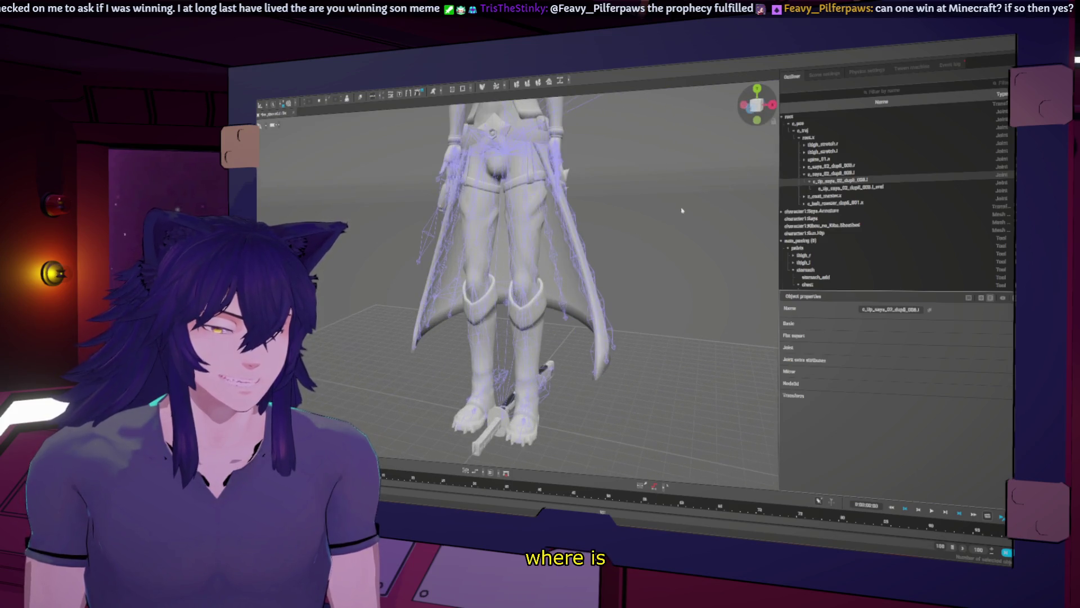
mouse_move(678, 195)
right_mouse_down()
mouse_move(772, 191)
mouse_move(728, 206)
mouse_move(554, 367)
mouse_move(501, 364)
right_mouse_up()
left_click(504, 376)
left_click_drag(503, 327, 519, 235)
key("ctrl+z")
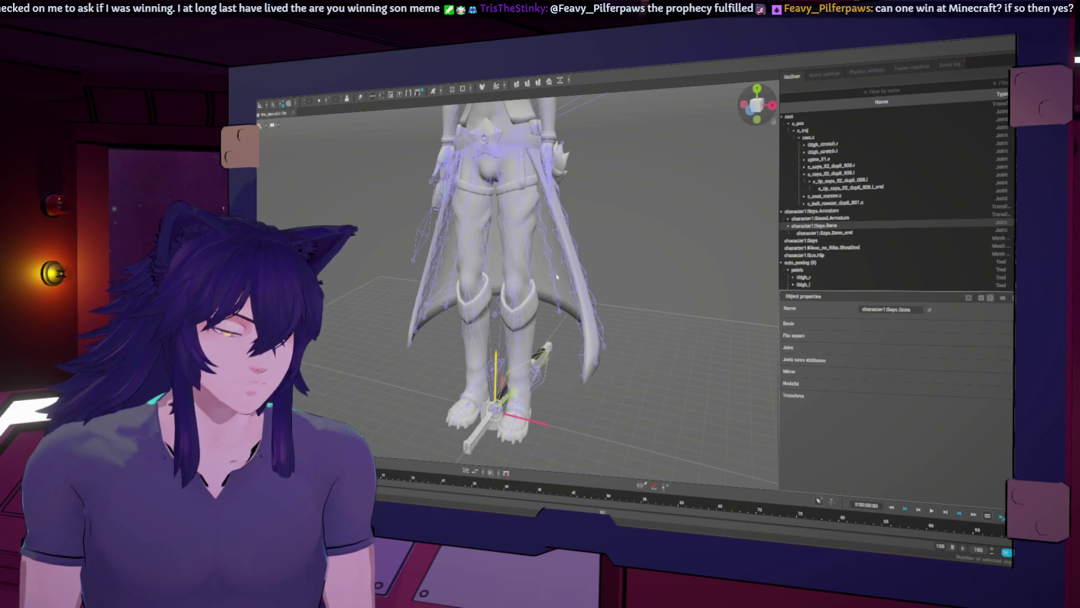
left_click(495, 293)
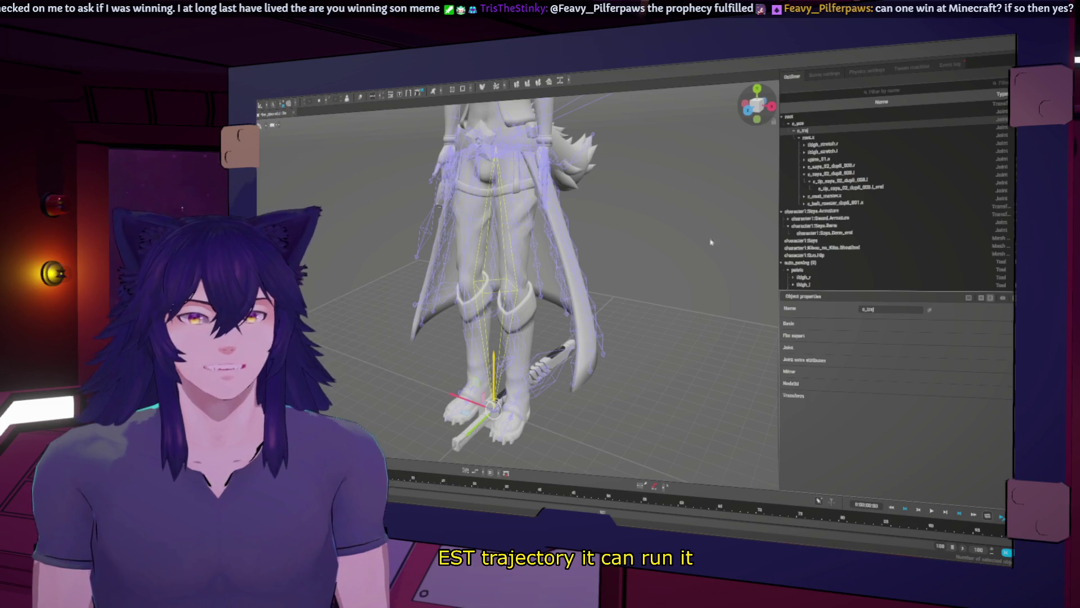
mouse_move(685, 289)
middle_mouse_down()
mouse_move(642, 273)
mouse_move(639, 309)
middle_mouse_up()
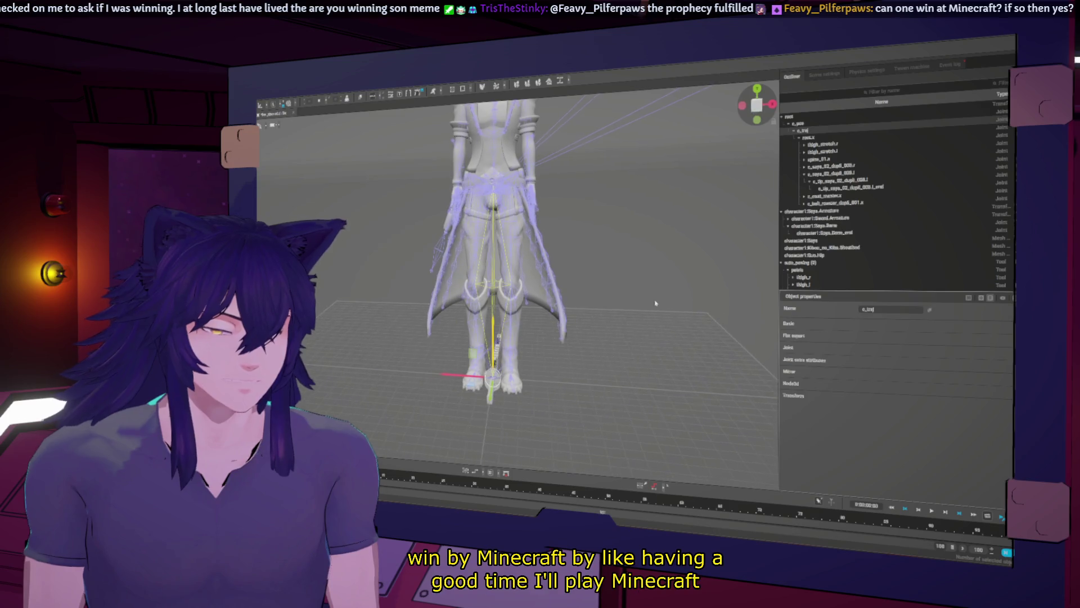
scroll(639, 308, "down", 6)
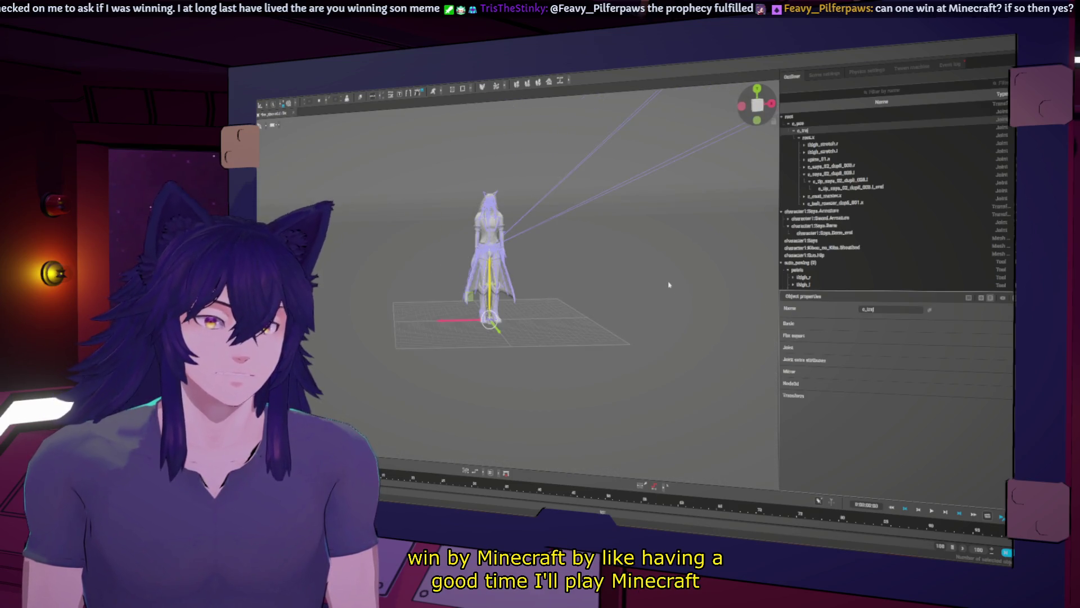
scroll(666, 282, "down", 2)
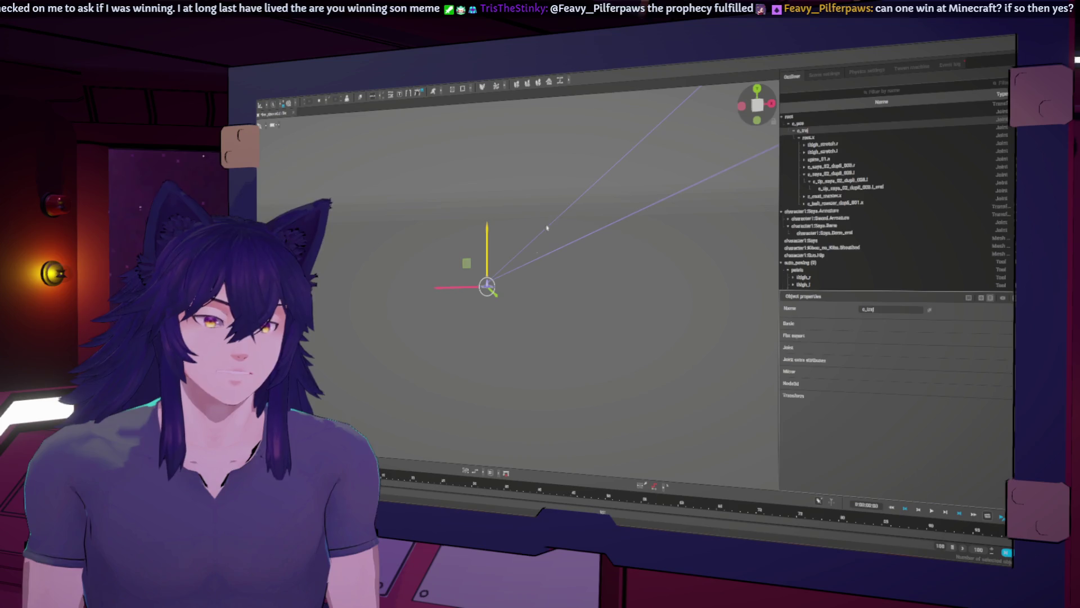
left_click(514, 287)
scroll(584, 273, "up", 6)
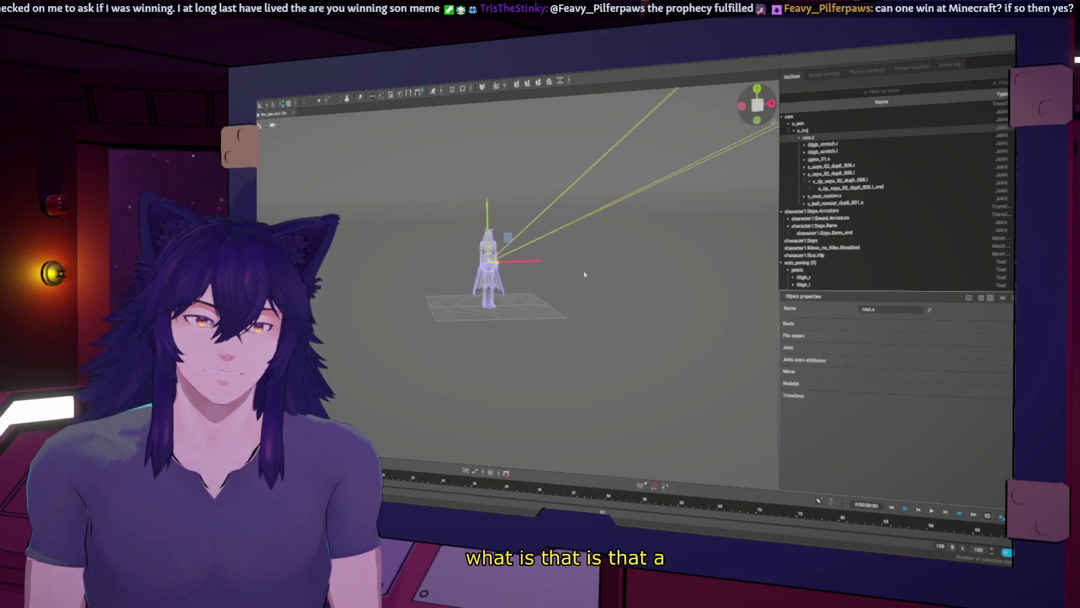
middle_click_drag(680, 179, 596, 206)
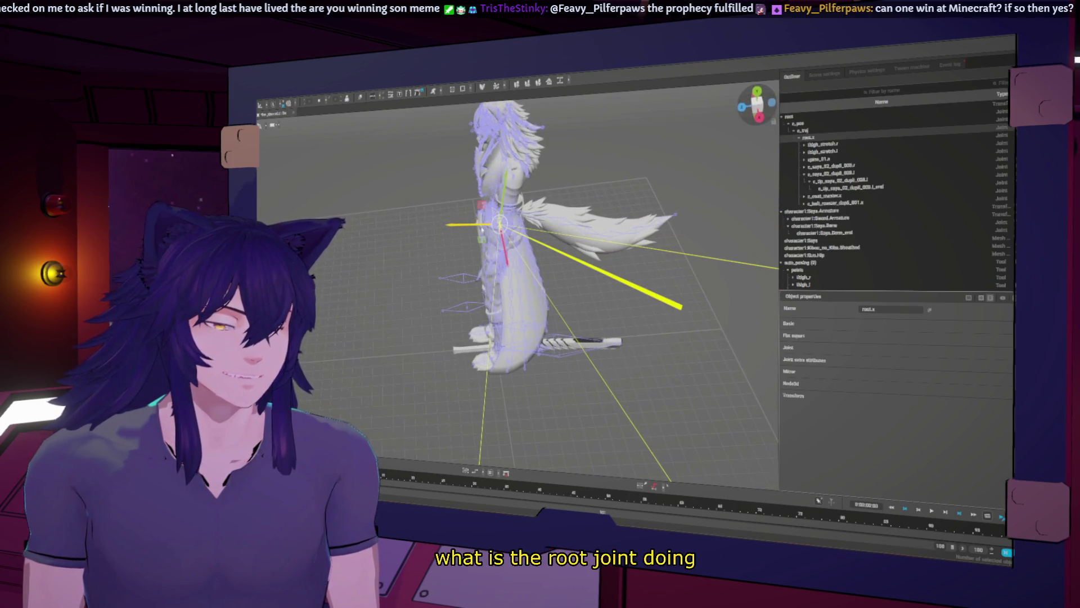
mouse_move(397, 330)
middle_mouse_down()
mouse_move(624, 261)
mouse_move(397, 281)
mouse_move(503, 381)
mouse_move(444, 363)
mouse_move(535, 349)
middle_mouse_up()
Parent character1:Saya.Armature under the c_saya_02_dupli_008.l joint in the Outliner
left_click(445, 363)
left_click(824, 218)
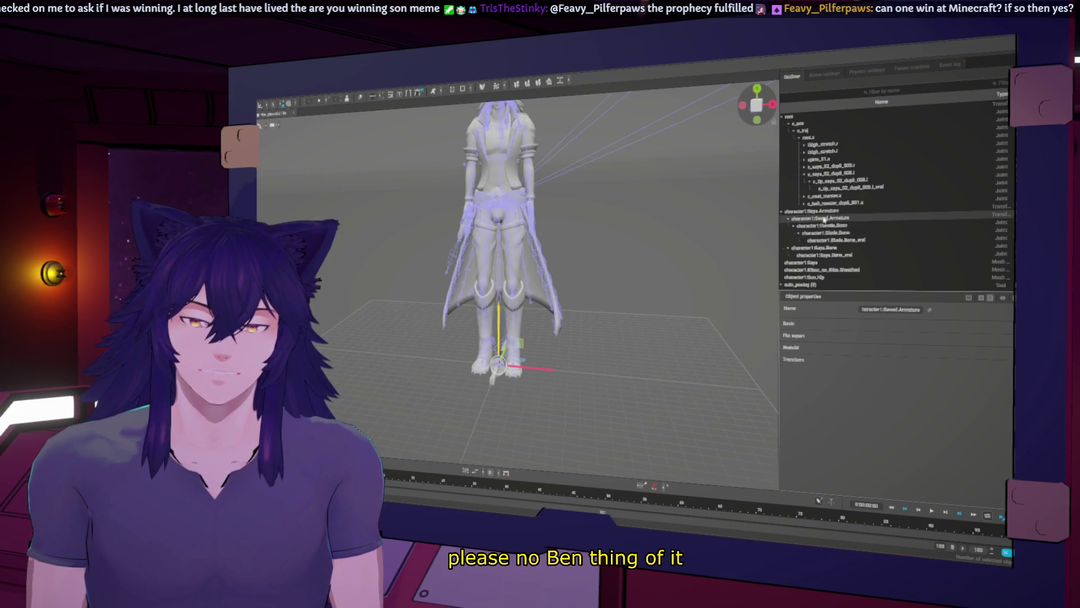
left_click(813, 212)
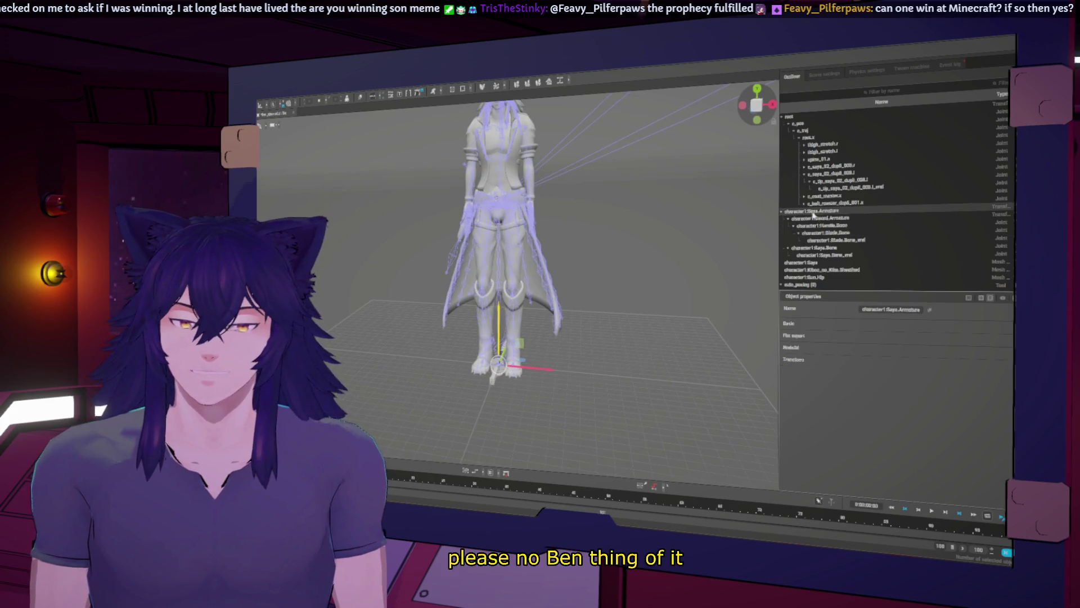
left_click(841, 180)
mouse_move(827, 210)
left_mouse_down()
mouse_move(827, 175)
mouse_move(829, 182)
left_mouse_up()
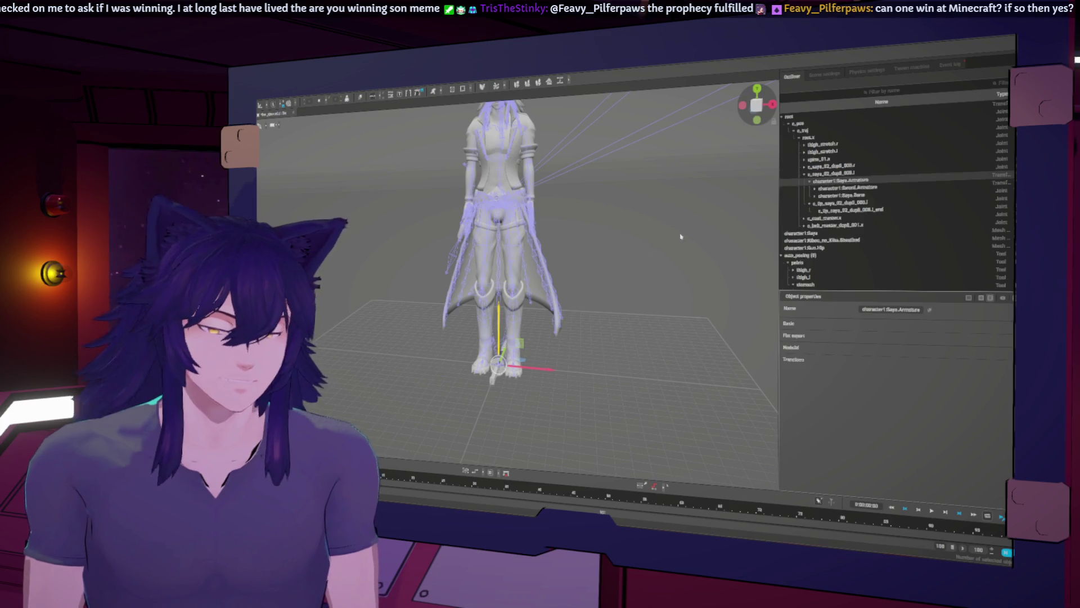
Move the sheath up to hip level and tilt the sheath and sword slightly
mouse_move(520, 333)
left_mouse_down()
mouse_move(556, 309)
mouse_move(548, 258)
mouse_move(561, 195)
left_mouse_up()
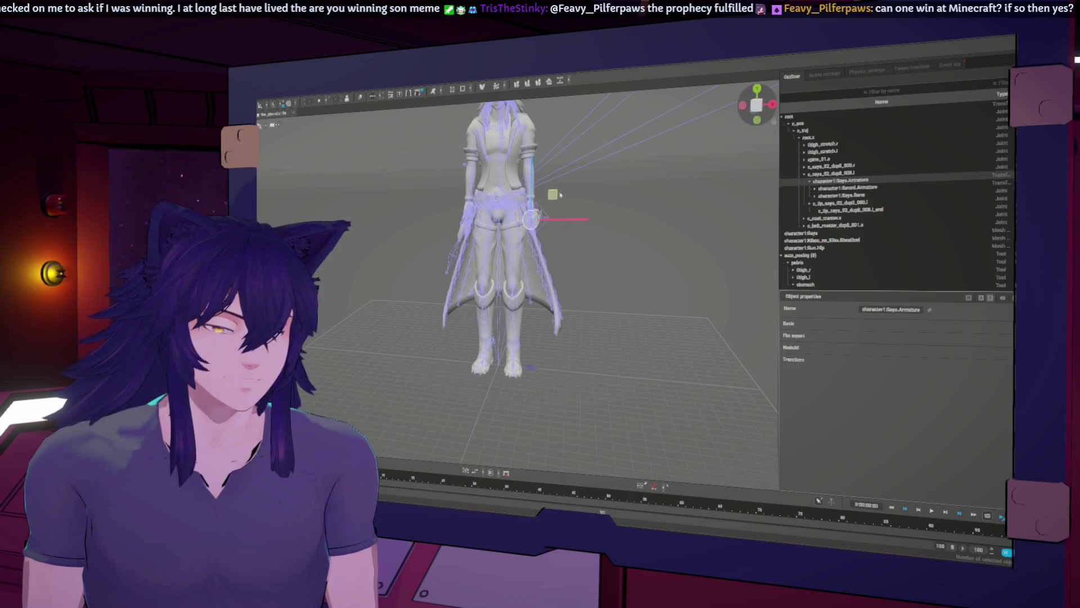
mouse_move(559, 194)
right_mouse_down()
mouse_move(523, 274)
mouse_move(572, 277)
mouse_move(587, 309)
right_mouse_up()
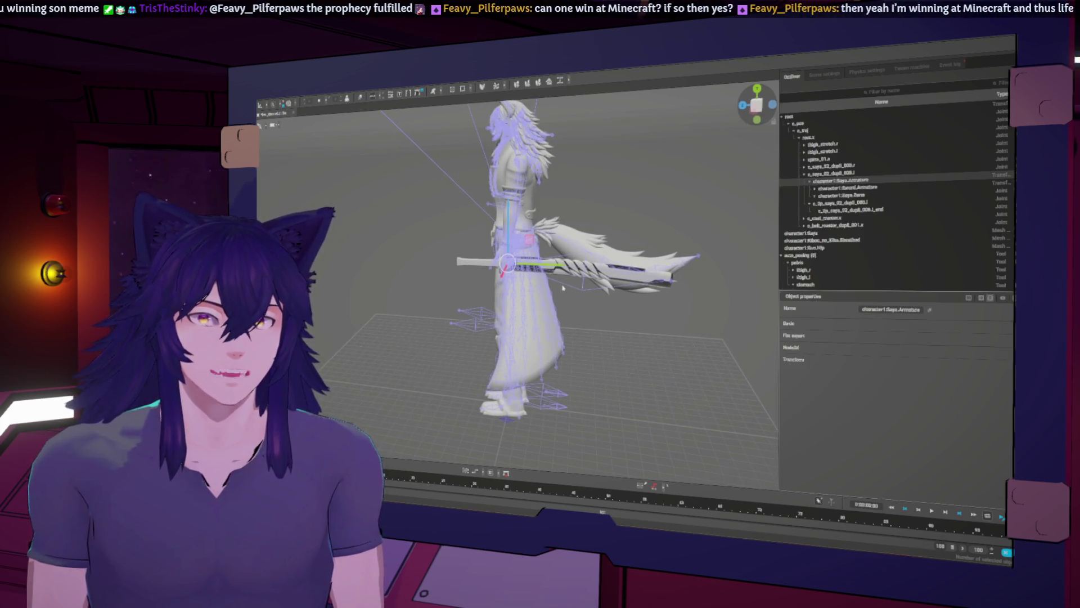
left_click_drag(562, 288, 521, 225)
mouse_move(520, 225)
right_mouse_down()
mouse_move(562, 236)
mouse_move(522, 287)
mouse_move(538, 286)
mouse_move(599, 225)
mouse_move(619, 258)
mouse_move(531, 260)
right_mouse_up()
scroll(522, 287, "up", 3)
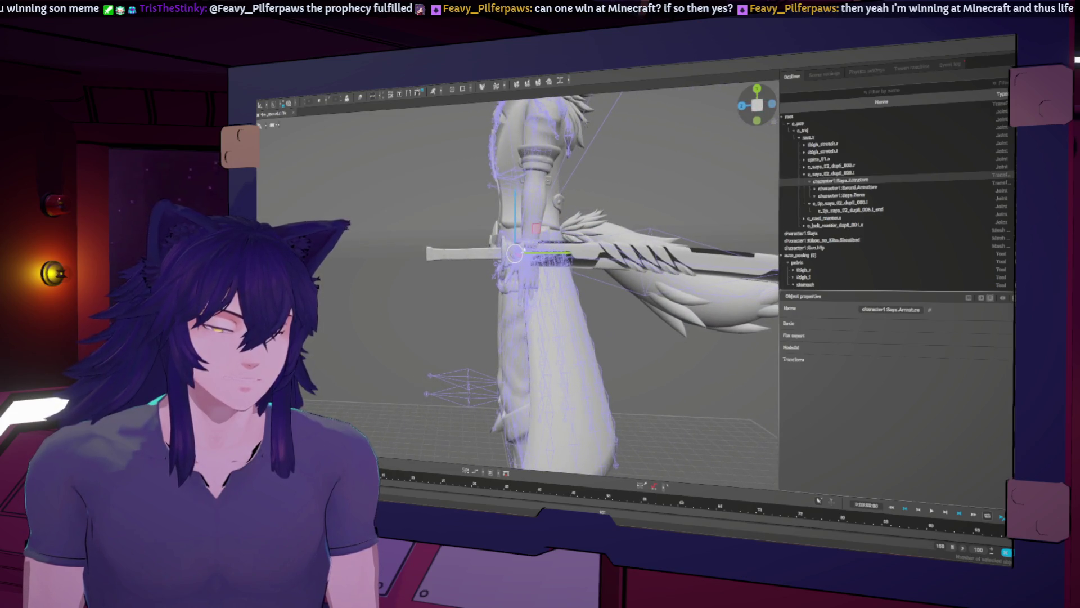
right_click_drag(515, 363, 616, 376)
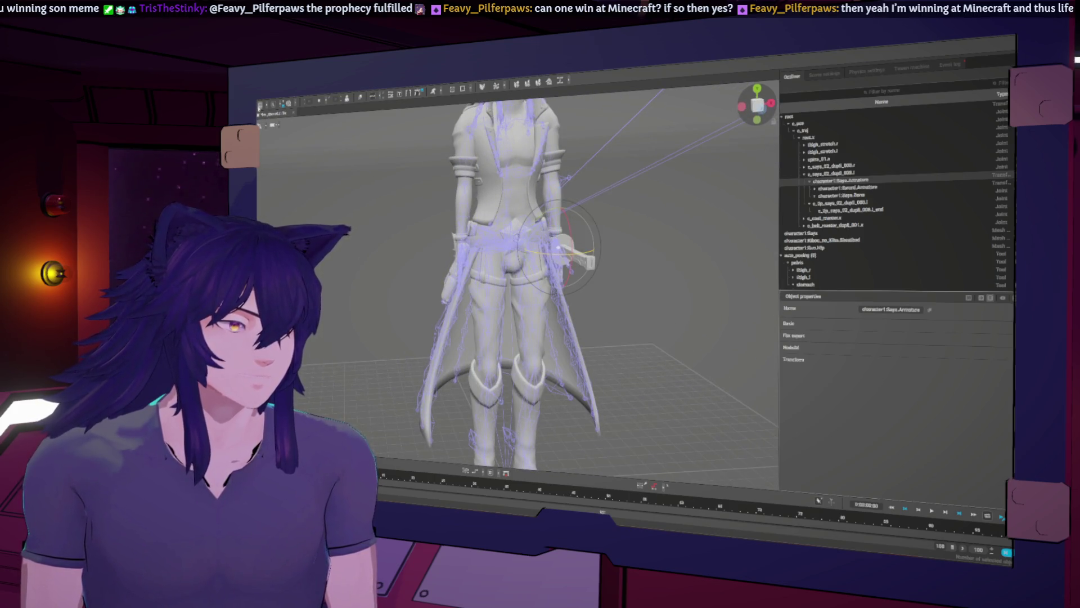
Cycle the display mode to show the rig's joints, facing the character front-on
key("w")
key("w")
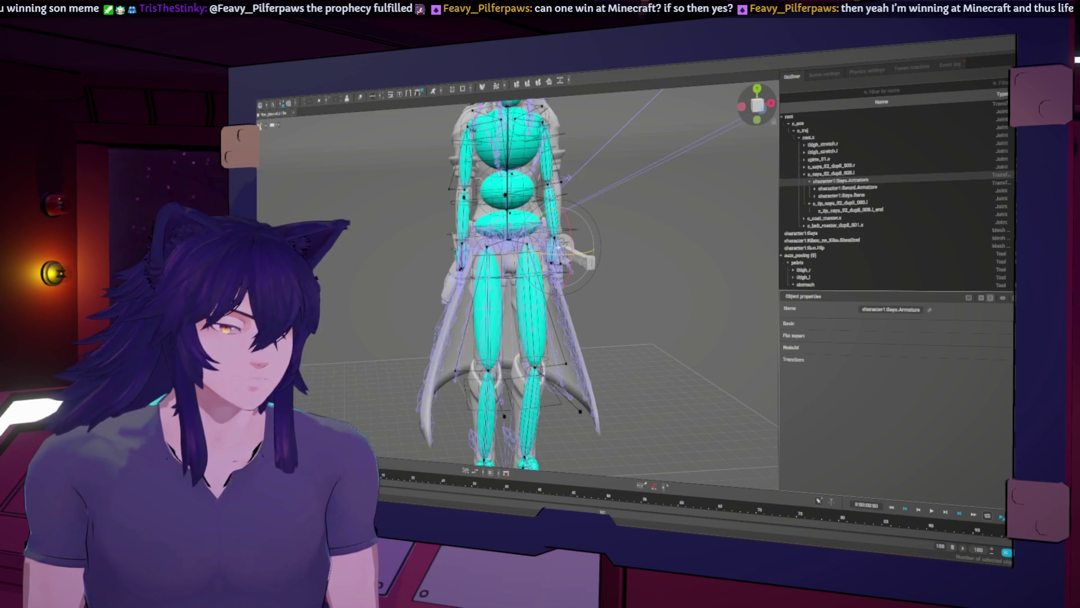
key("w")
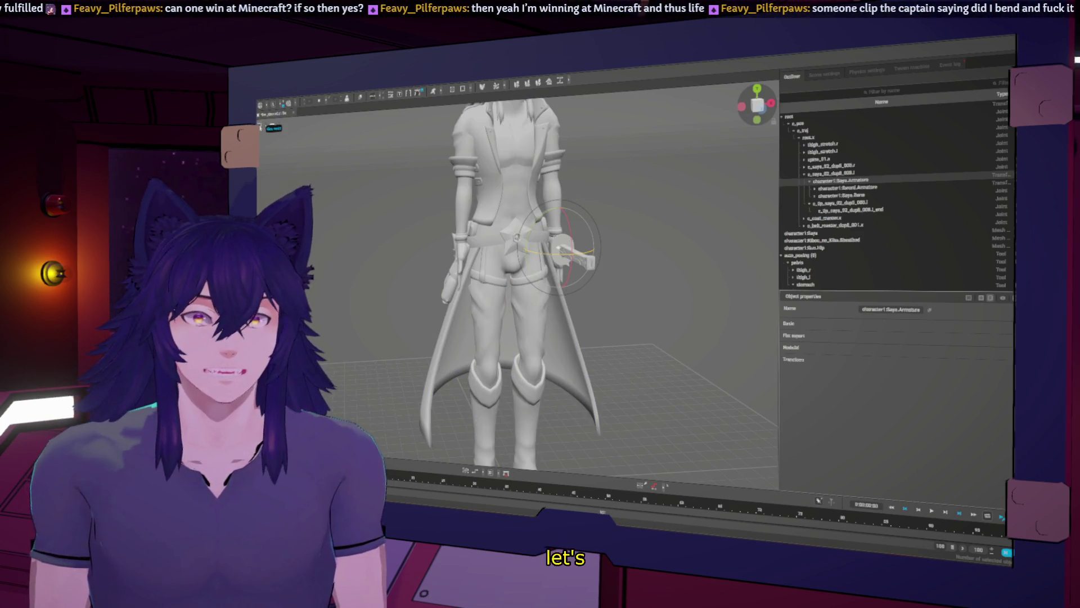
key("w")
right_click_drag(591, 304, 634, 304)
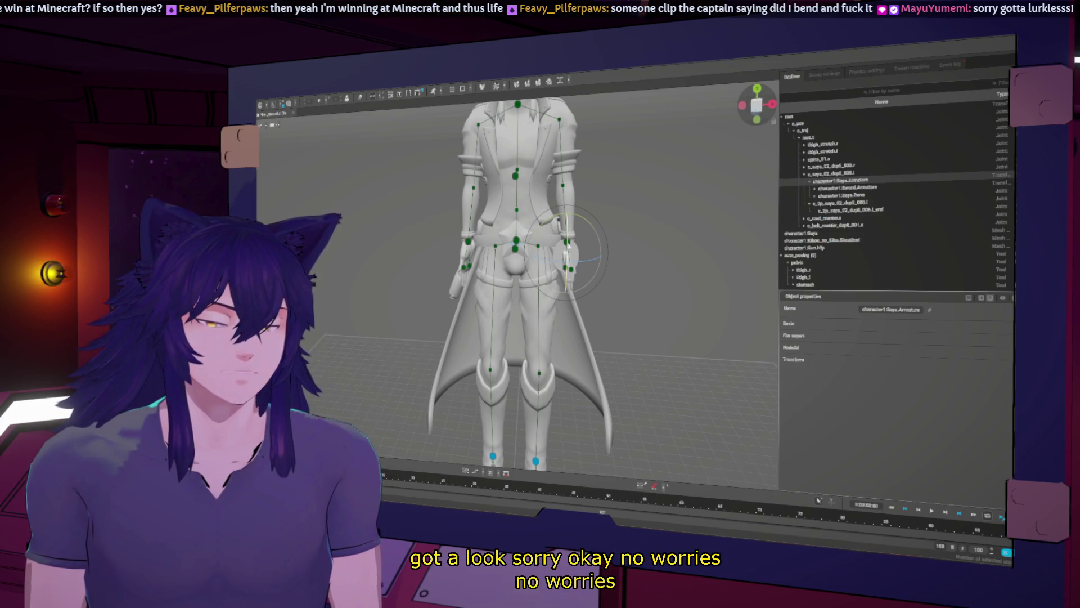
Select the left hand joint and move it to repose the arm in front of the torso
left_click(569, 243)
left_click(567, 242)
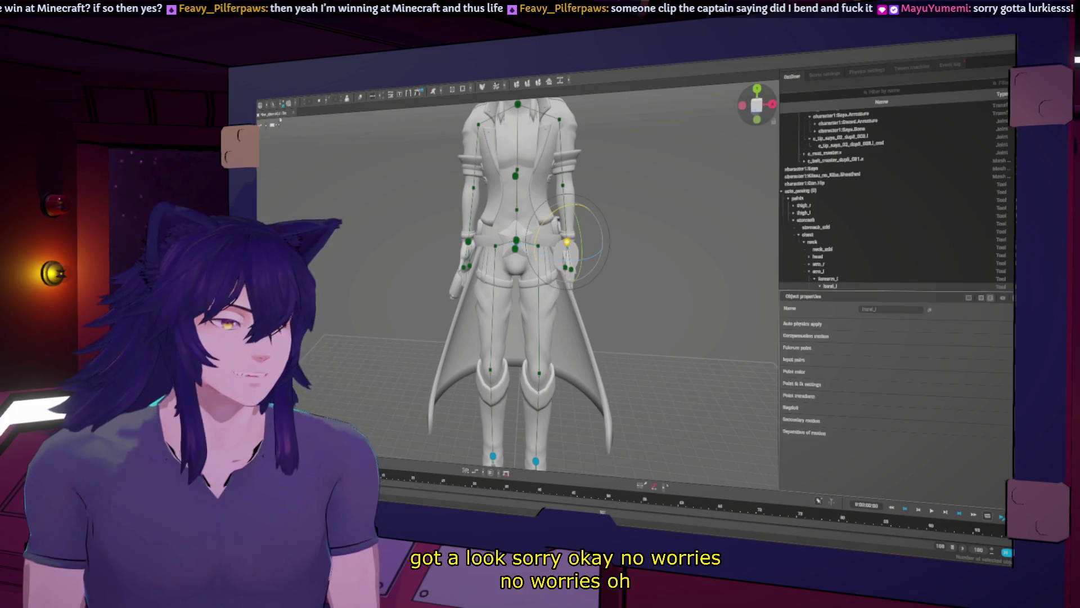
key("w")
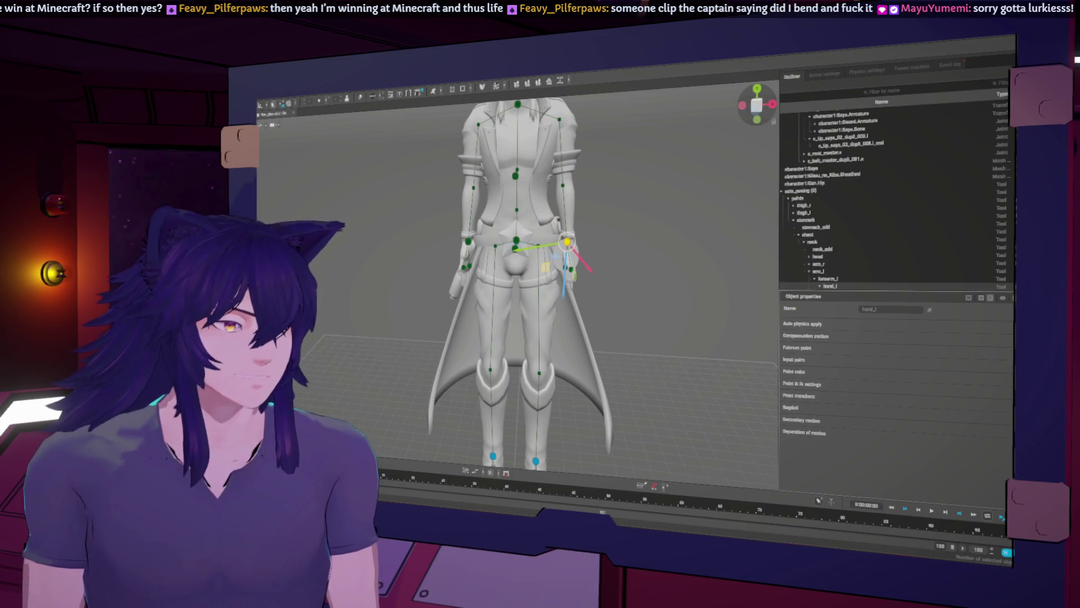
left_click_drag(602, 216, 695, 147)
right_click_drag(693, 145, 586, 297)
mouse_move(668, 198)
left_mouse_down()
mouse_move(540, 225)
mouse_move(555, 199)
mouse_move(698, 242)
mouse_move(698, 208)
mouse_move(672, 215)
left_mouse_up()
right_click_drag(652, 236, 592, 340)
mouse_move(663, 171)
left_mouse_down()
mouse_move(628, 171)
mouse_move(697, 186)
mouse_move(631, 136)
left_mouse_up()
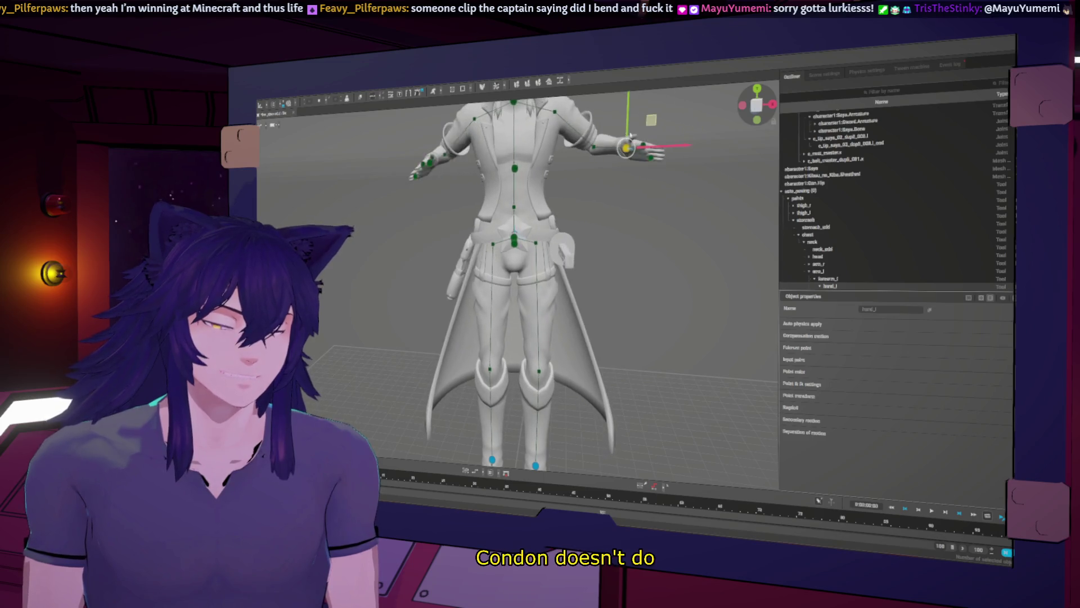
mouse_move(631, 136)
right_mouse_down()
mouse_move(480, 338)
mouse_move(518, 340)
right_mouse_up()
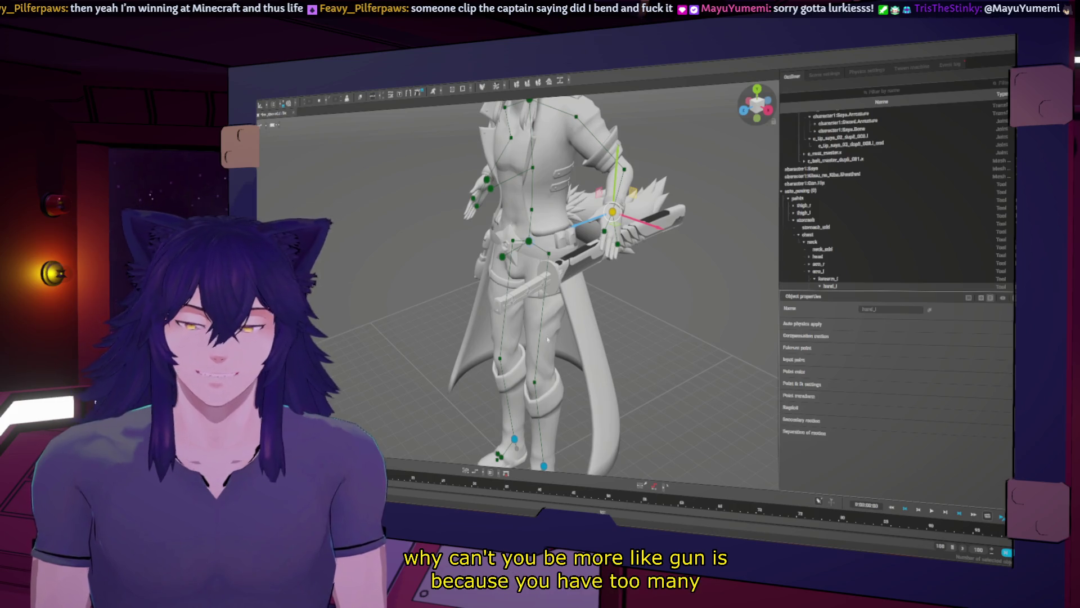
Orbit and zoom around the posed character to check the sword follows
scroll(547, 338, "up", 2)
mouse_move(483, 351)
right_mouse_down()
mouse_move(535, 332)
mouse_move(490, 337)
mouse_move(547, 310)
right_mouse_up()
scroll(547, 310, "down", 5)
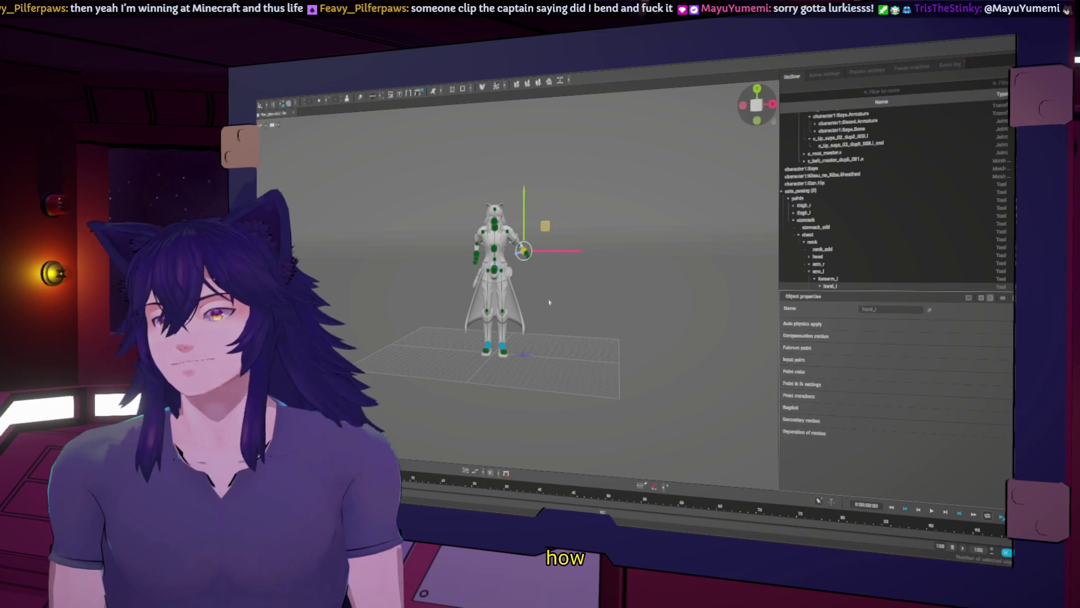
mouse_move(638, 257)
right_mouse_down()
mouse_move(517, 278)
mouse_move(548, 276)
right_mouse_up()
scroll(562, 267, "up", 5)
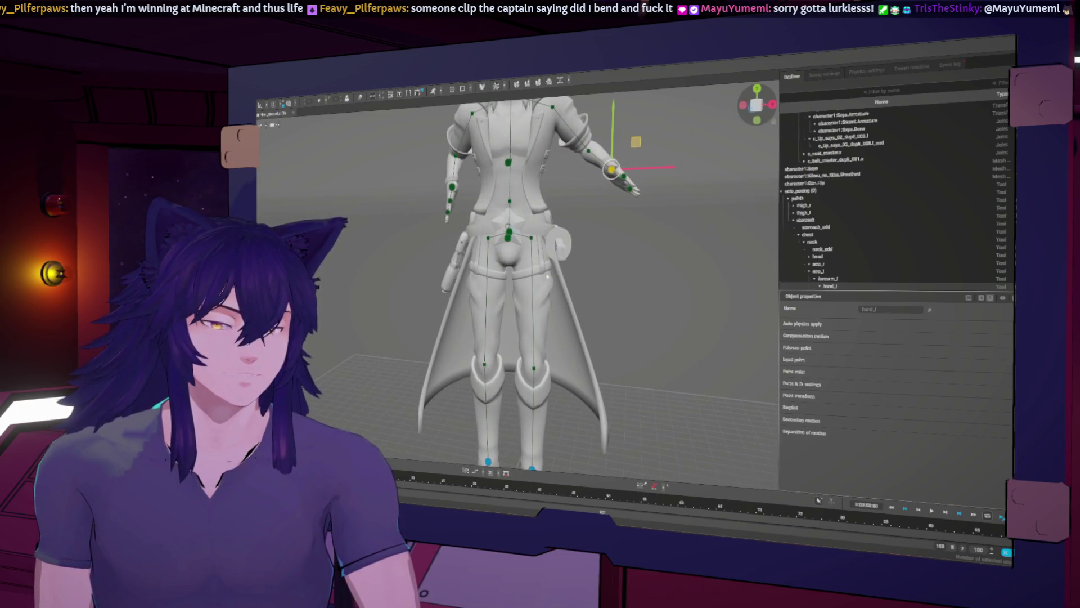
scroll(614, 314, "down", 5)
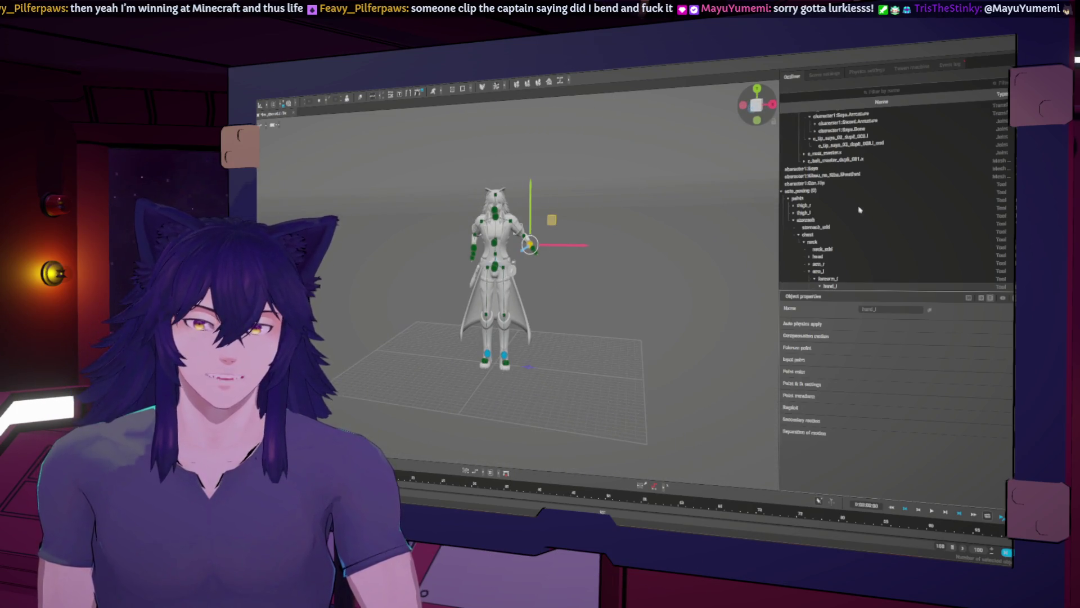
scroll(789, 122, "up", 3)
Collapse the e_pos and auto_posing branches in the hierarchy
left_click(782, 118)
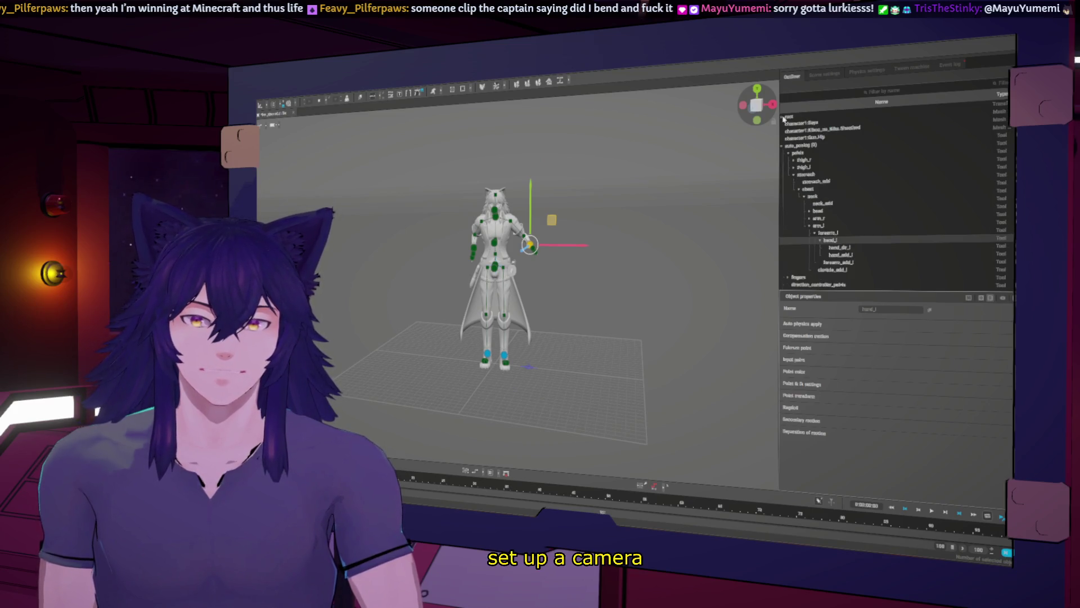
left_click(782, 117)
left_click(789, 124)
left_click(782, 153)
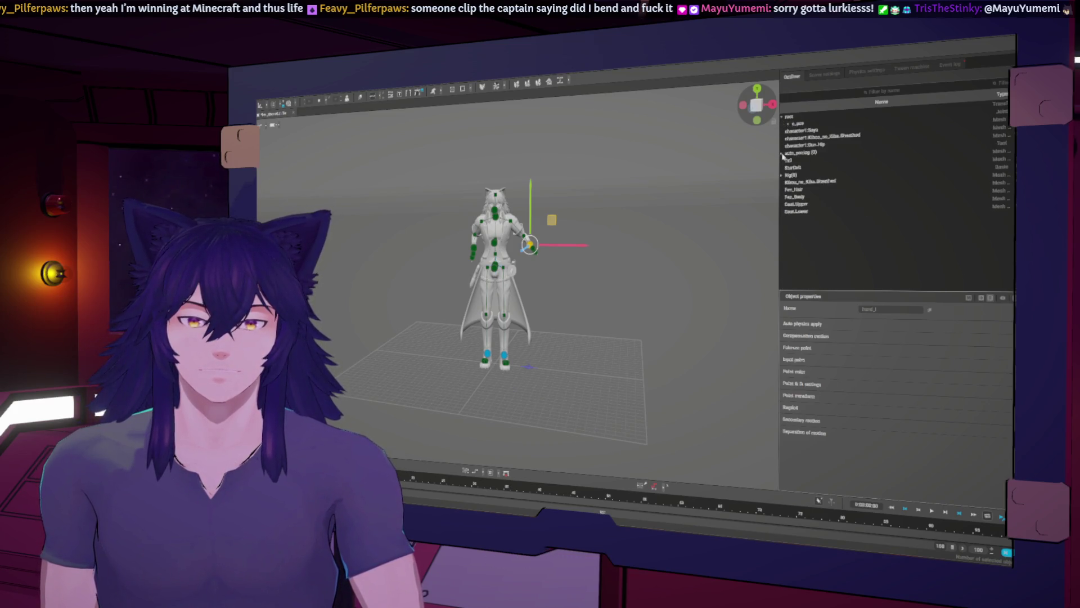
mouse_move(755, 201)
right_mouse_down()
mouse_move(572, 306)
mouse_move(567, 296)
right_mouse_up()
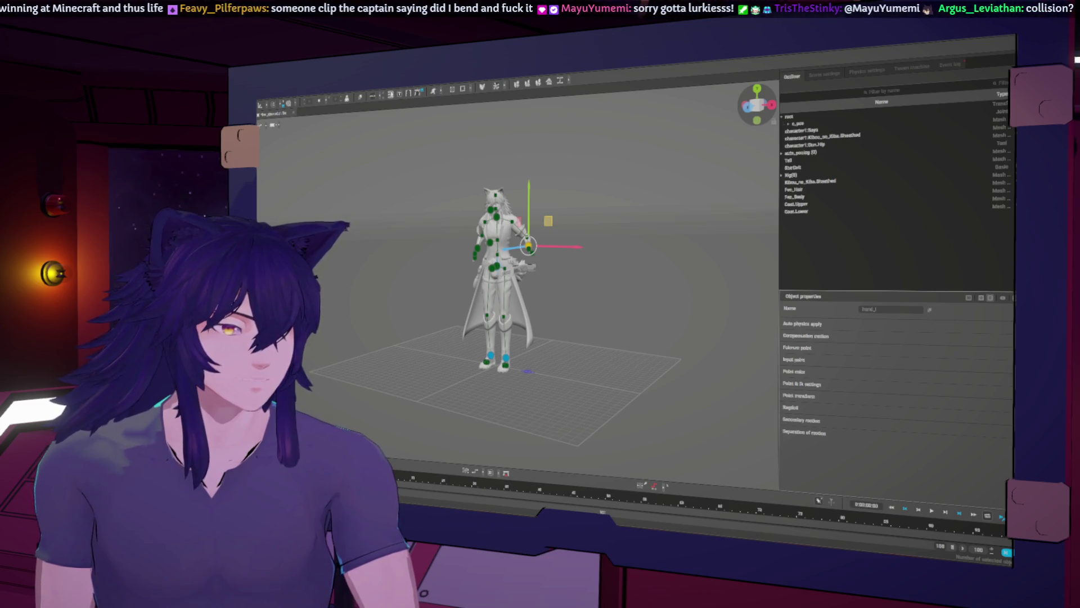
left_click(481, 90)
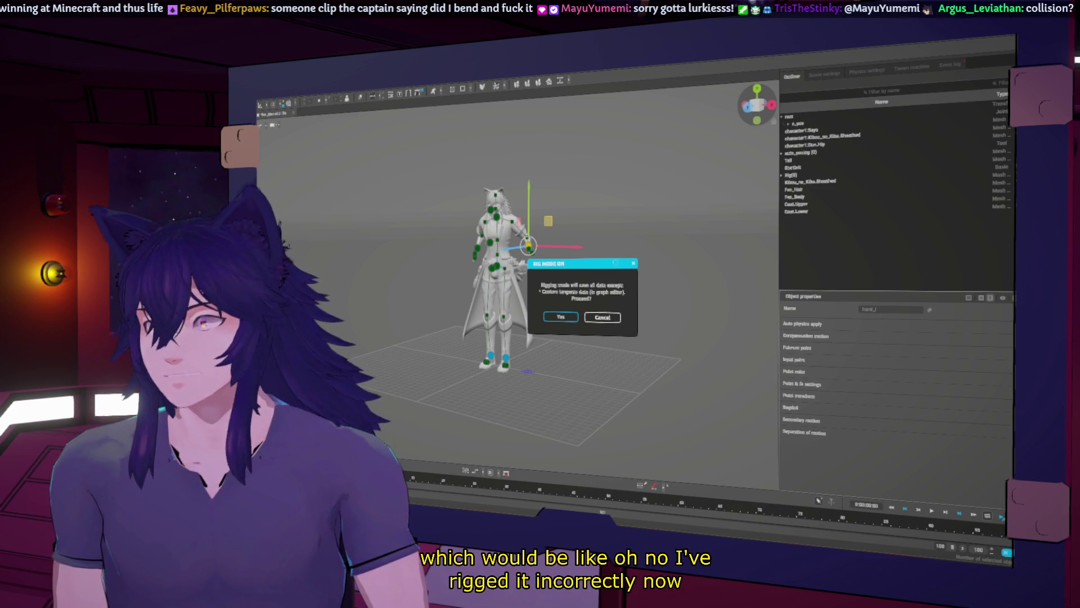
key("Return")
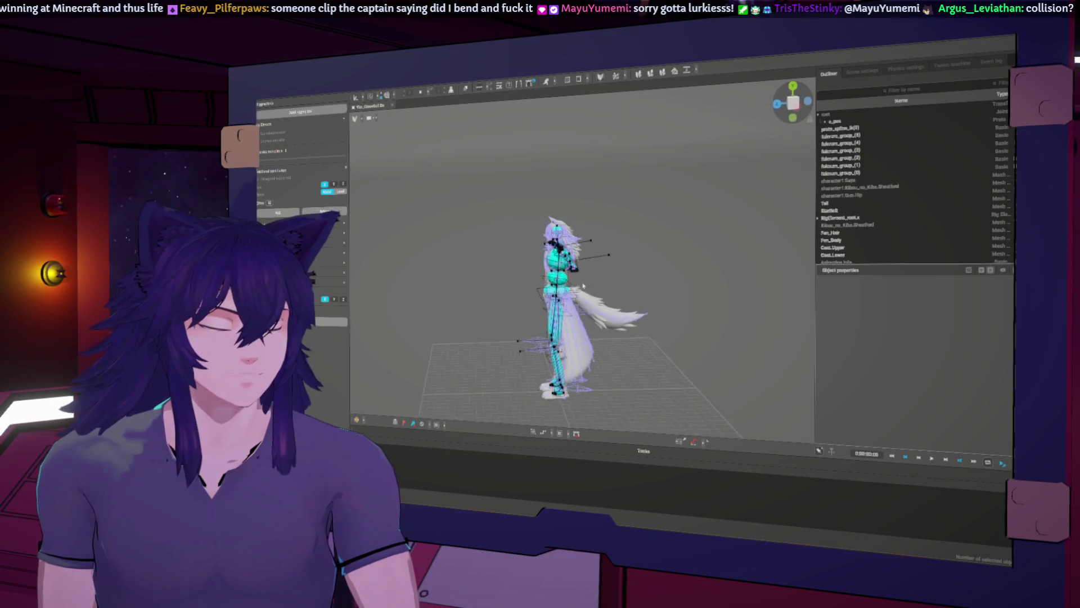
mouse_move(630, 274)
middle_mouse_down()
mouse_move(716, 277)
mouse_move(692, 295)
mouse_move(833, 225)
middle_mouse_up()
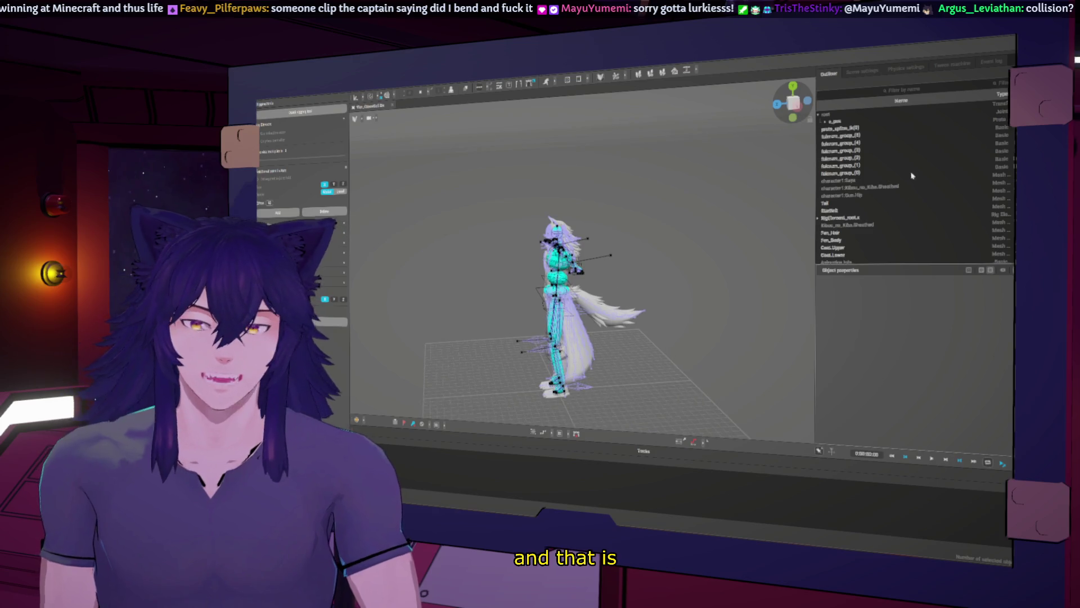
left_click(847, 129)
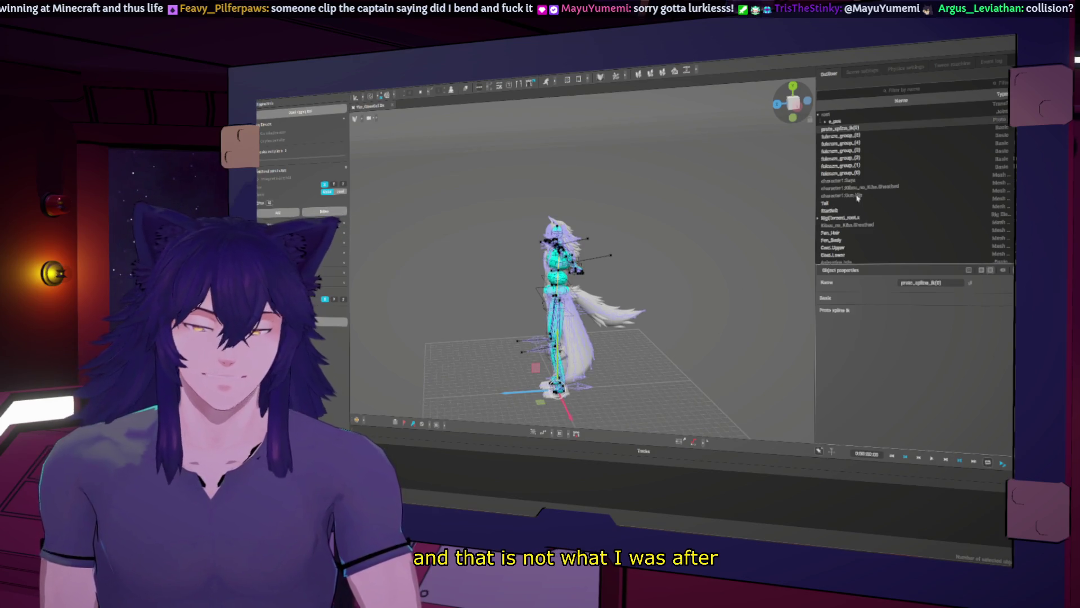
scroll(864, 213, "down", 1)
left_click(871, 187)
scroll(847, 145, "up", 1)
left_click(826, 122)
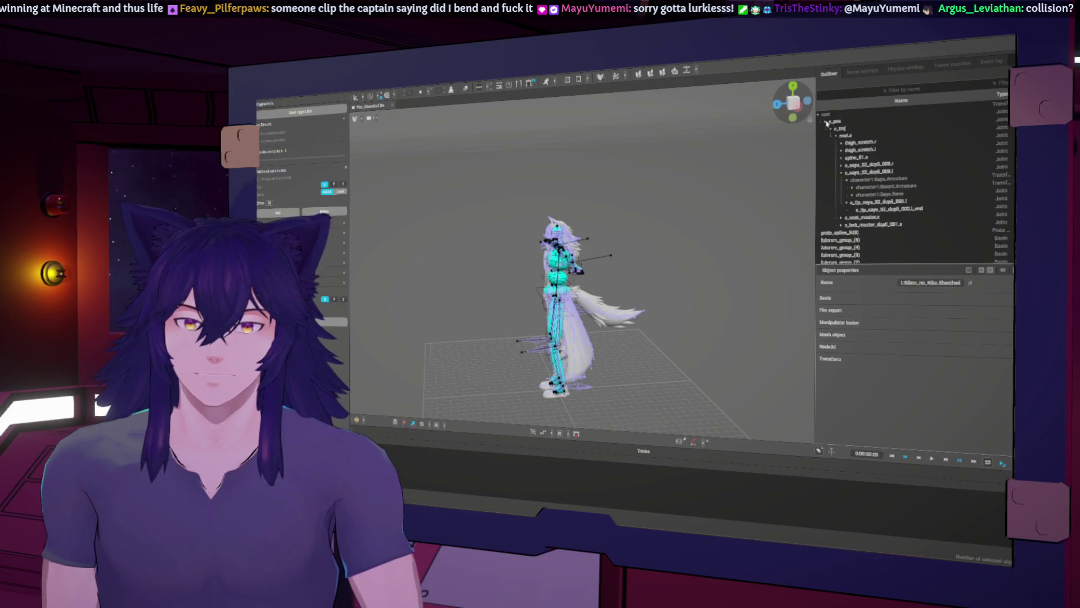
left_click(872, 179)
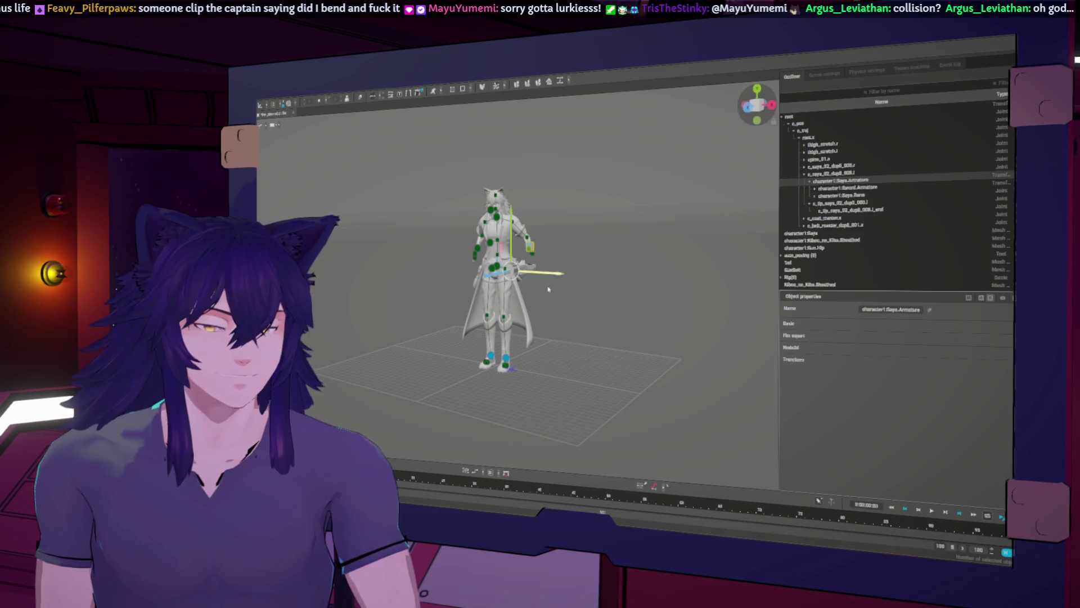
middle_click_drag(548, 289, 580, 301)
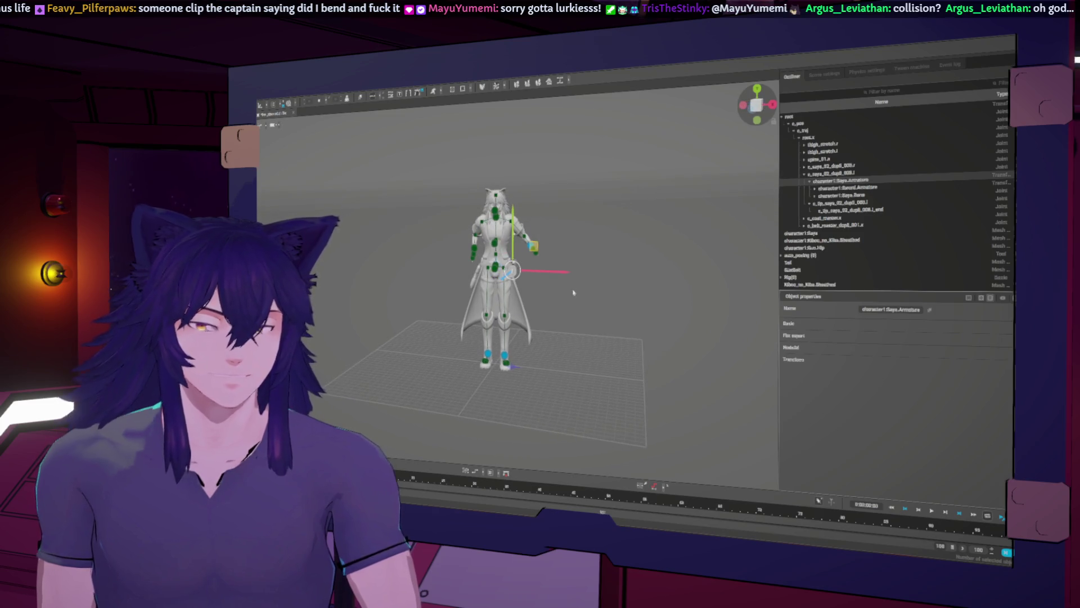
Enter rig mode and orbit to a side view of the T-posed rig
scroll(574, 293, "up", 5)
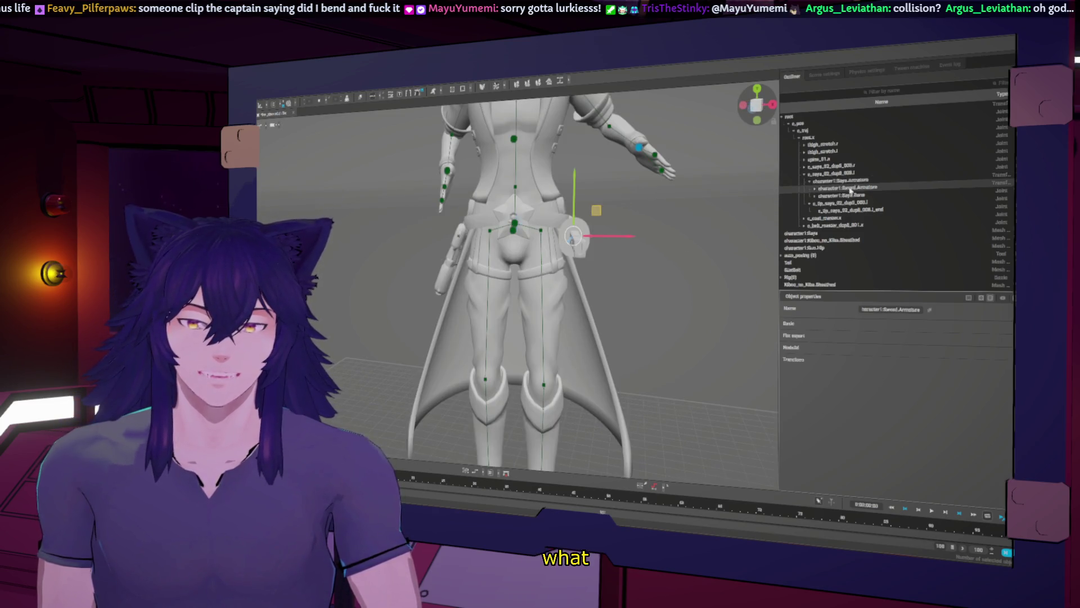
left_click(484, 88)
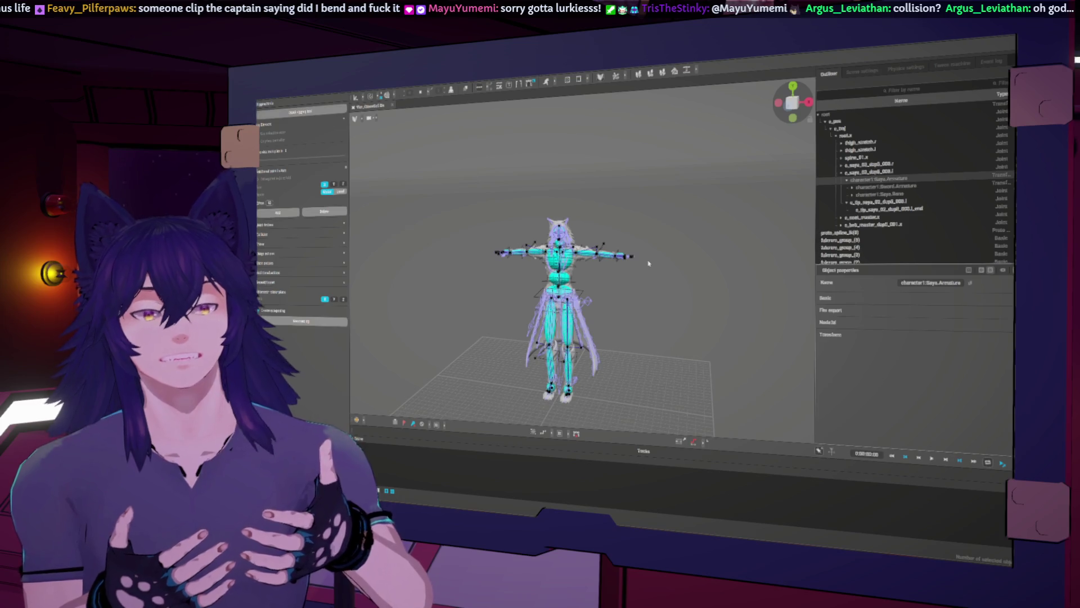
mouse_move(723, 286)
right_mouse_down()
mouse_move(611, 272)
mouse_move(688, 256)
right_mouse_up()
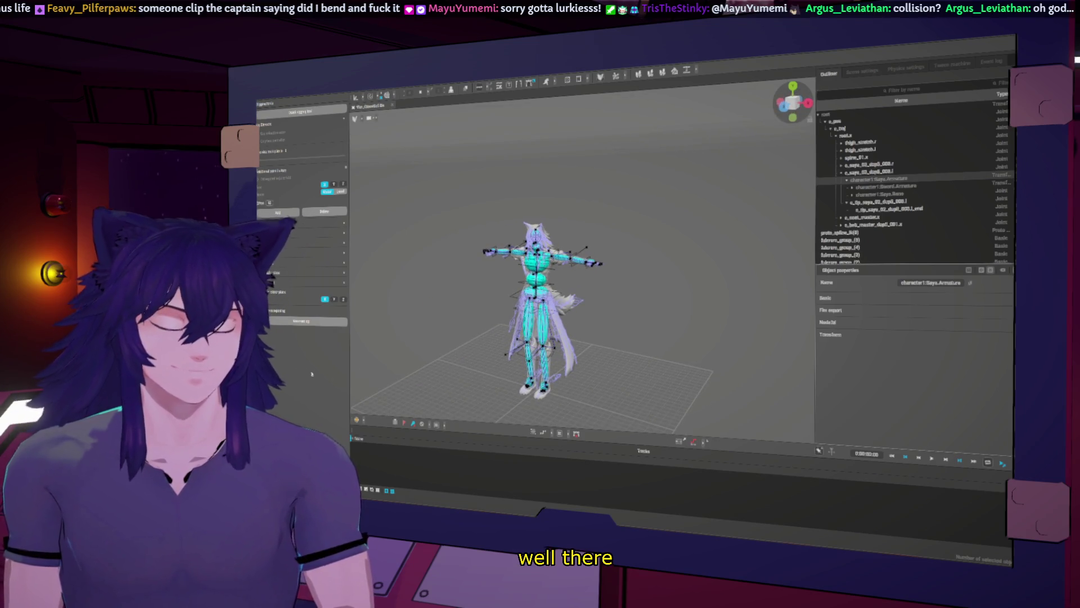
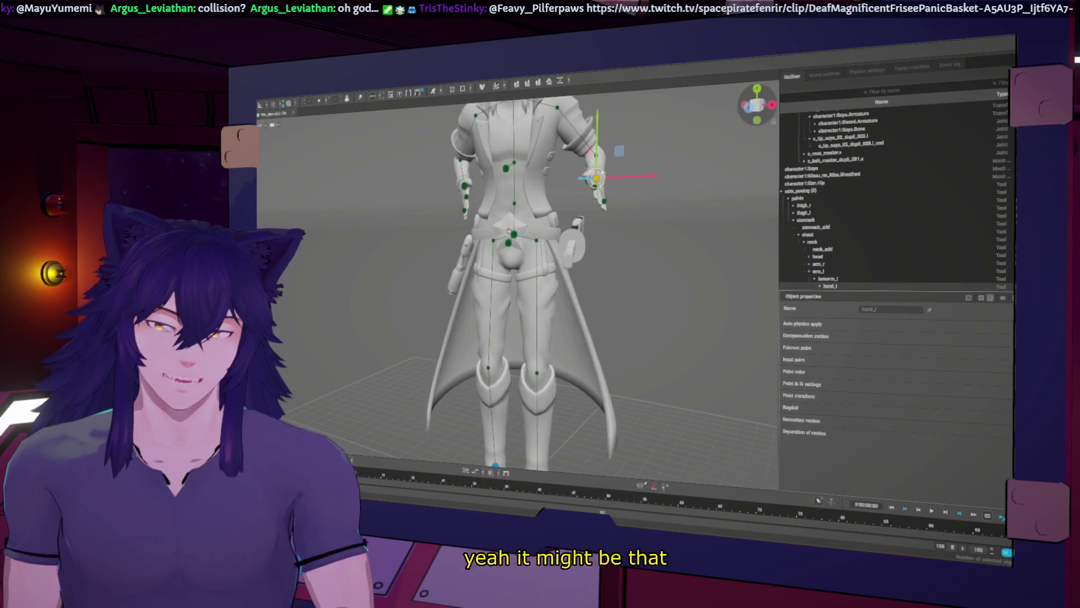
Select the sheathed sword, the Saya sword bone and hand_l, then orbit around the character
left_click(808, 176)
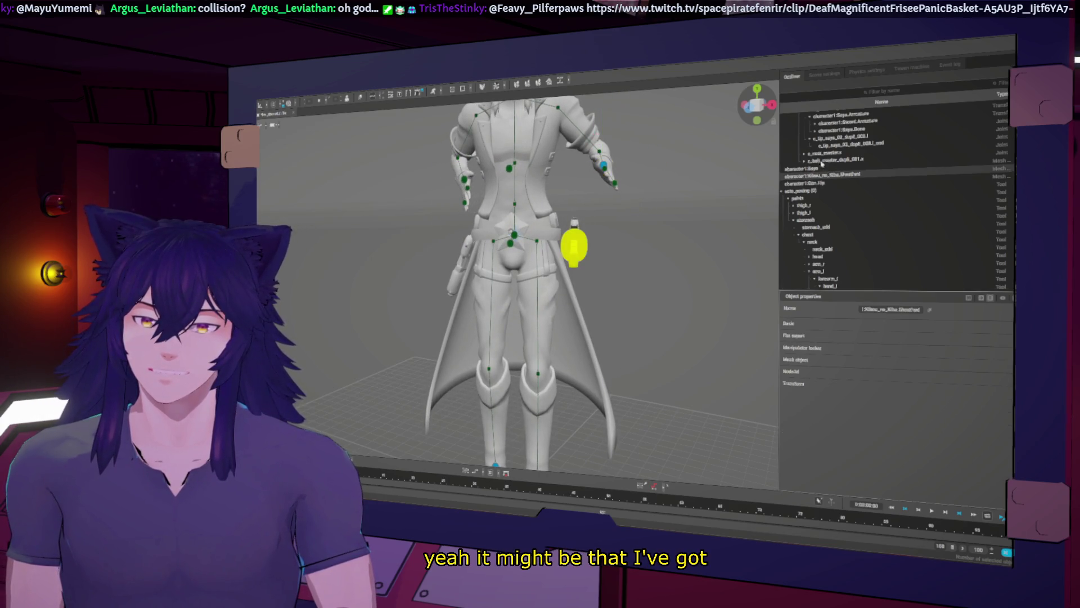
left_click(821, 133)
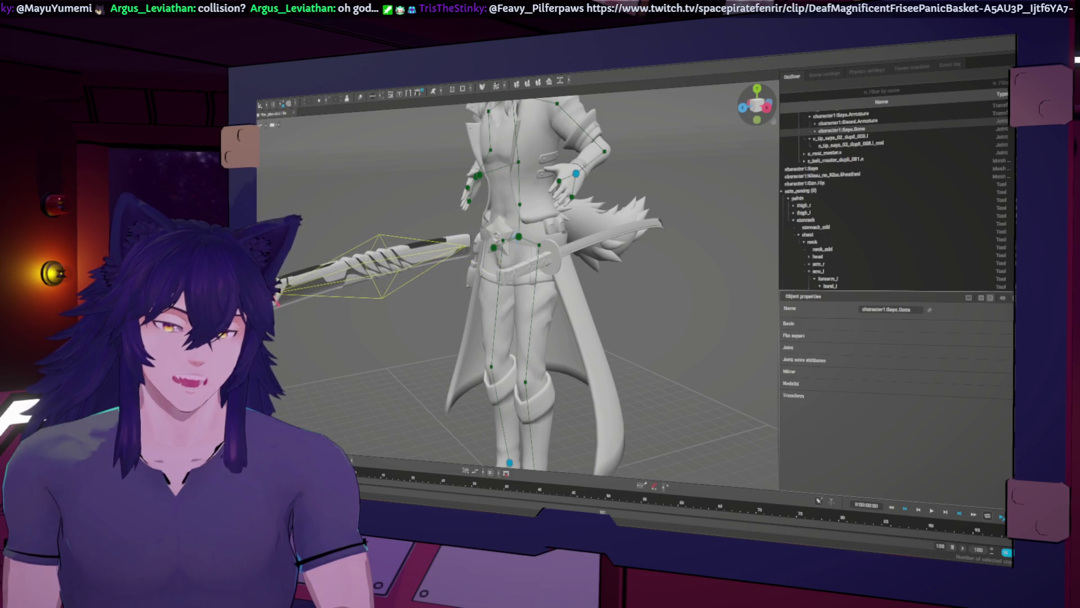
left_click(830, 286)
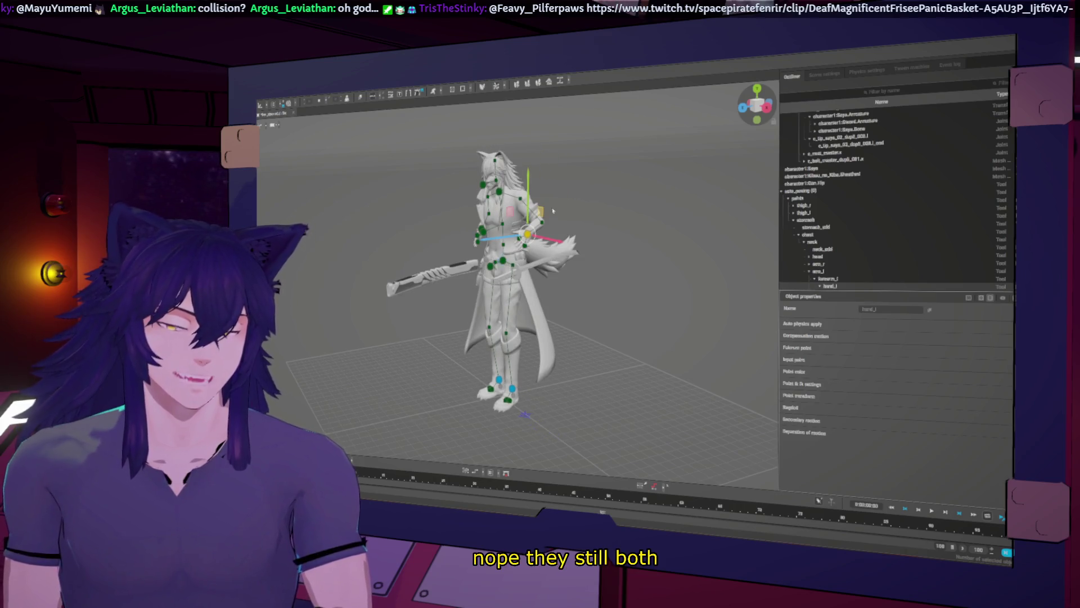
left_click(557, 198)
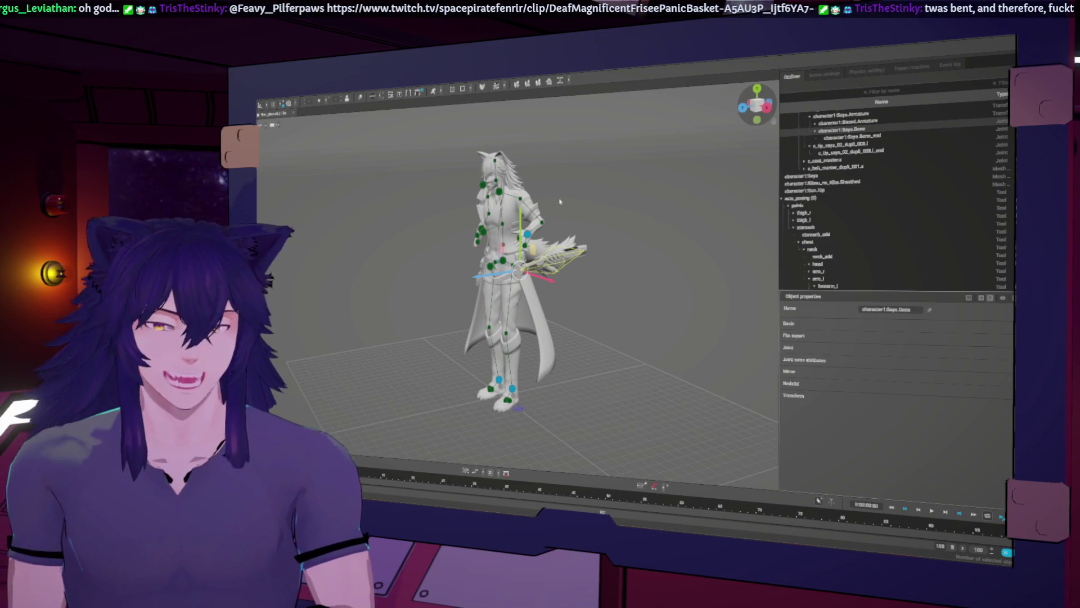
middle_click_drag(650, 135, 602, 140)
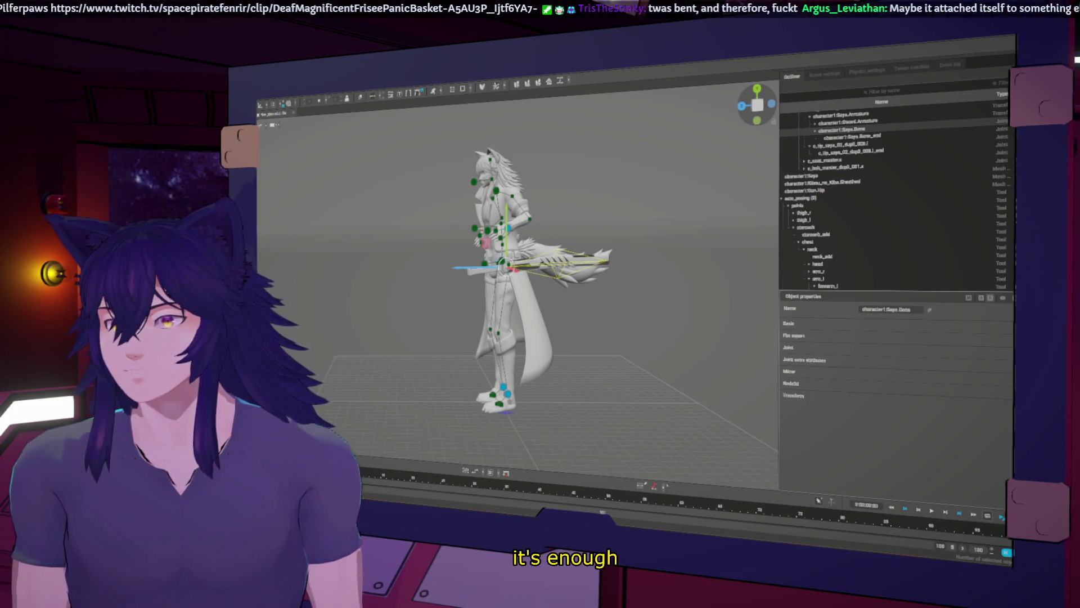
mouse_move(580, 246)
right_mouse_down()
mouse_move(625, 262)
mouse_move(614, 276)
mouse_move(523, 241)
right_mouse_up()
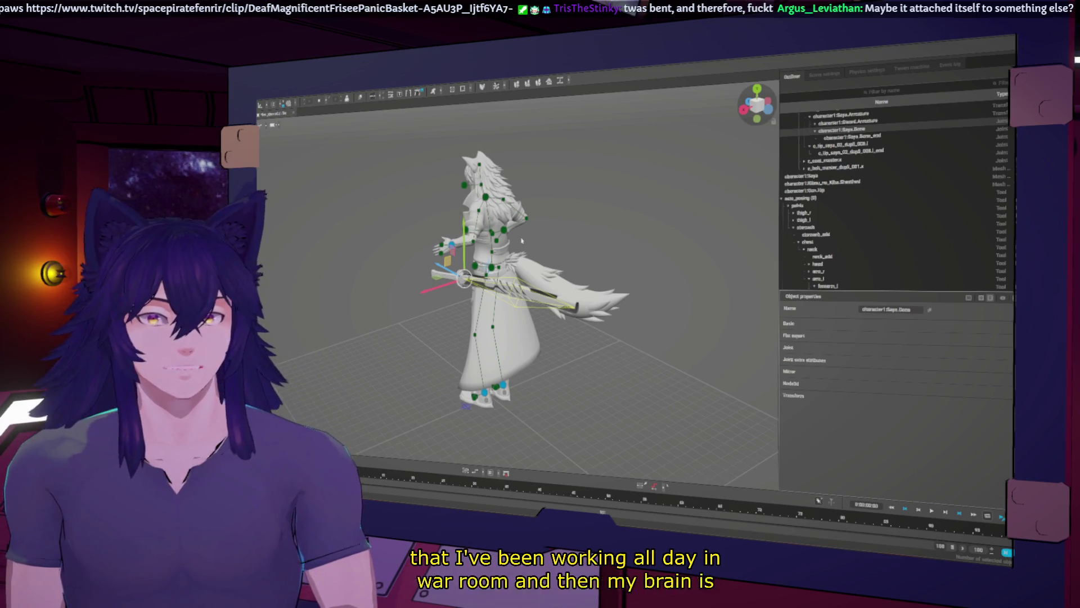
mouse_move(522, 241)
right_mouse_down()
mouse_move(428, 268)
mouse_move(677, 248)
mouse_move(623, 244)
right_mouse_up()
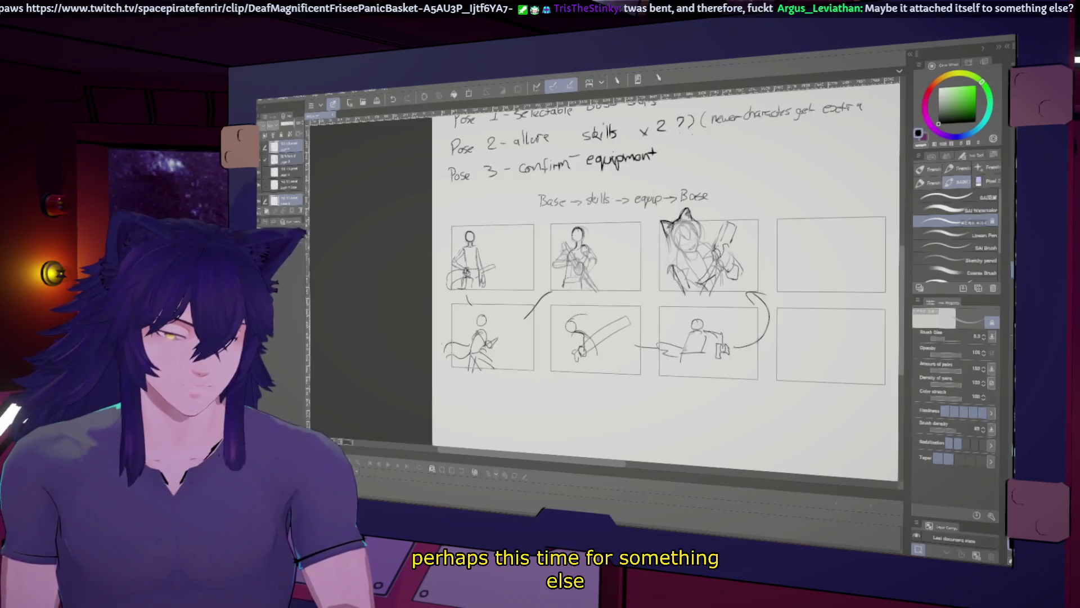
Leave the Clip Studio Paint storyboard and bring up Cascadeur's Edit menu
left_click(262, 105)
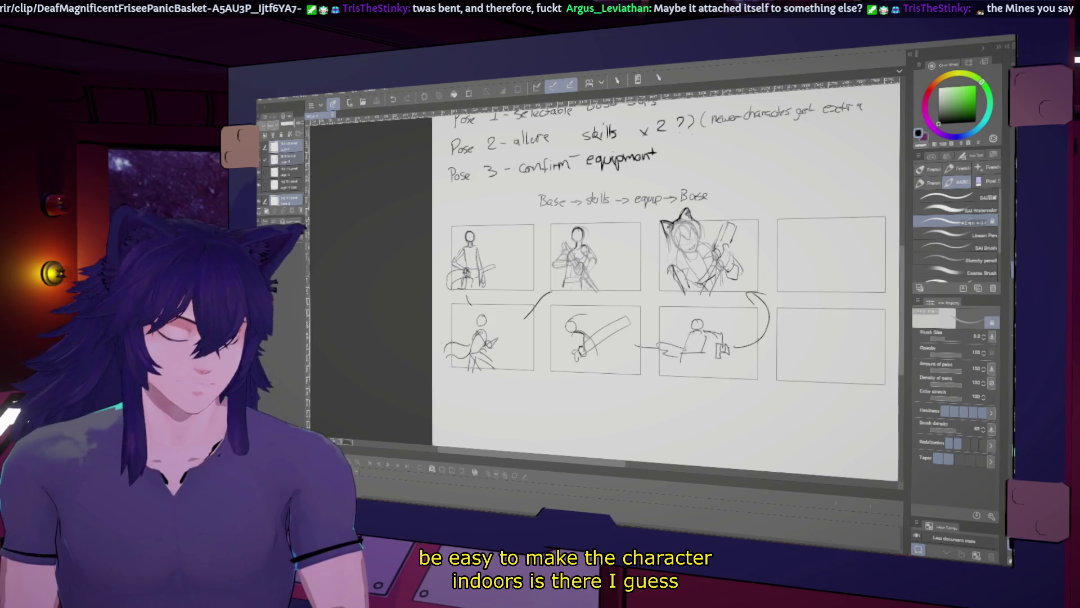
key("alt+Tab")
left_click(262, 106)
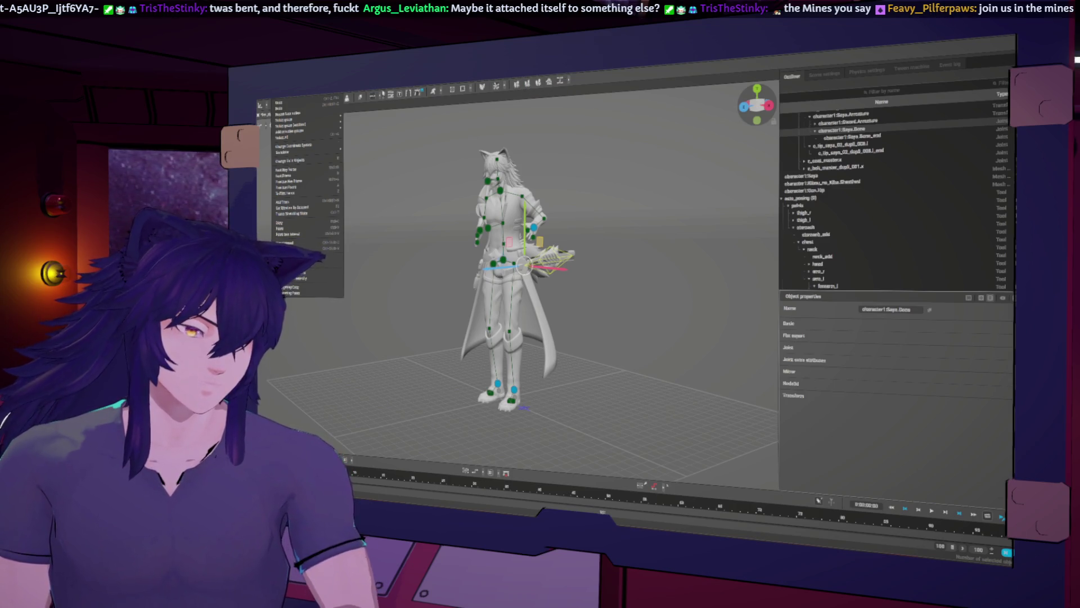
Add a new camera, Camera(0), via Add > Camera > Camera
key("Right")
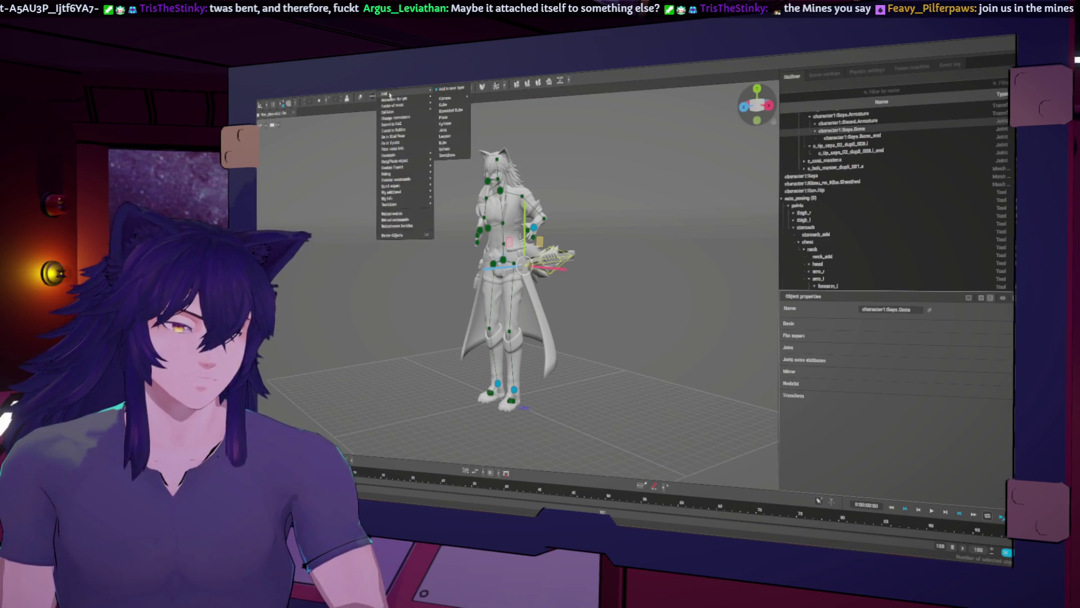
mouse_move(394, 94)
key("Down")
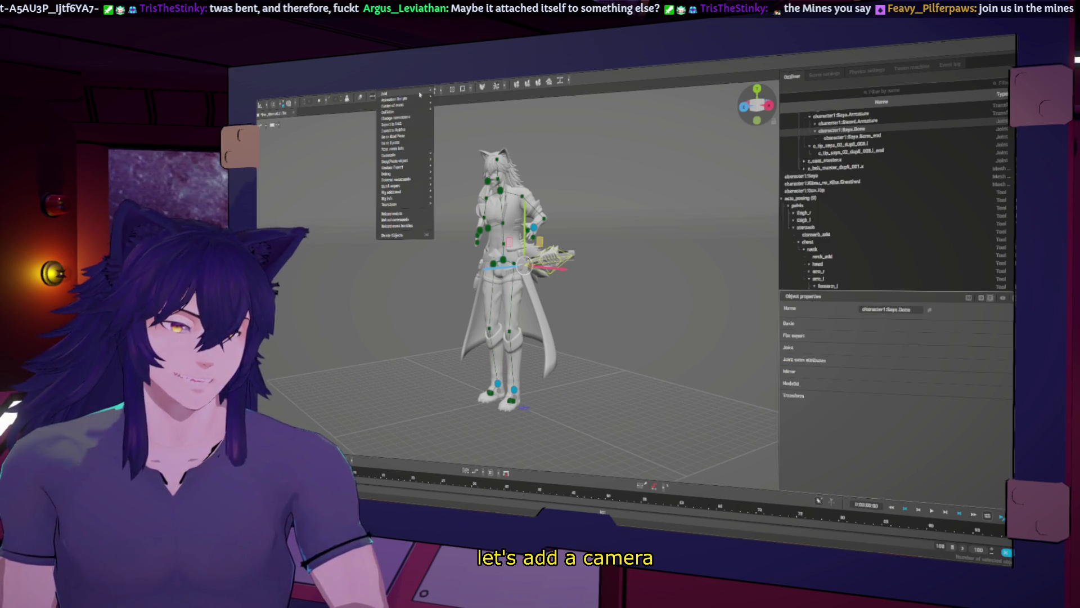
mouse_move(471, 98)
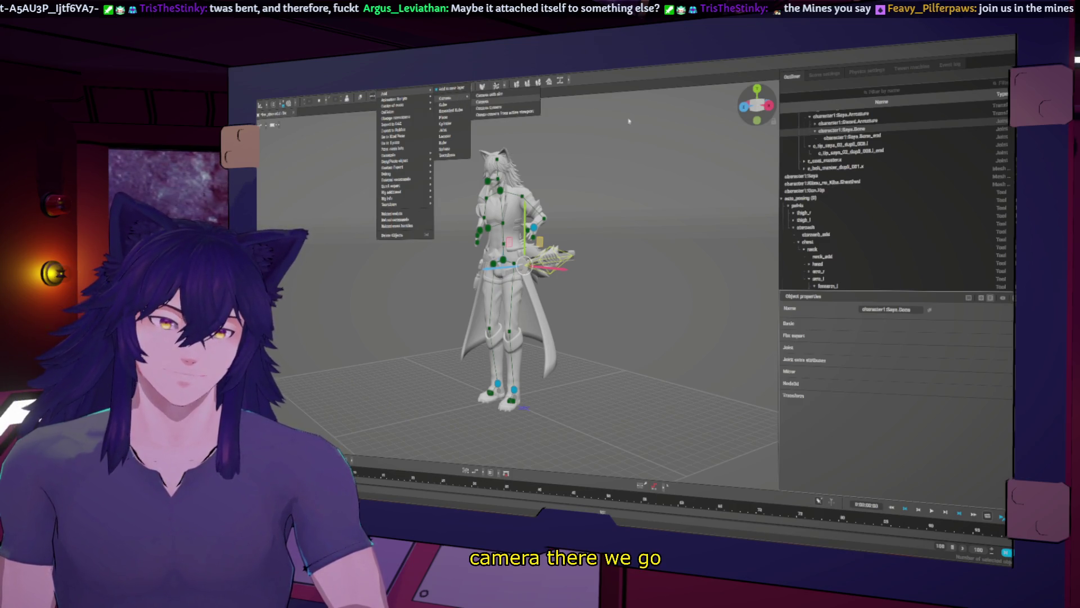
left_click(482, 102)
scroll(514, 332, "down", 5)
Nudge the camera down and forward along its blue axis, then open a second Viewport window
middle_click_drag(513, 333, 597, 360)
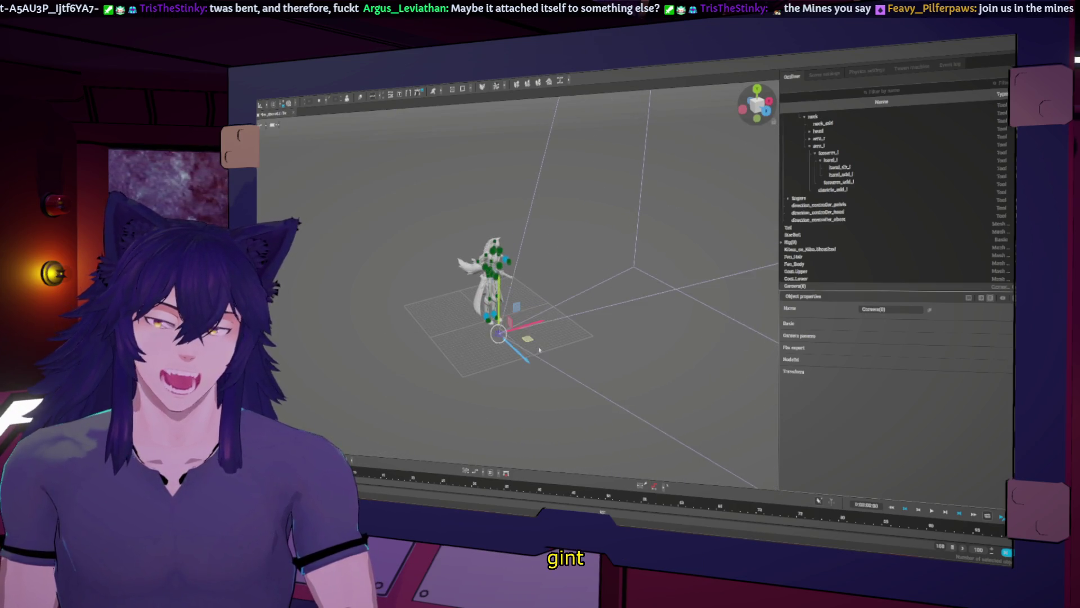
left_click_drag(509, 336, 523, 359)
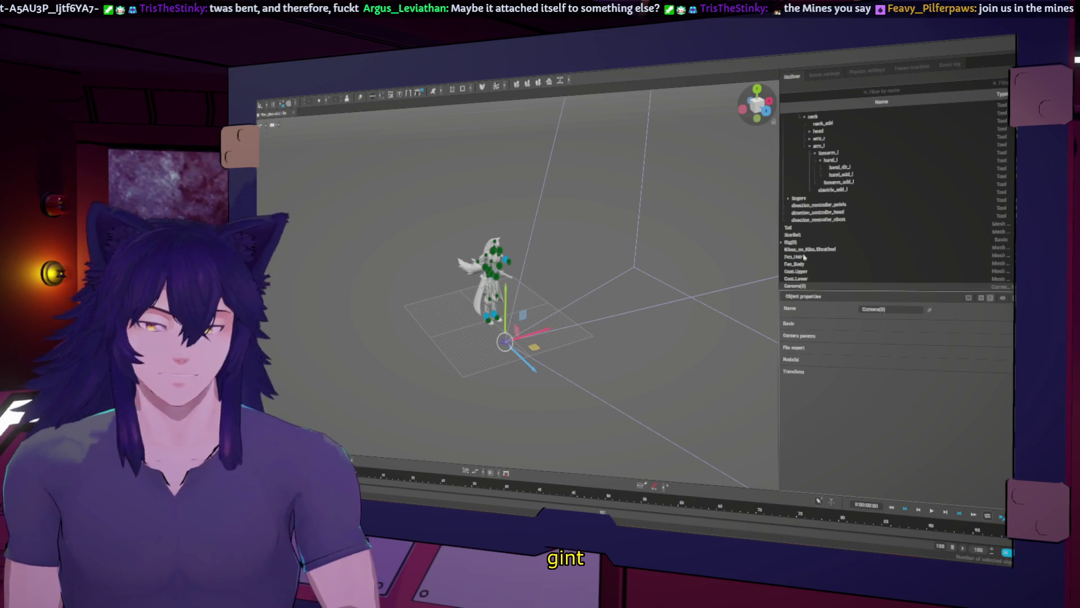
left_click(480, 90)
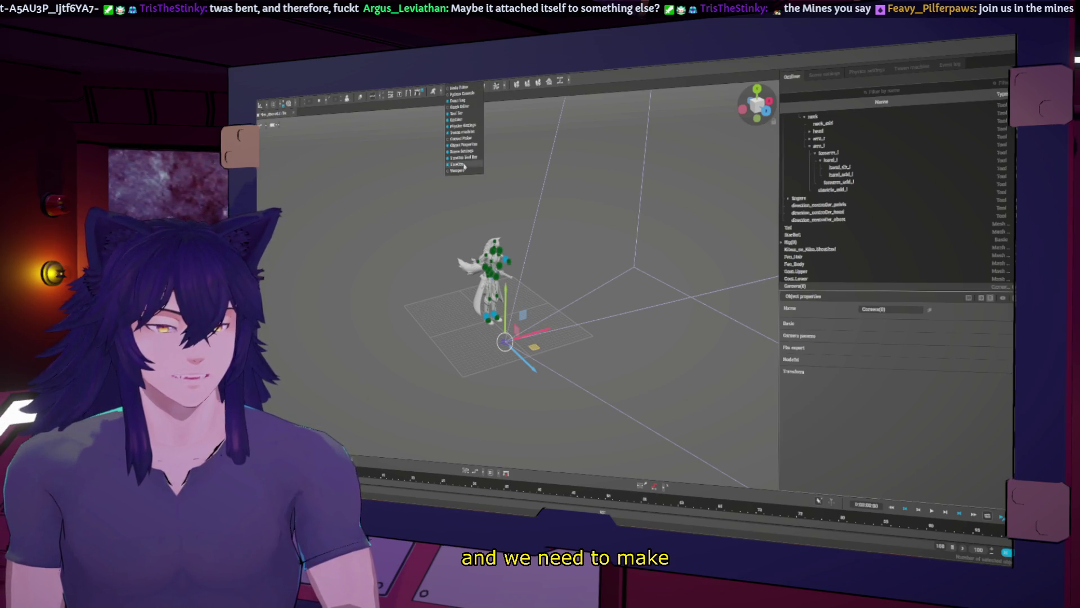
left_click(467, 170)
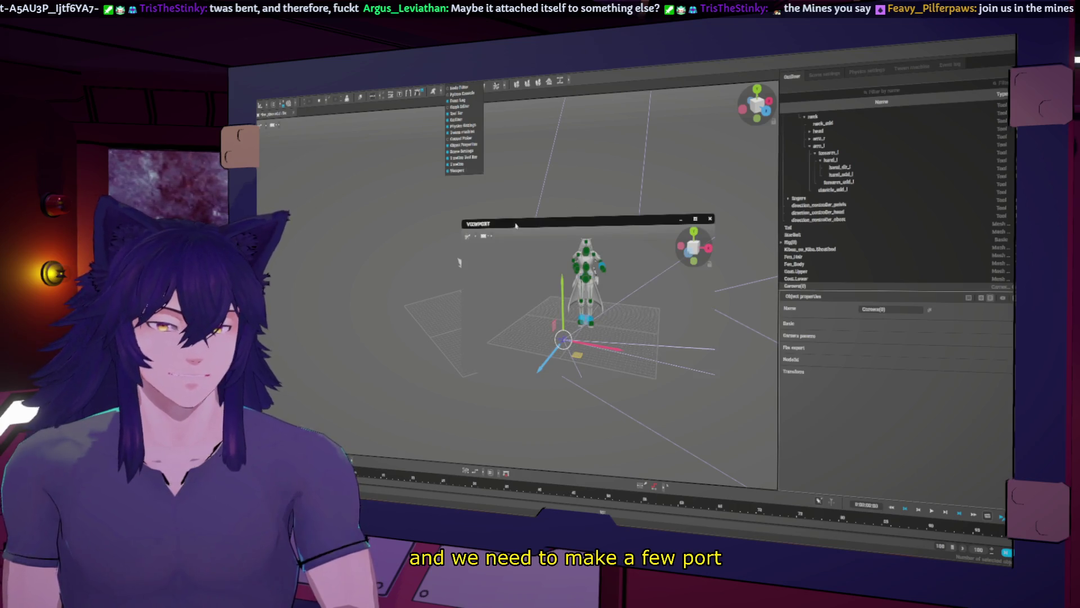
Dock the new viewport in the lower-right panel and make it look through Camera(0)
mouse_move(602, 241)
left_mouse_down()
mouse_move(788, 306)
mouse_move(877, 307)
mouse_move(884, 459)
mouse_move(895, 394)
left_mouse_up()
left_click(808, 312)
left_click(827, 332)
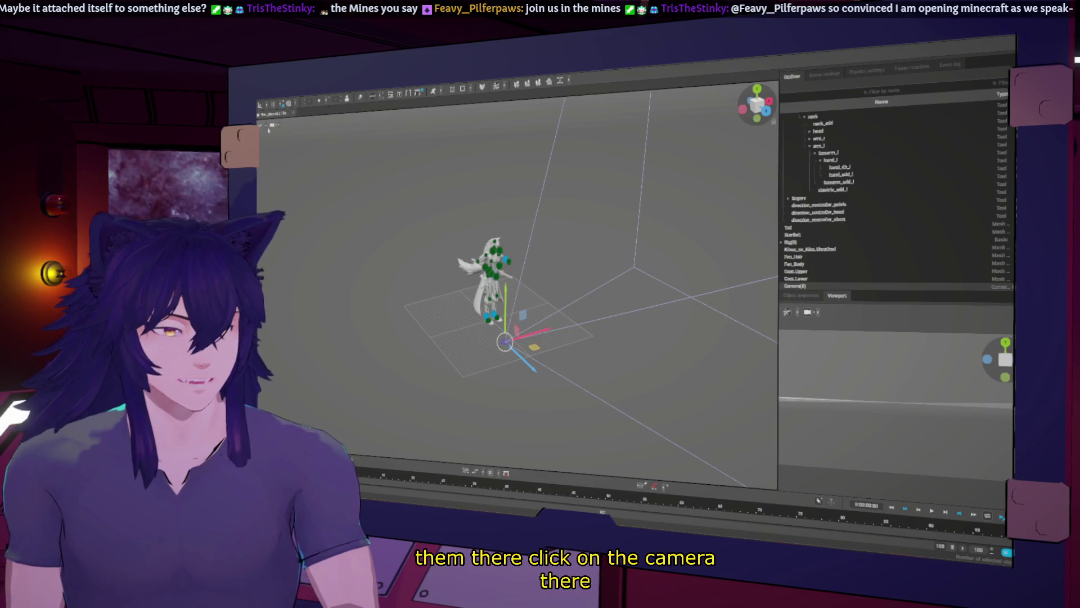
left_click(260, 128)
left_click(260, 127)
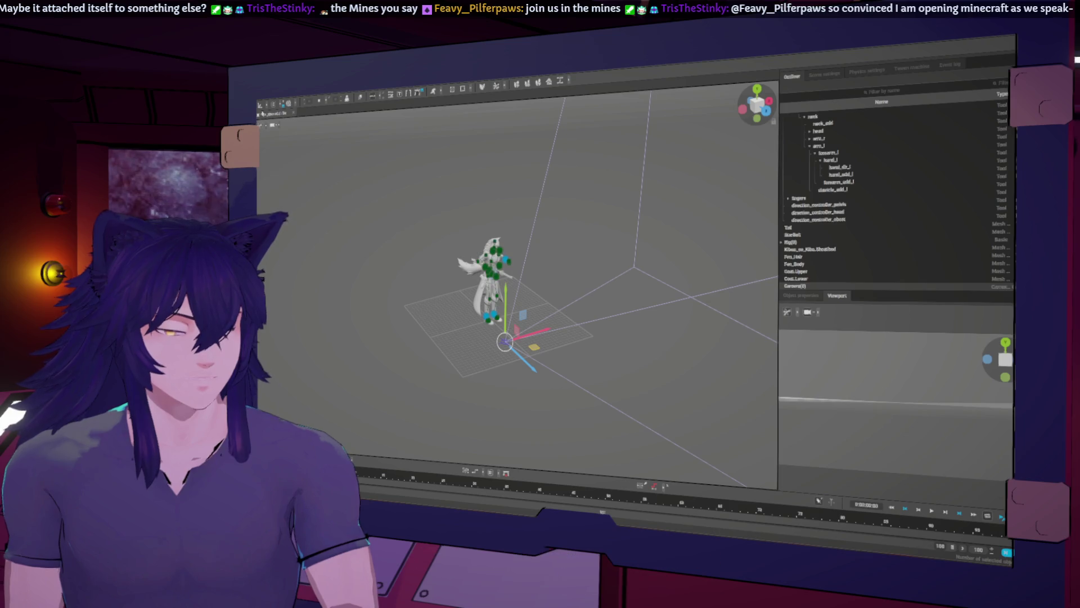
Turn and raise Camera(0) to frame the character's upper body
left_click(261, 107)
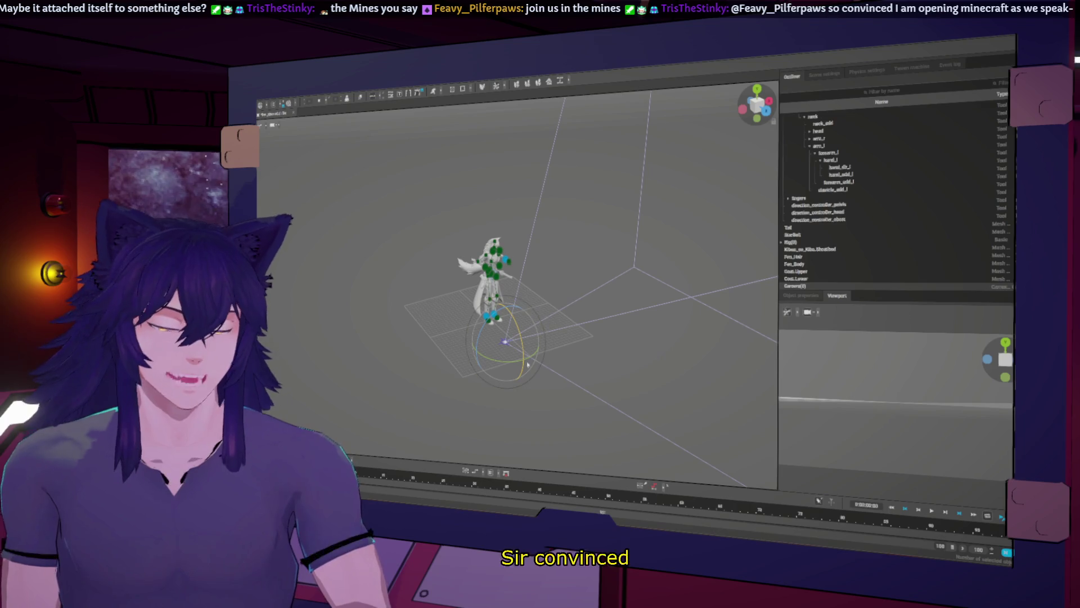
mouse_move(517, 360)
left_mouse_down()
mouse_move(541, 344)
mouse_move(529, 308)
mouse_move(532, 321)
left_mouse_up()
key("w")
key("e")
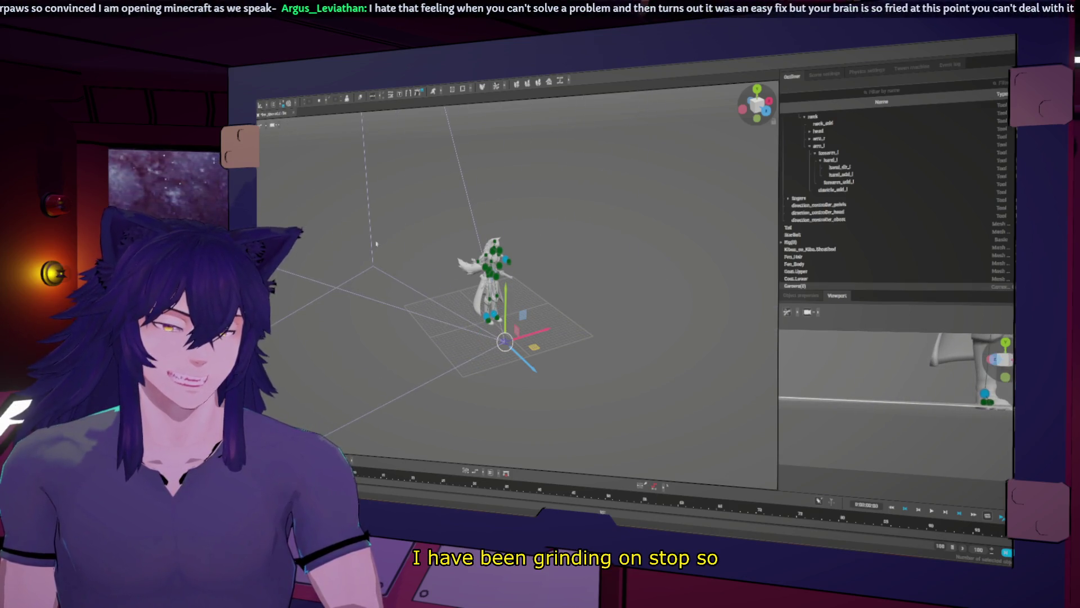
left_click_drag(568, 344, 610, 313)
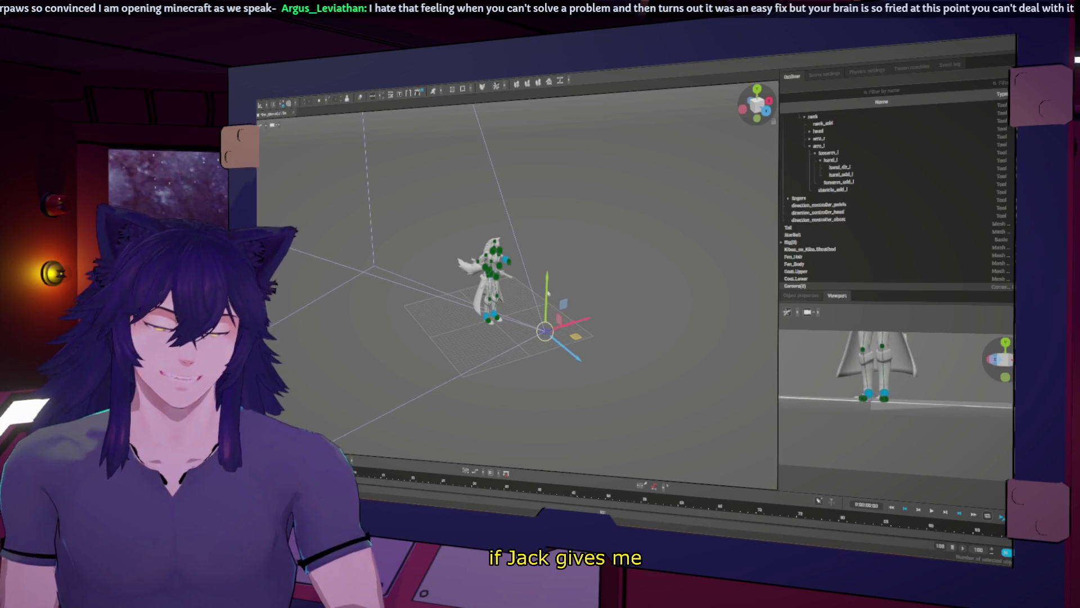
left_click_drag(540, 260, 540, 224)
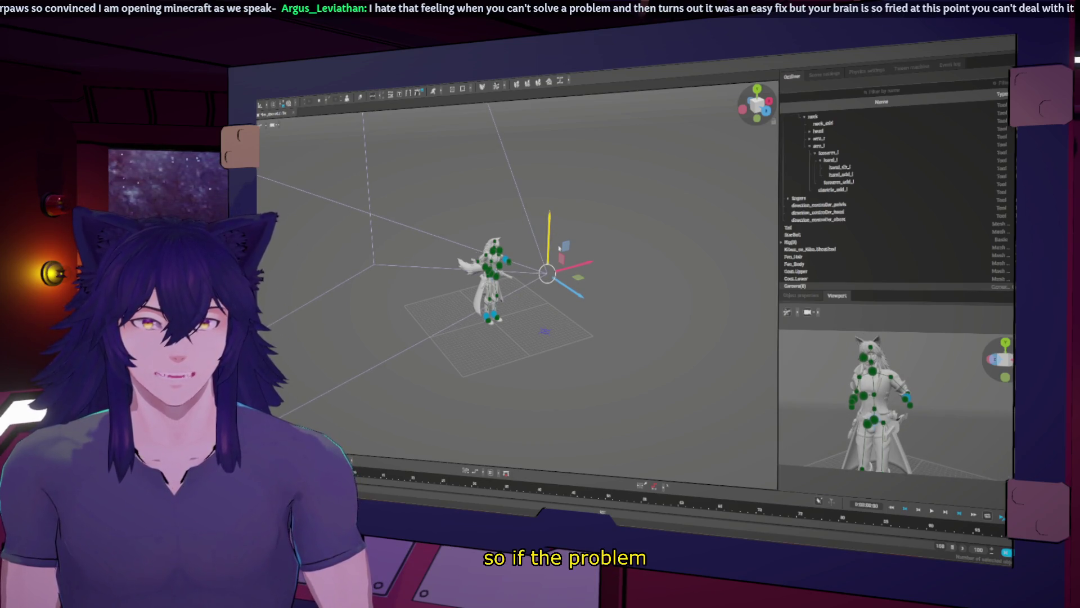
middle_click_drag(559, 246, 607, 291)
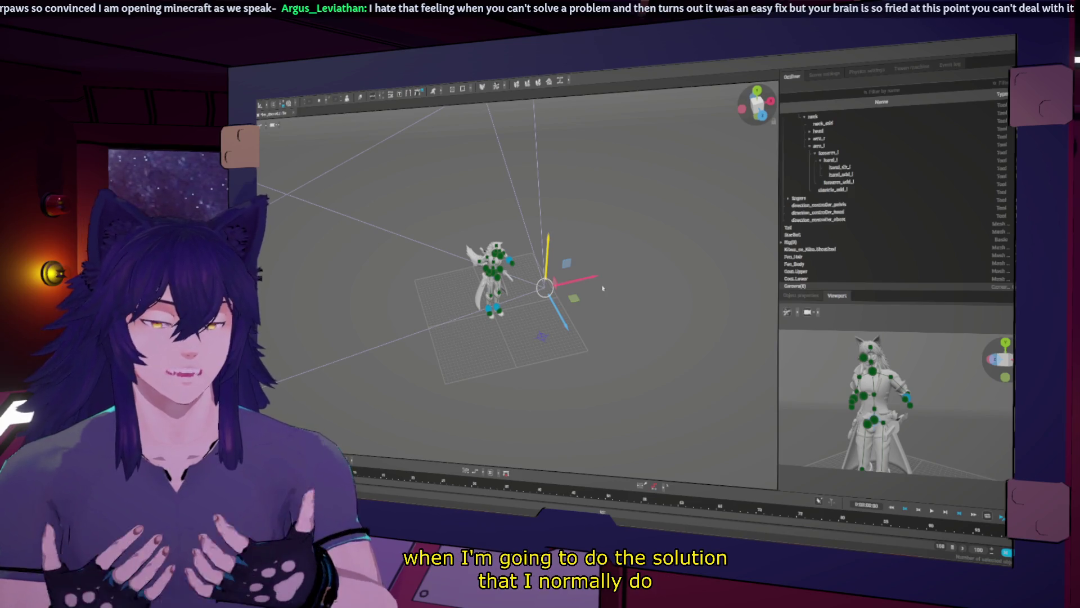
Move Camera(0) closer to the character and rotate it to a new angle
left_click(602, 340)
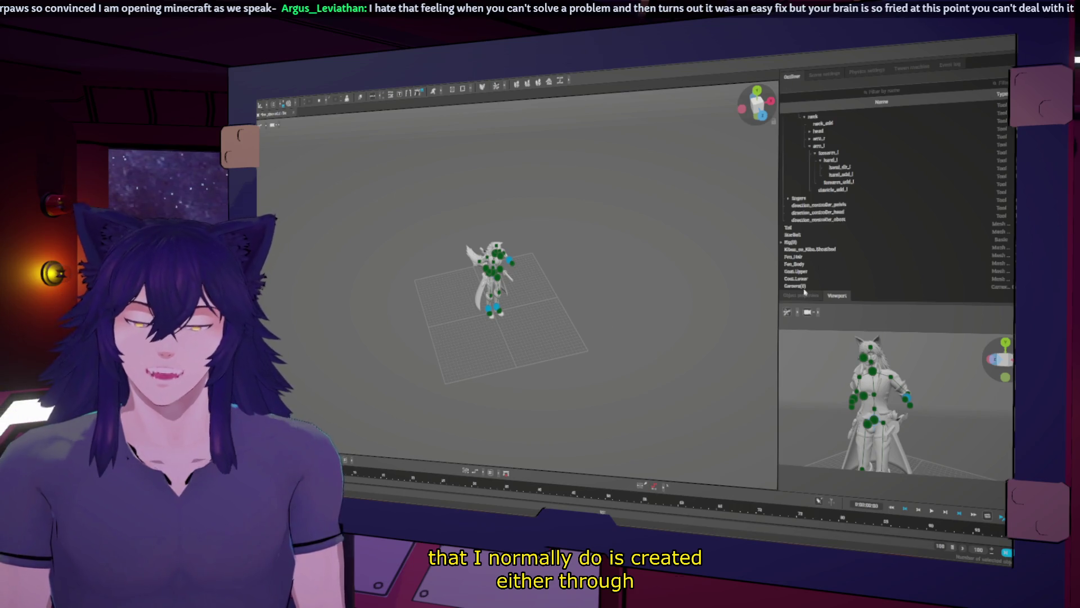
left_click(804, 286)
left_click_drag(576, 298, 561, 291)
right_click_drag(561, 291, 289, 138)
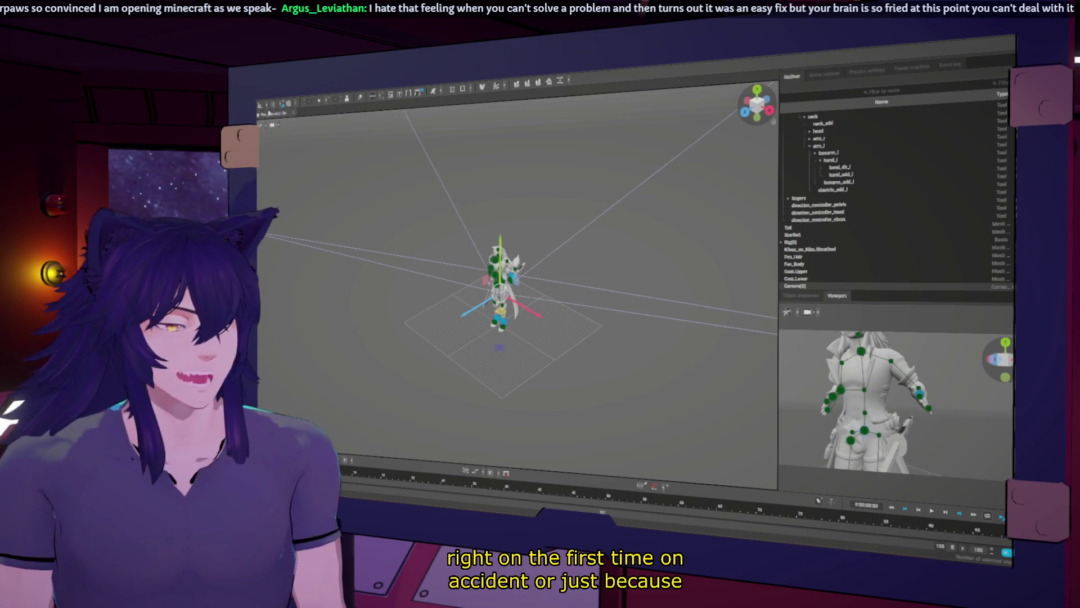
key("e")
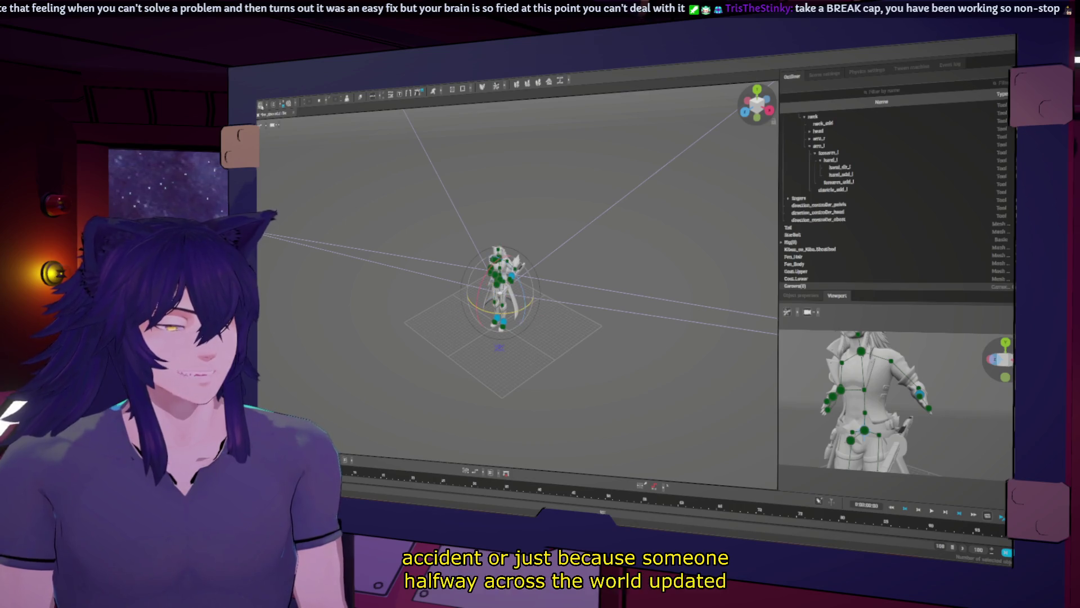
left_click_drag(500, 307, 473, 345)
middle_click_drag(471, 417, 345, 244)
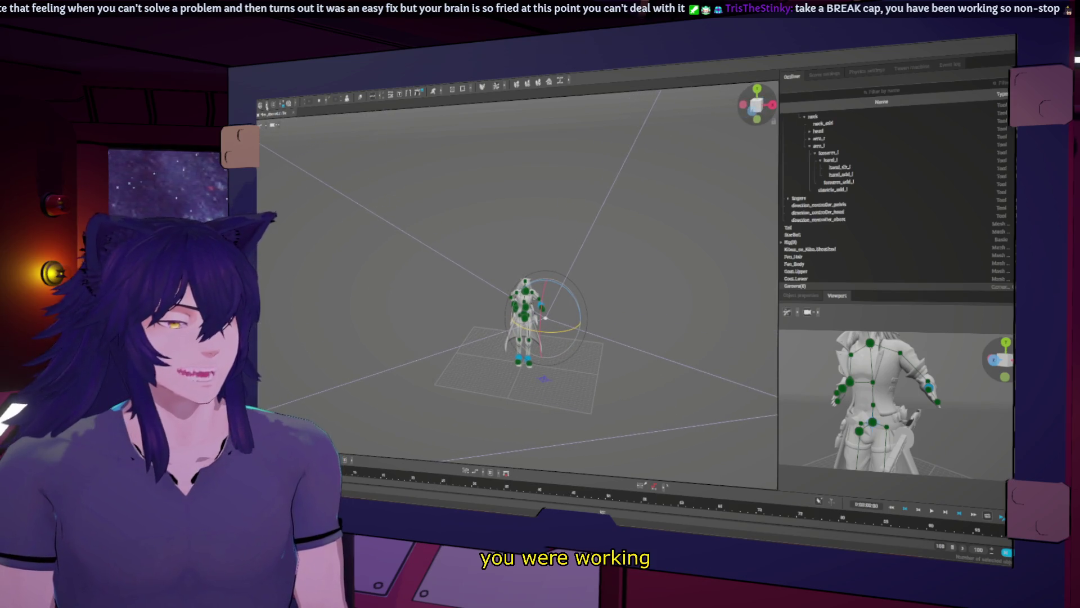
Shift Camera(0) sideways with the move handles to reframe the preview
left_click(262, 105)
left_click(263, 106)
left_click(263, 105)
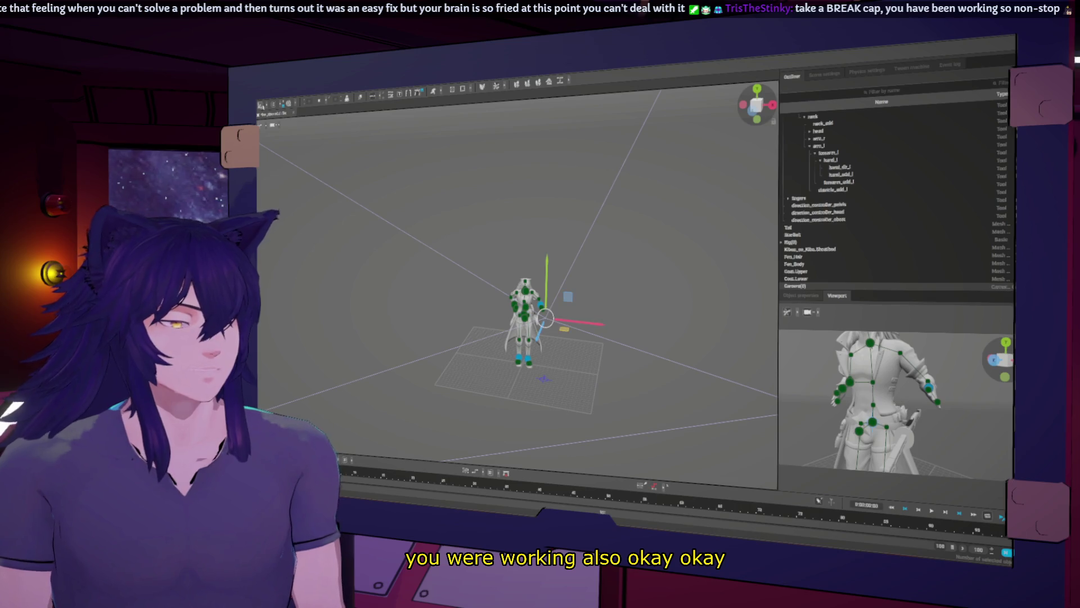
left_click_drag(564, 332, 559, 331)
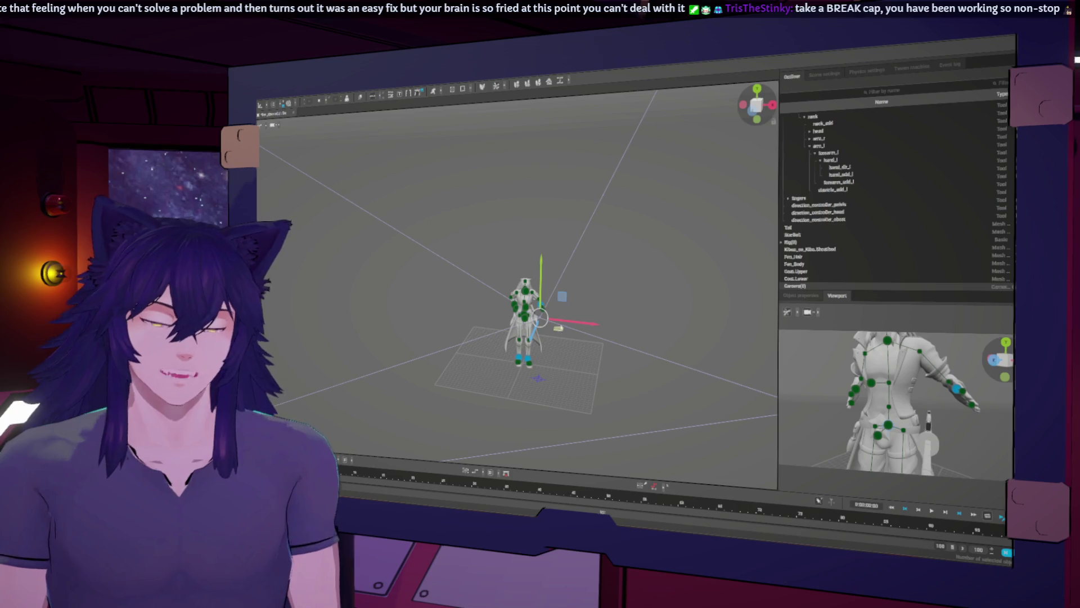
left_click(260, 104)
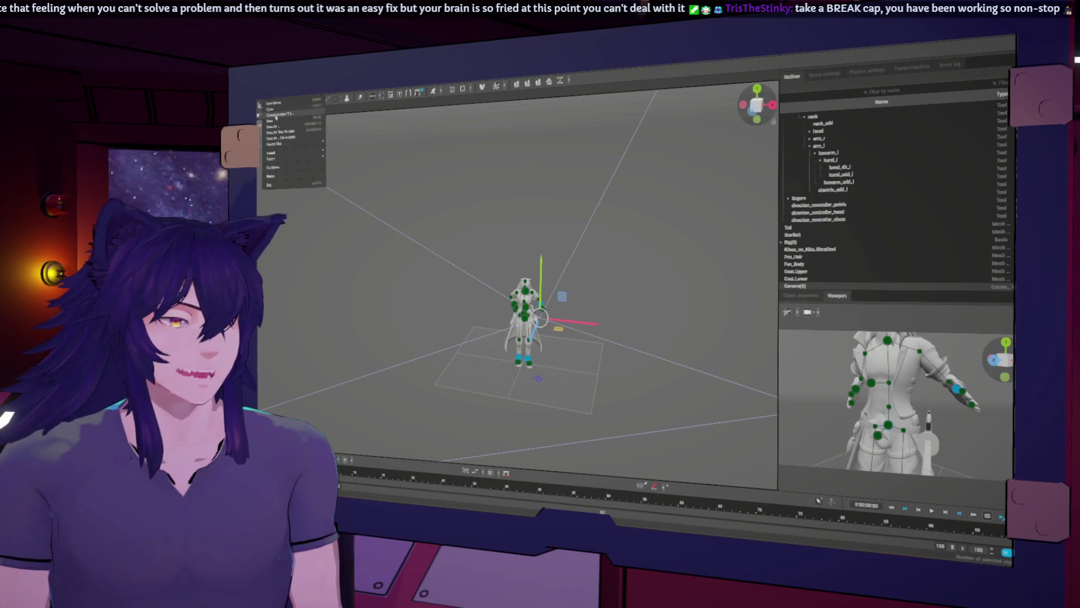
Save the scene with Save As, picking a file type from the Save as type list
left_click(277, 121)
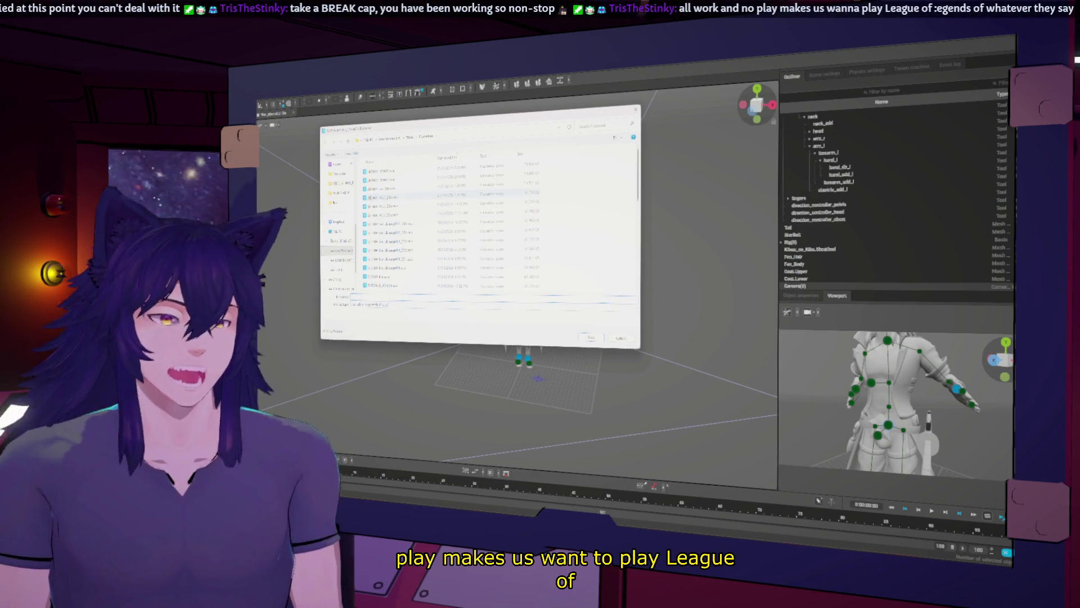
left_click(489, 304)
left_click(386, 310)
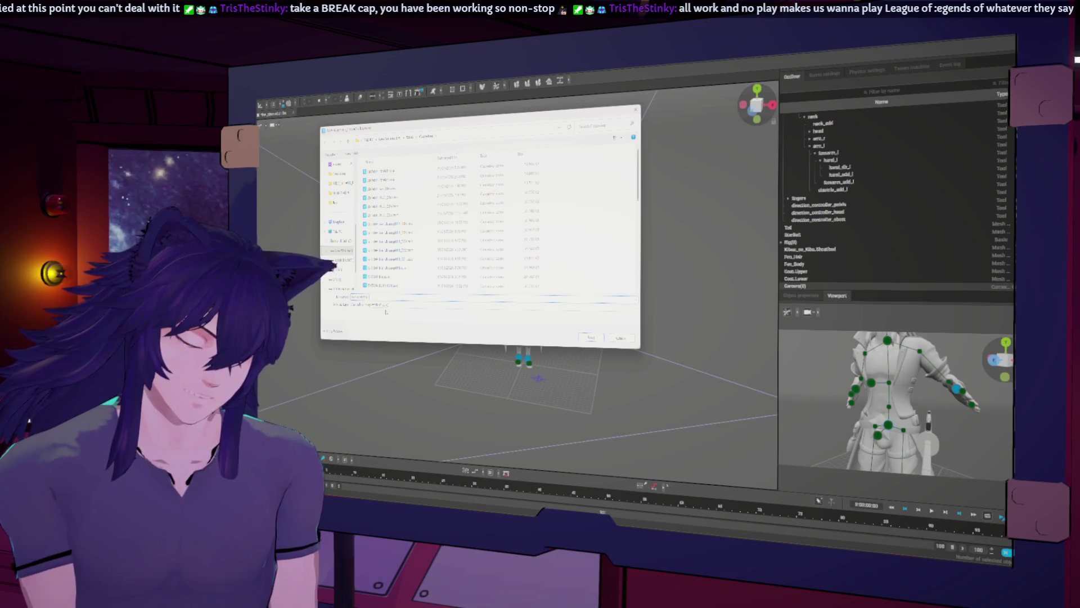
key("Return")
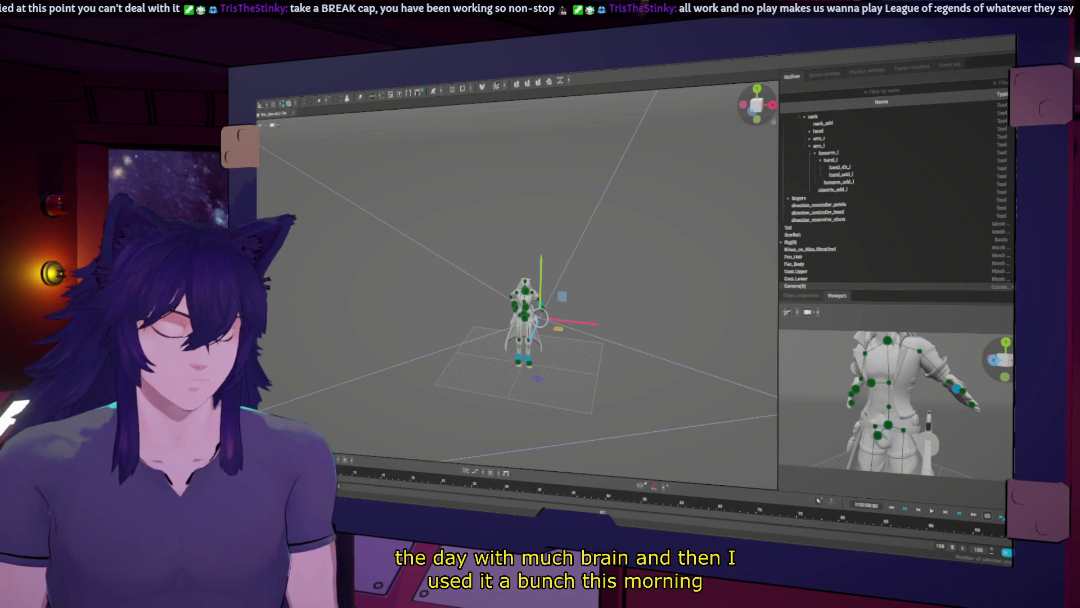
Play the rendered two-character clip, jump back to an earlier close-up, then close the player
key("alt+Tab")
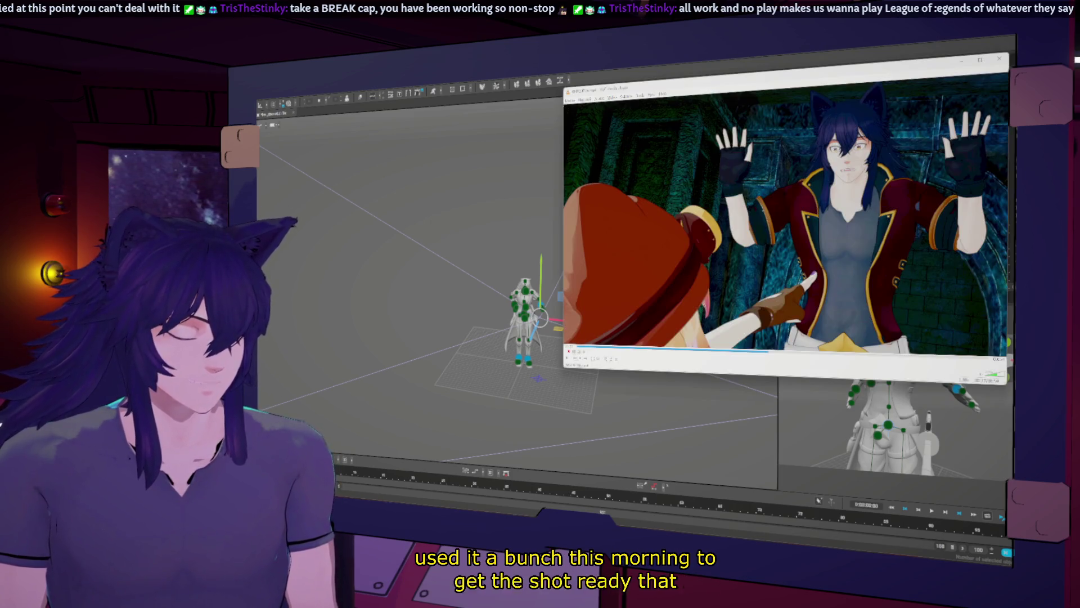
key("space")
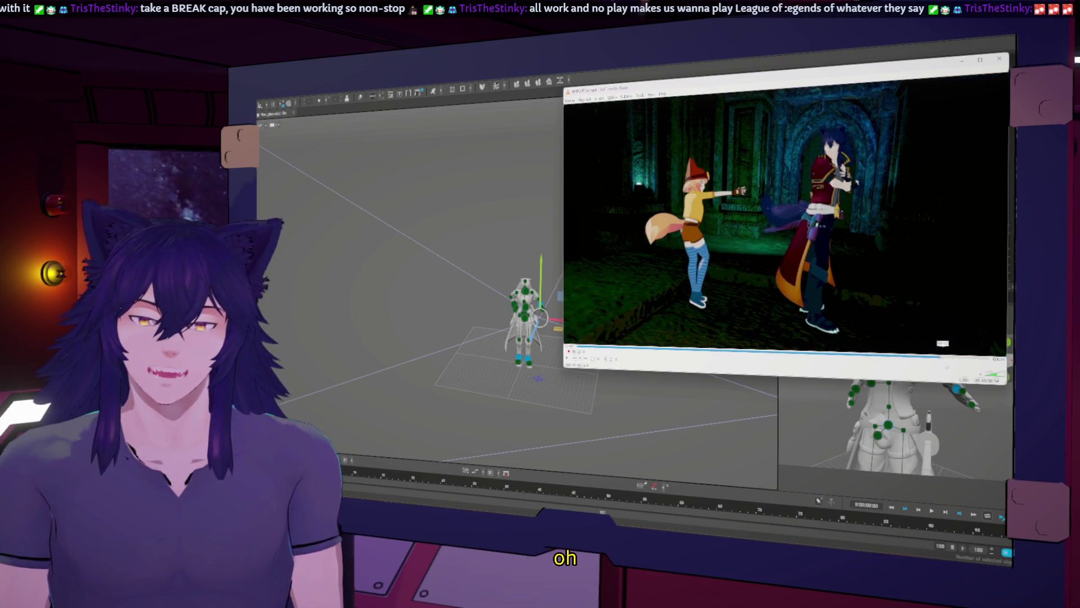
left_click(765, 350)
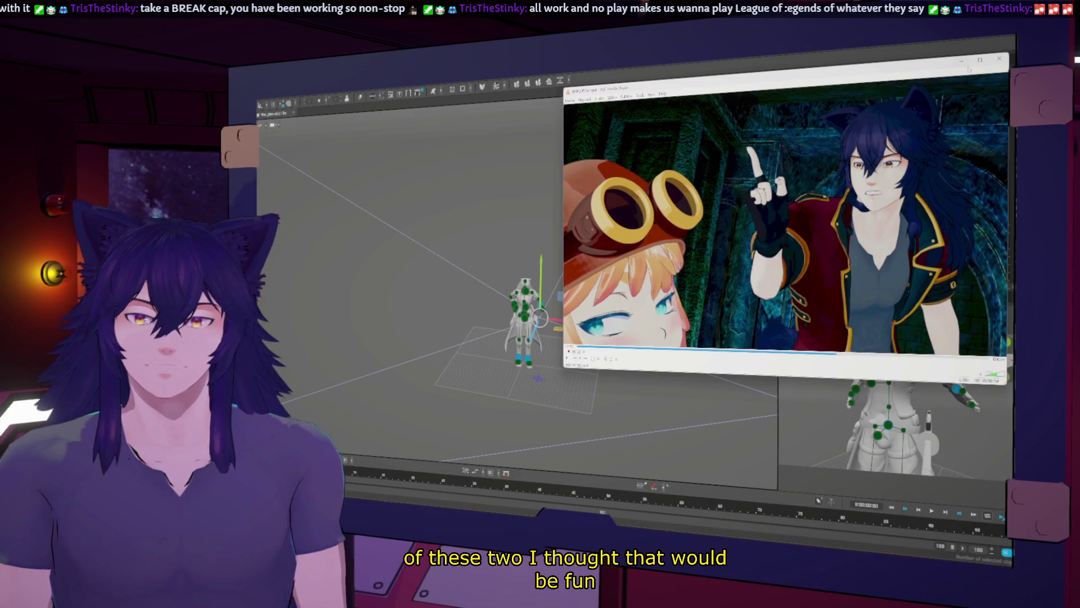
left_click(1000, 60)
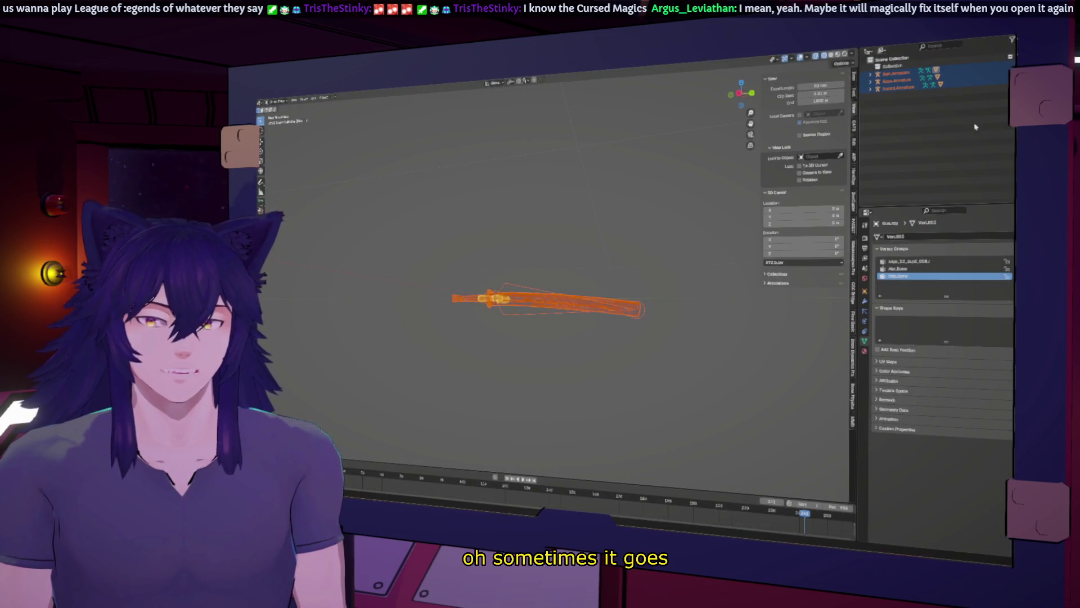
Start quitting Blender with Ctrl+Q, then cancel the close prompt
left_click(975, 127)
key("ctrl+q")
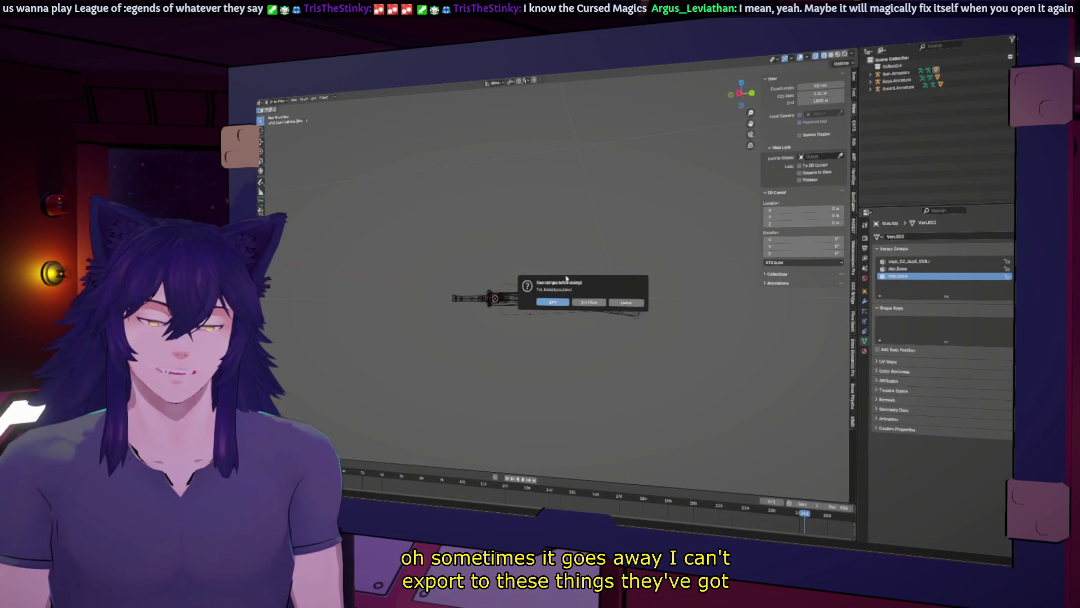
left_click(629, 304)
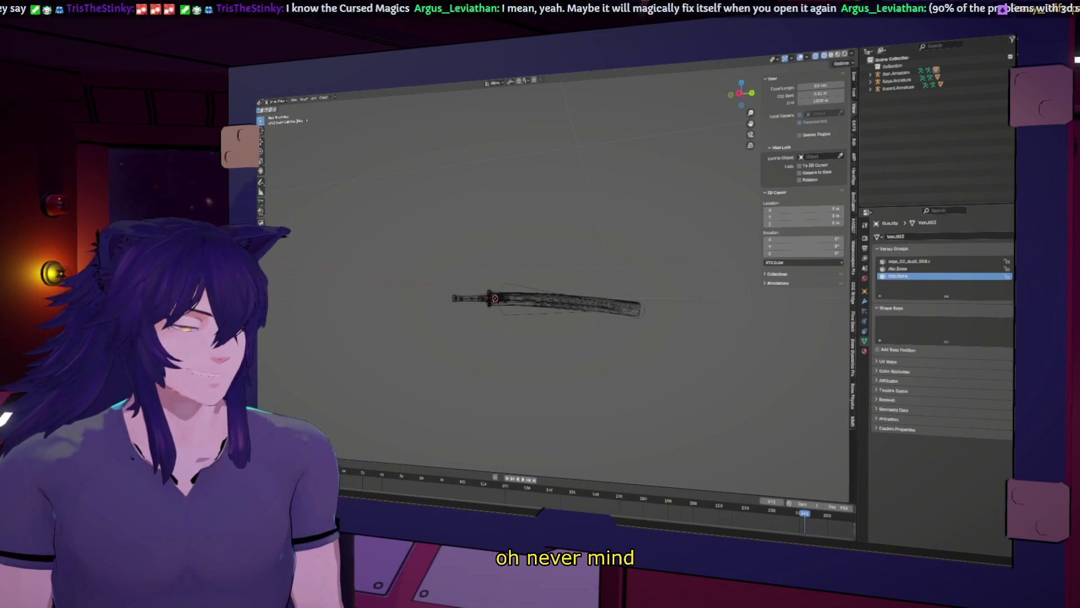
Save the sword file with Ctrl+Shift+S and switch to the texture image folder
key("ctrl+shift+s")
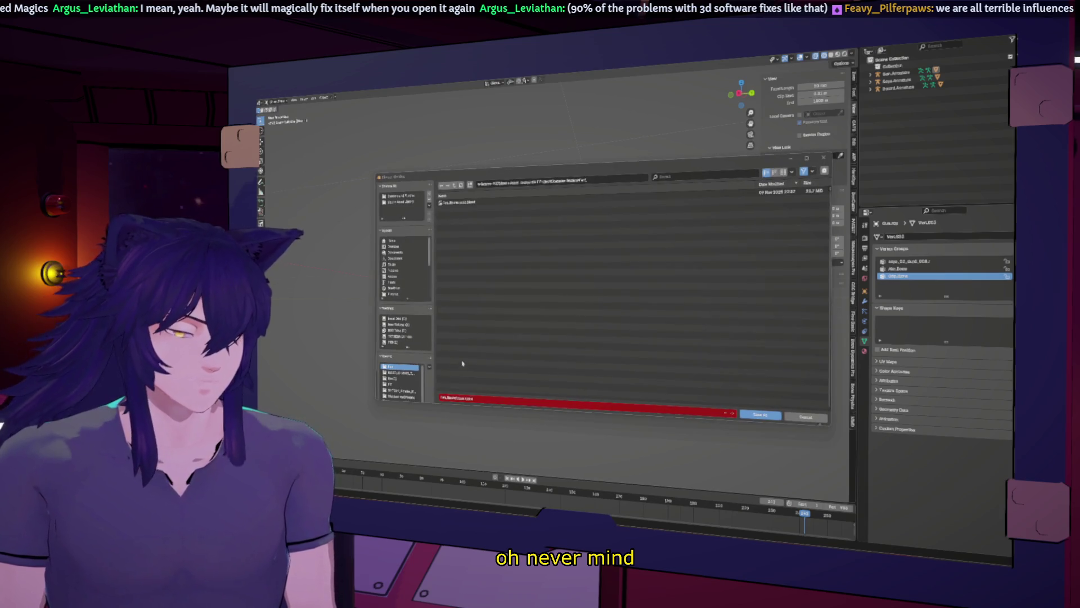
left_click(460, 399)
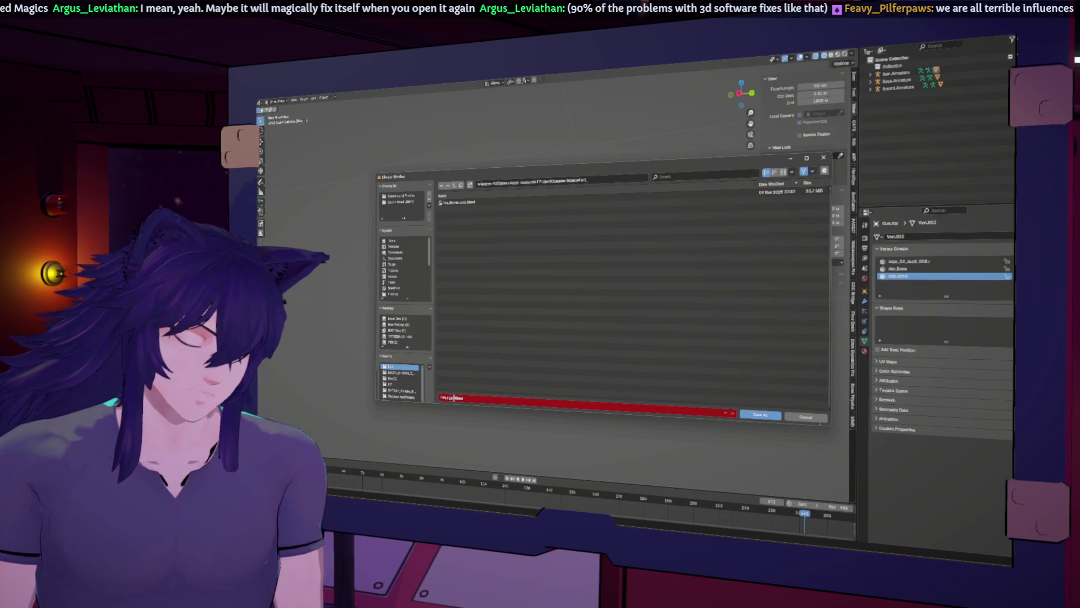
key("Return")
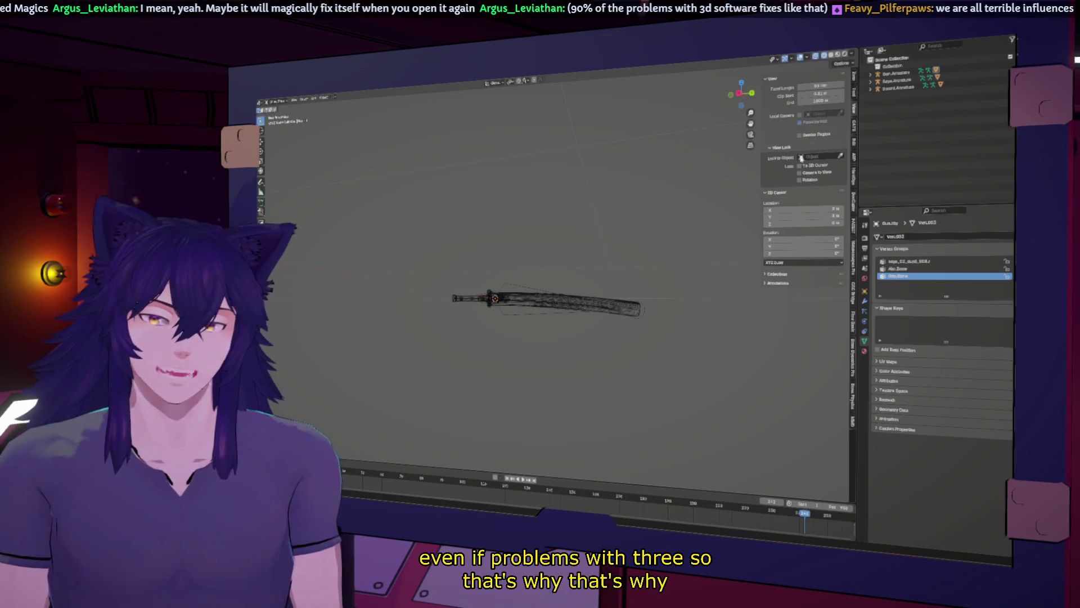
key("alt+Tab")
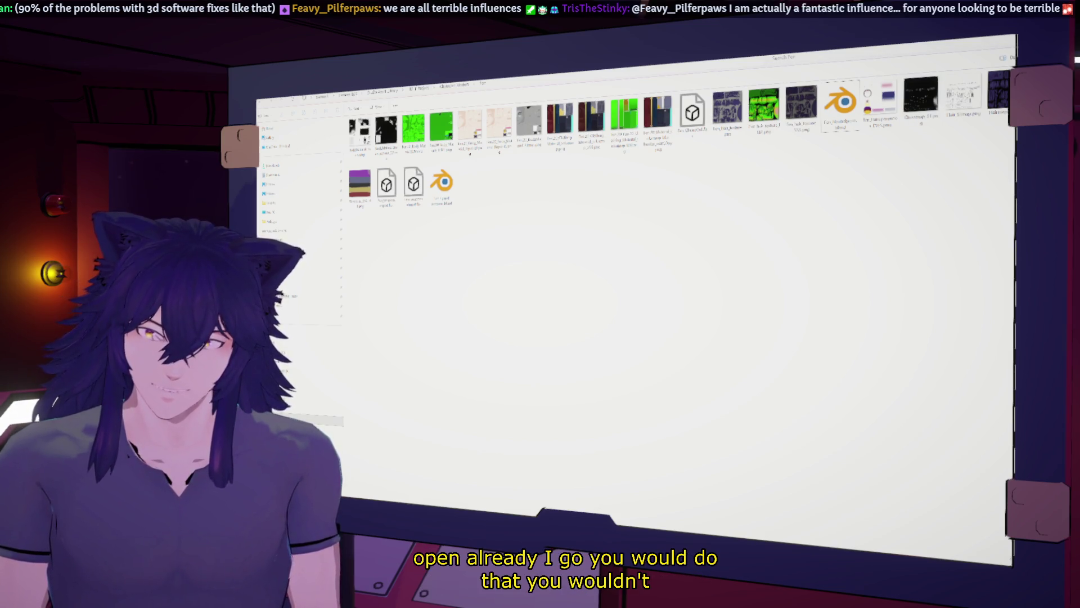
Hide the texture folder with Win+D to reveal the desktop
key("super+d")
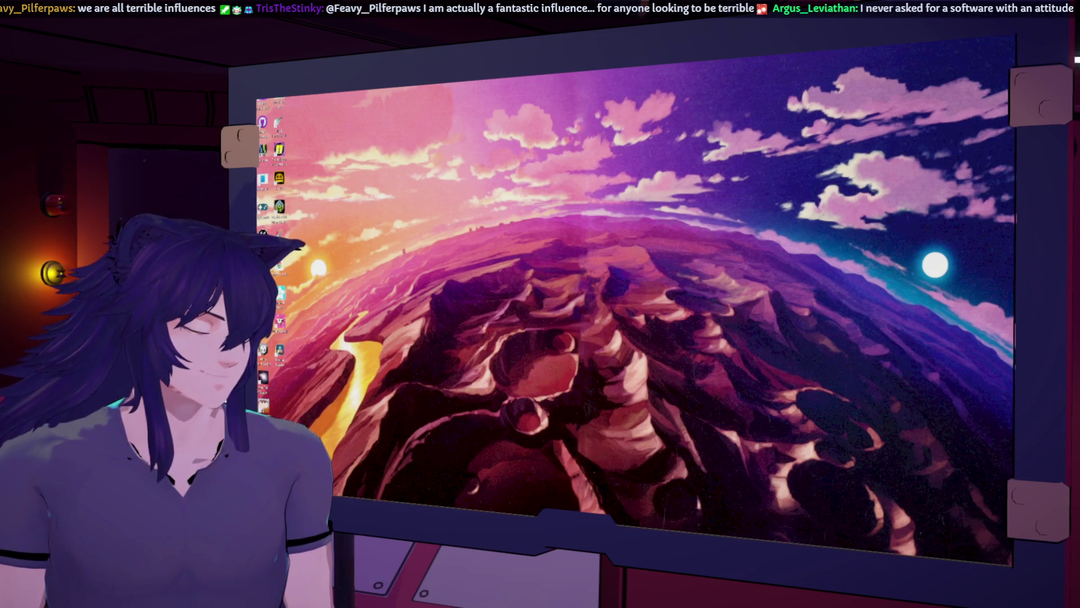
key("super")
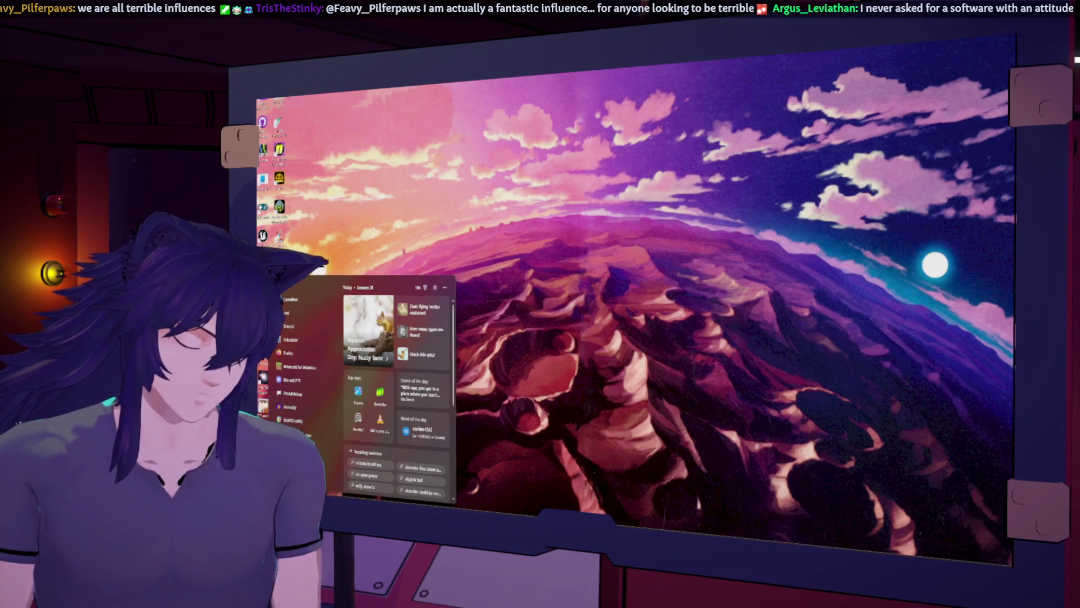
Search Windows for 'mine' and launch Minecraft for Windows
type("mine")
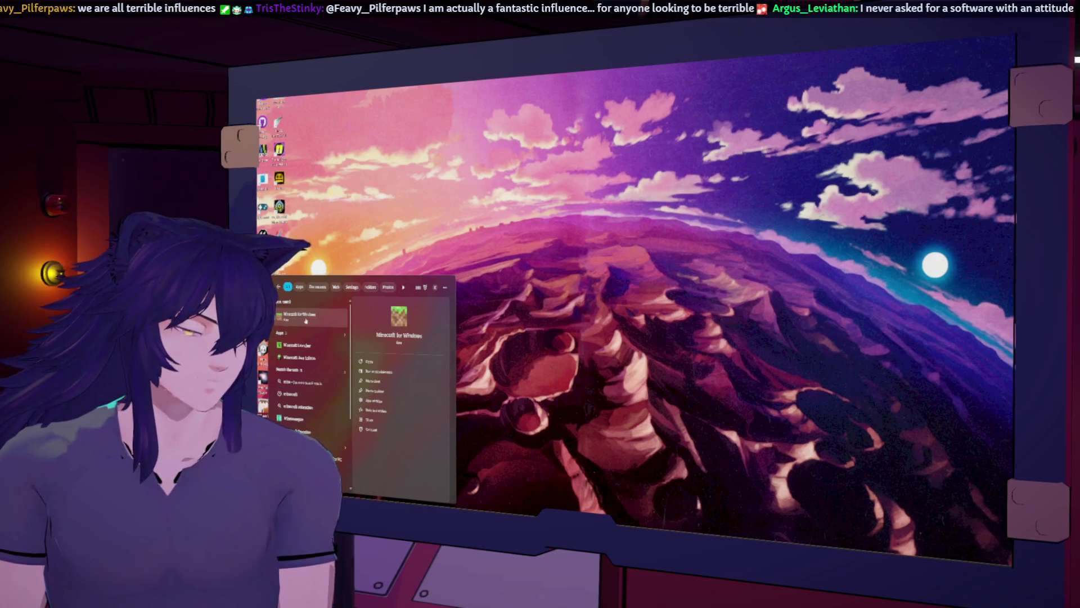
left_click(306, 321)
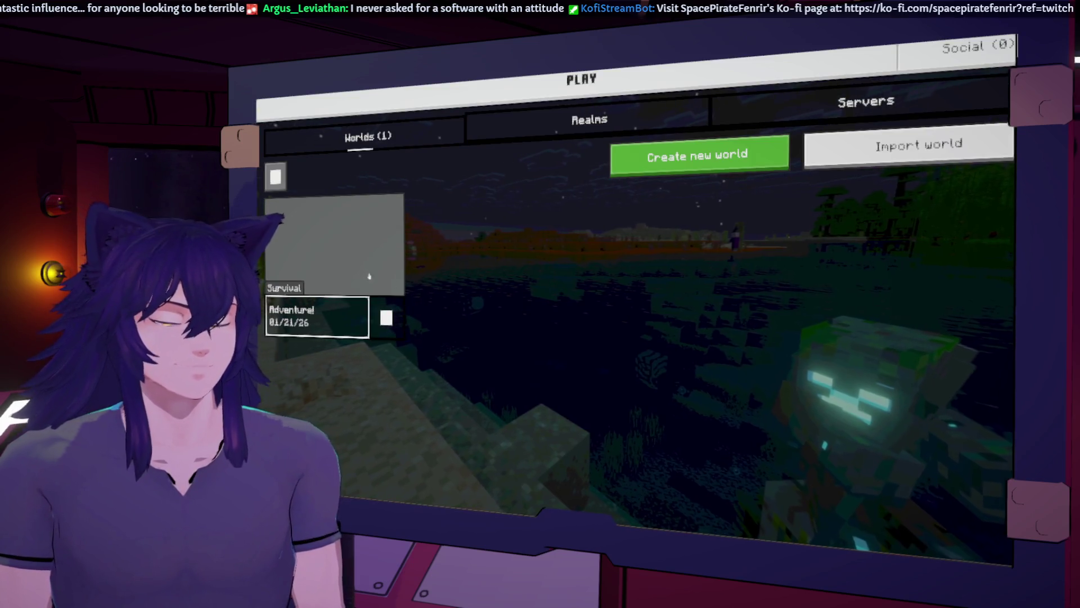
Load the Adventure! Survival world from the Worlds list
left_click(362, 238)
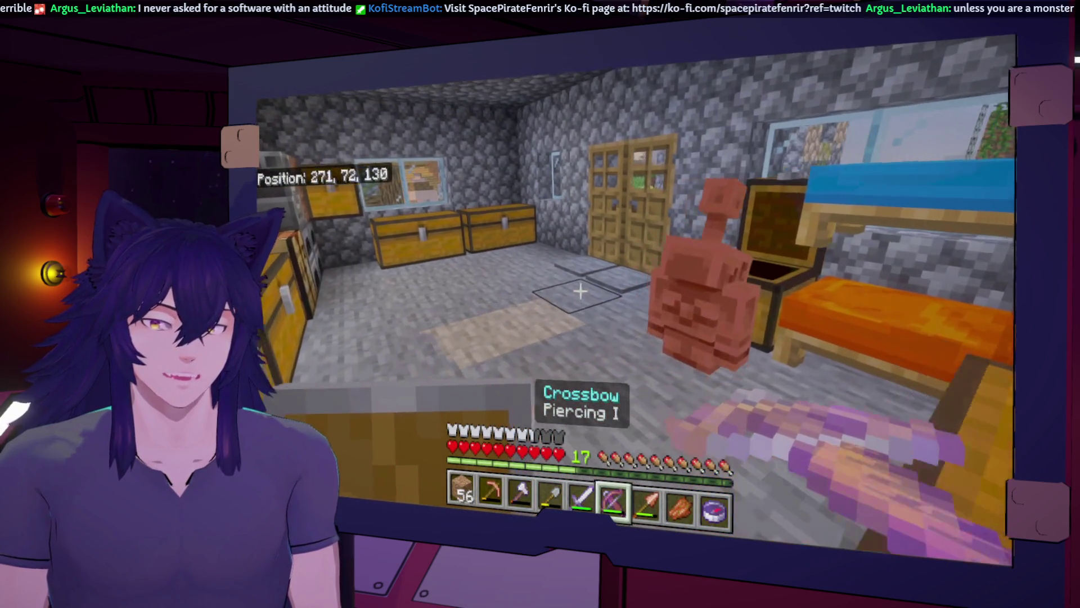
Walk out of the chest room, past the pig and field, to the sugarcane near the cliff
key("w")
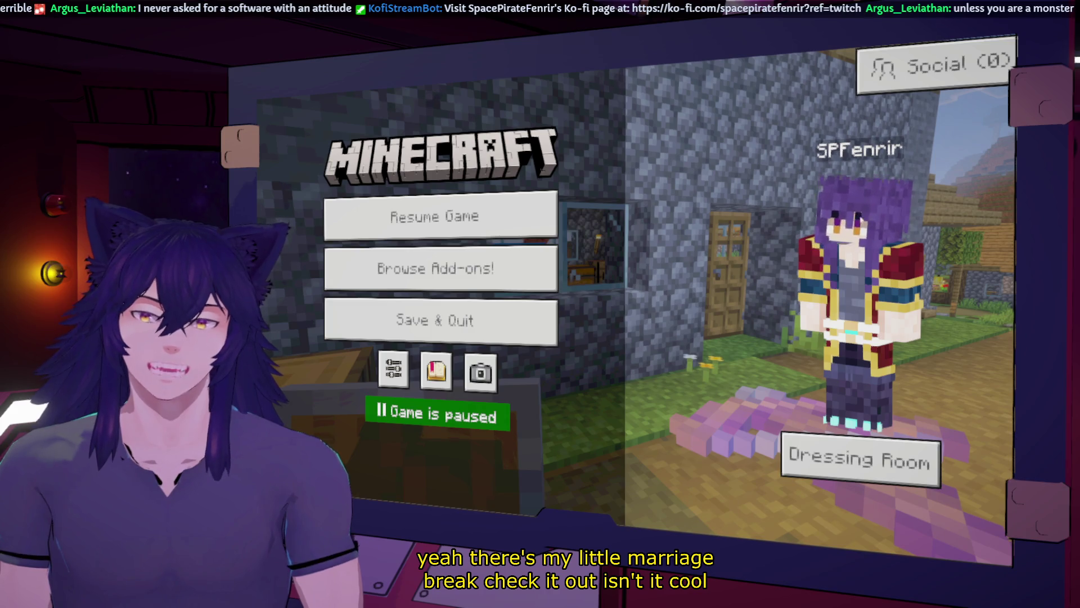
key("Escape")
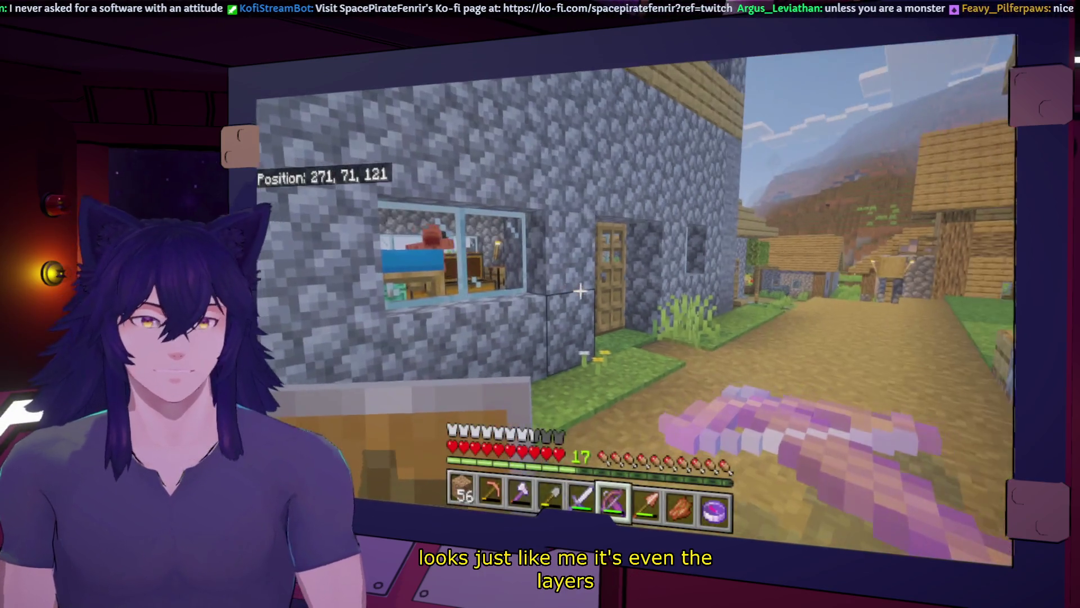
key("w")
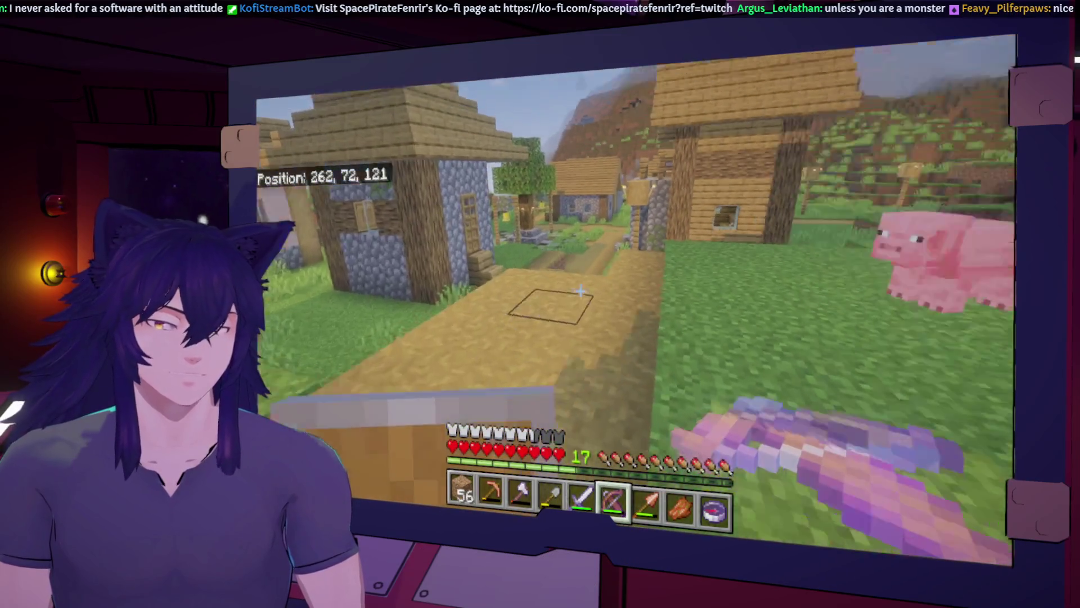
key("w")
key("w")
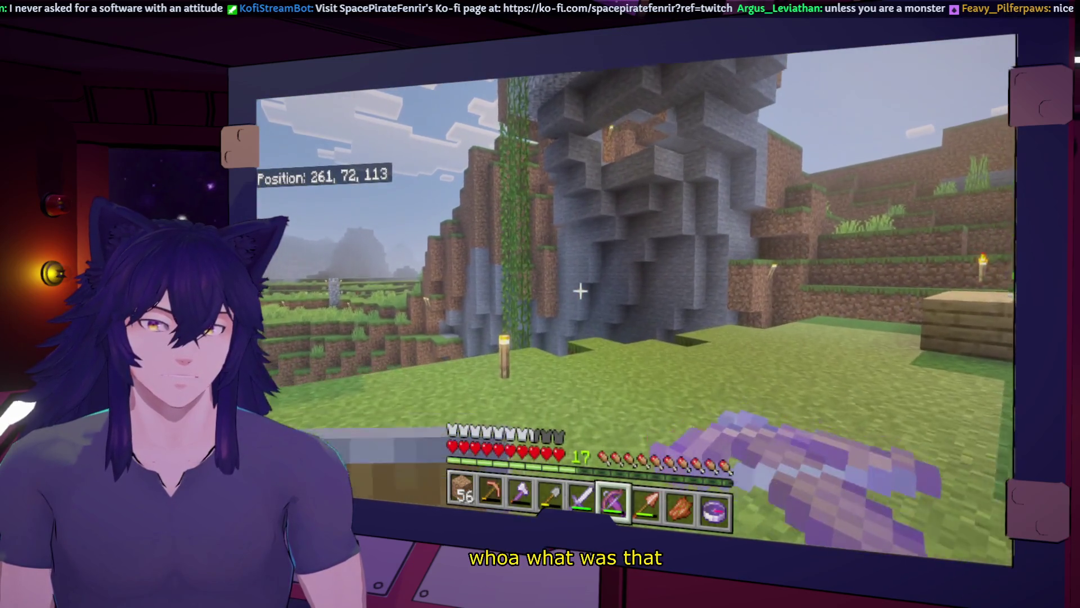
key("w")
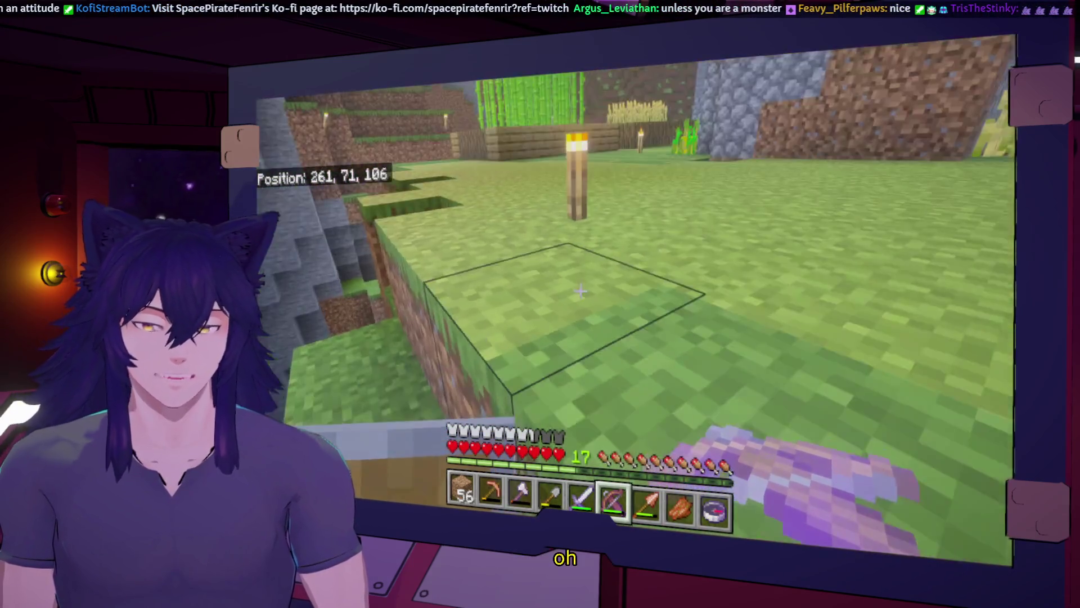
key("w")
Walk from the sugarcane farm past the stone building and farm field up to the fenced pen
key("w")
scroll(580, 291, "down", 2)
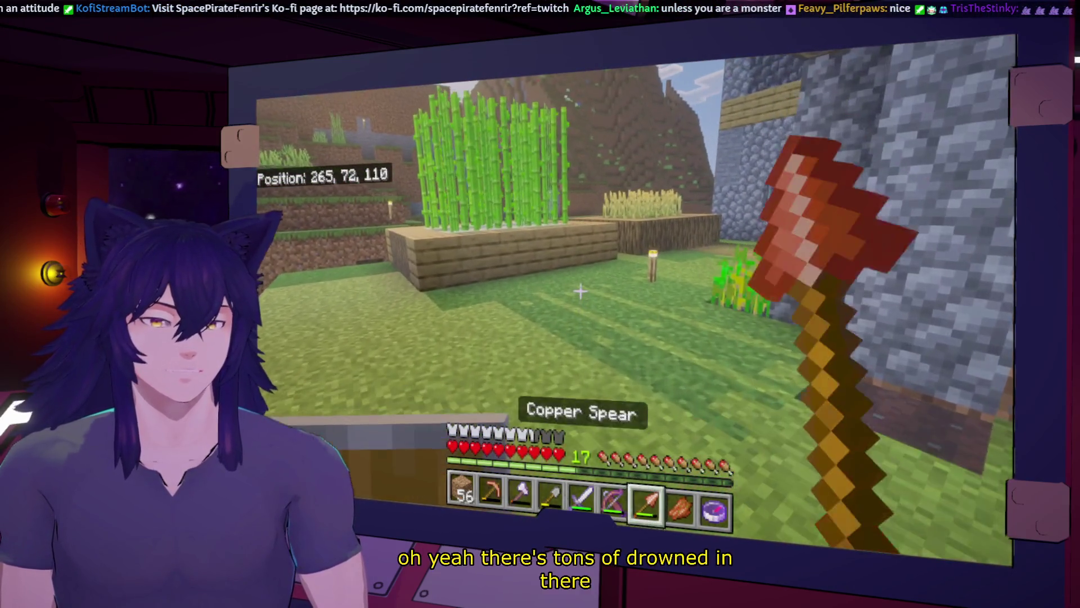
scroll(580, 291, "up", 2)
key("w")
scroll(580, 291, "up", 2)
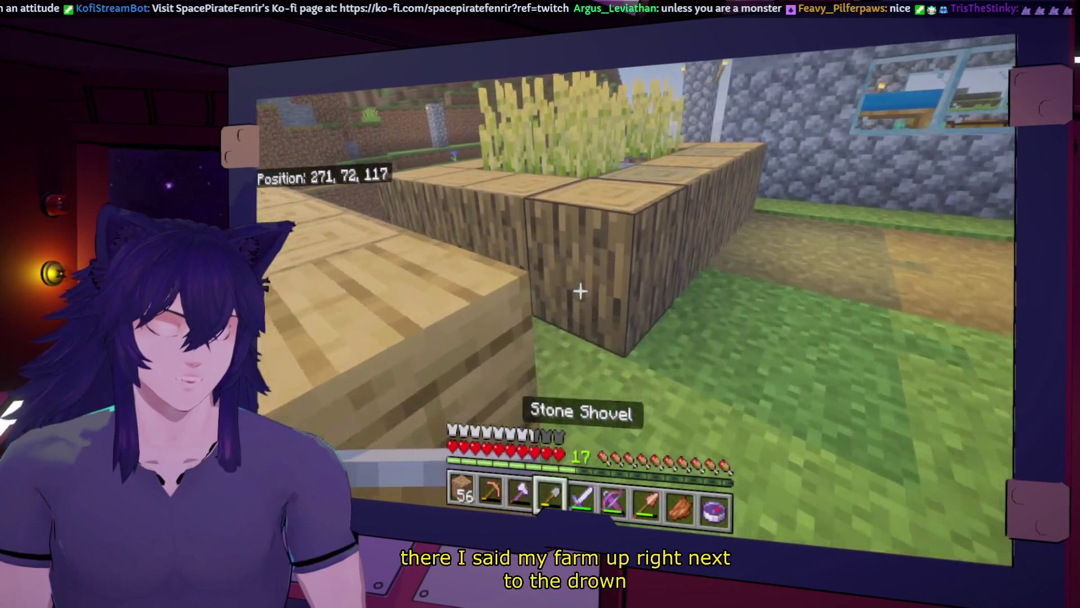
scroll(580, 291, "down", 1)
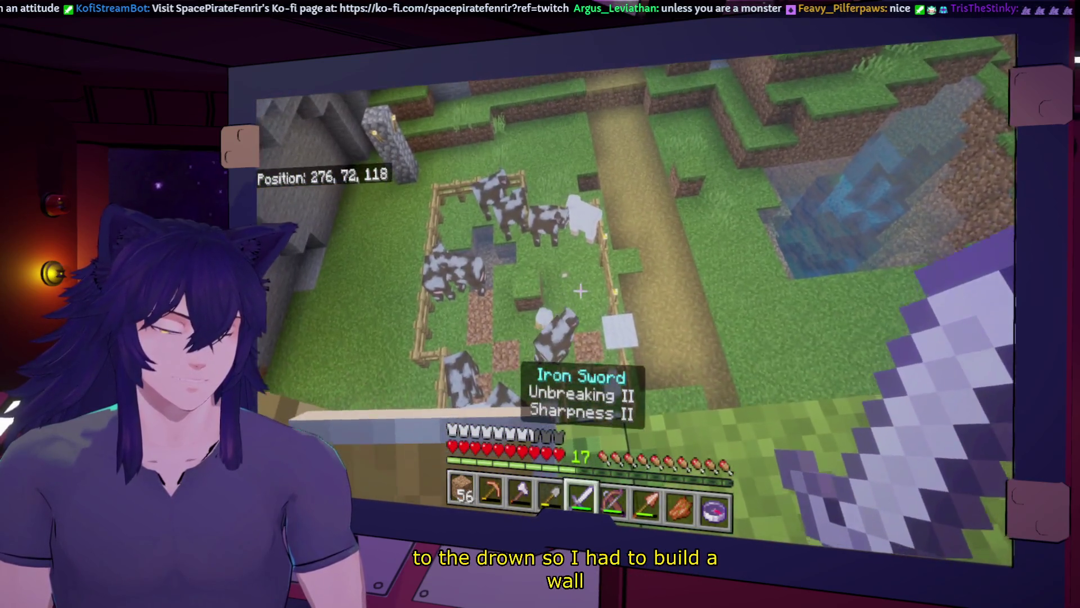
key("w")
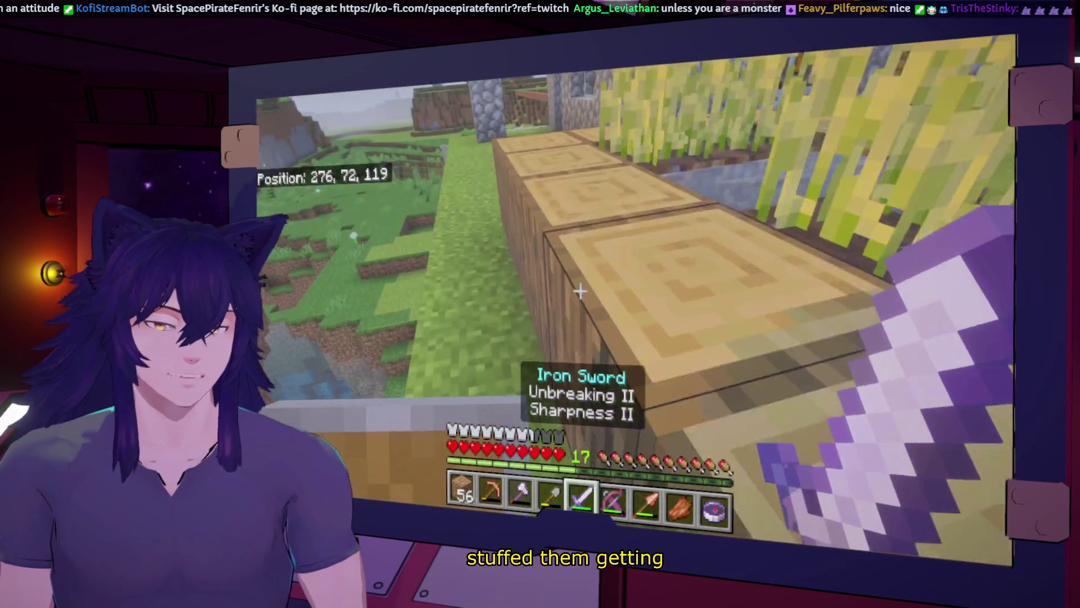
key("w")
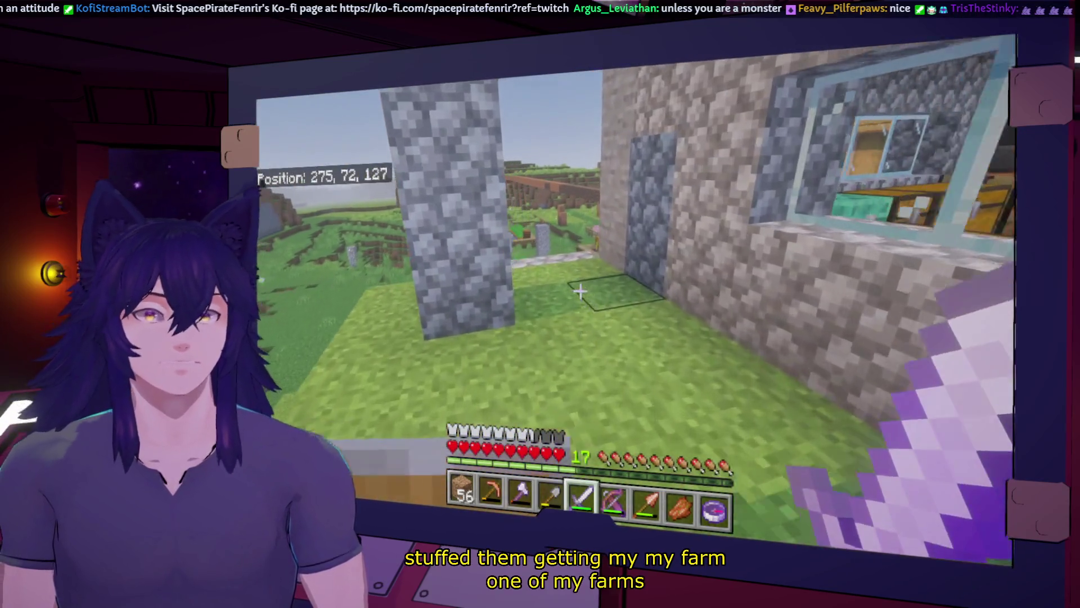
key("w")
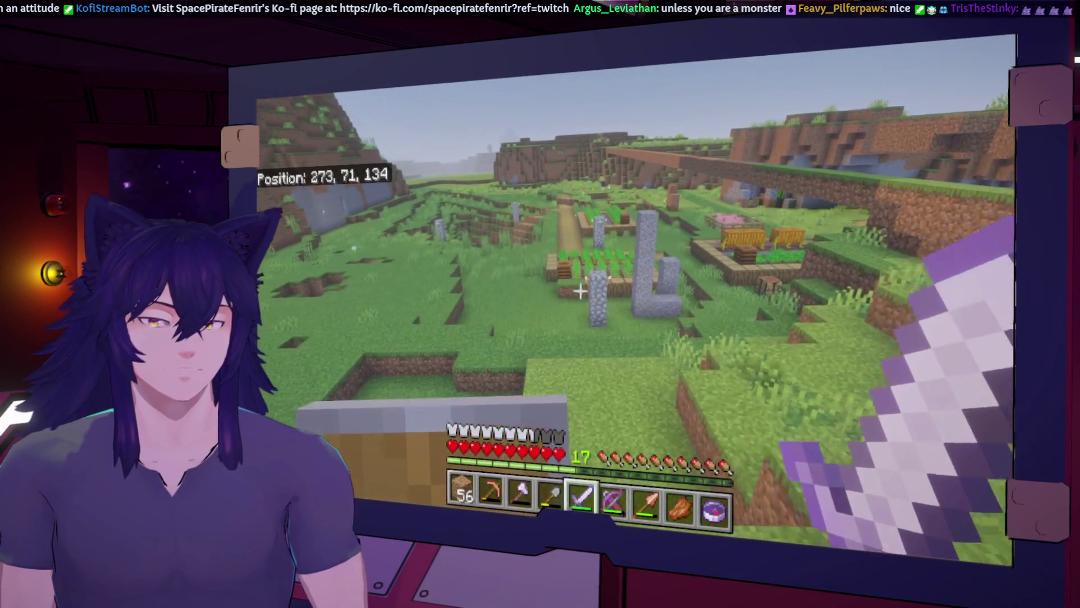
key("w")
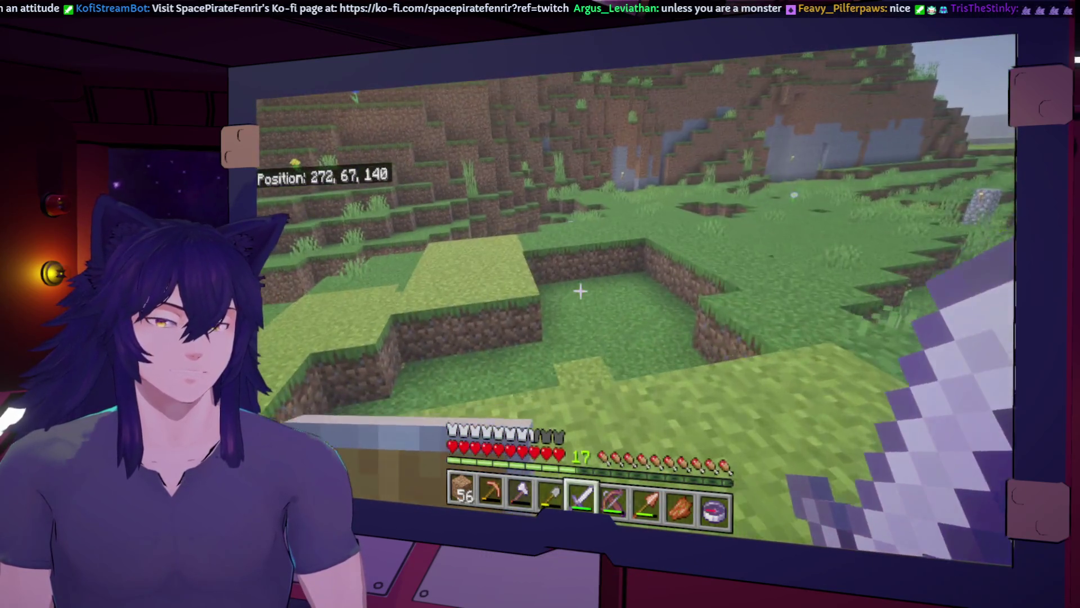
key("w")
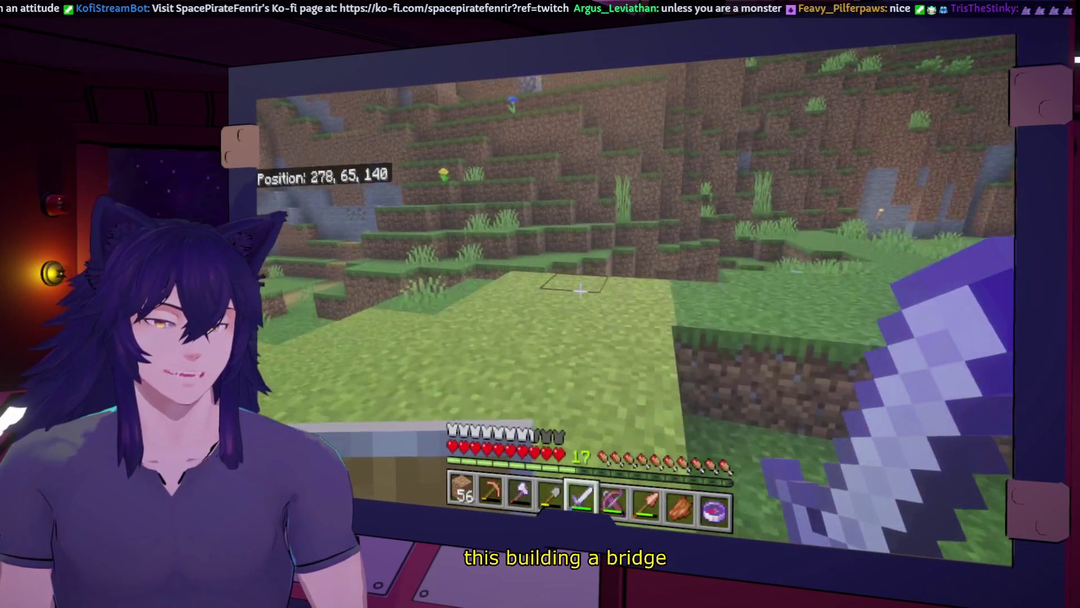
key("w")
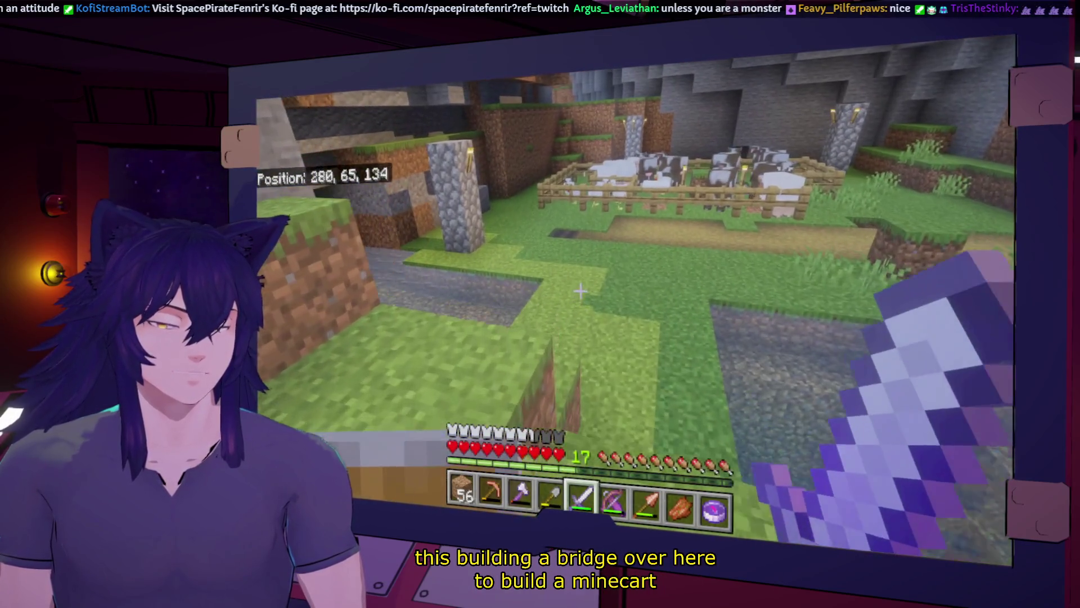
key("w")
key("w")
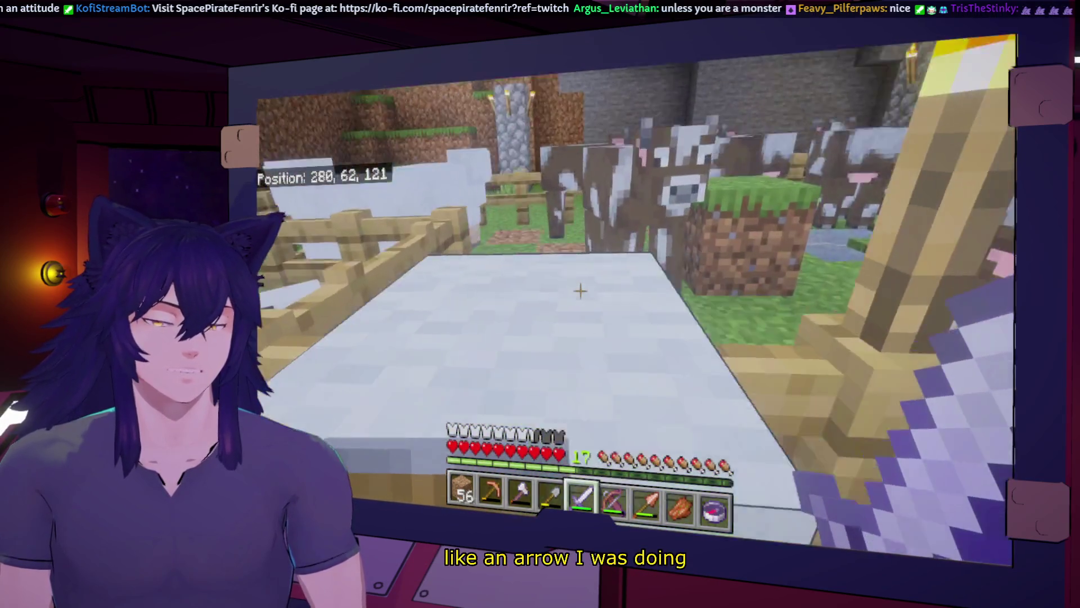
key("w")
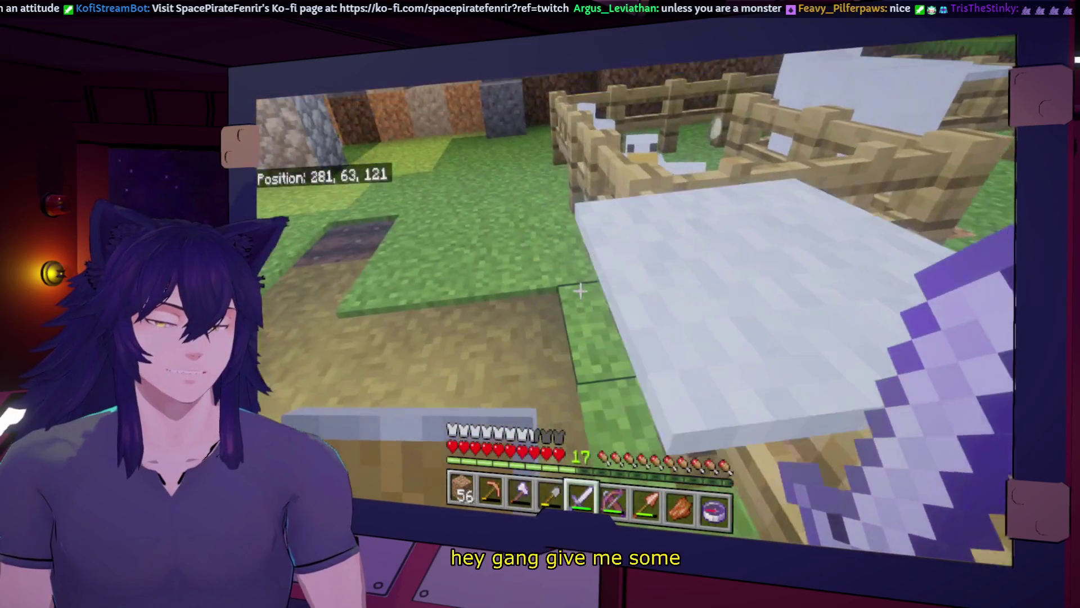
Walk along the fence past the chickens, cows and sheep, then out of the pens
key("w")
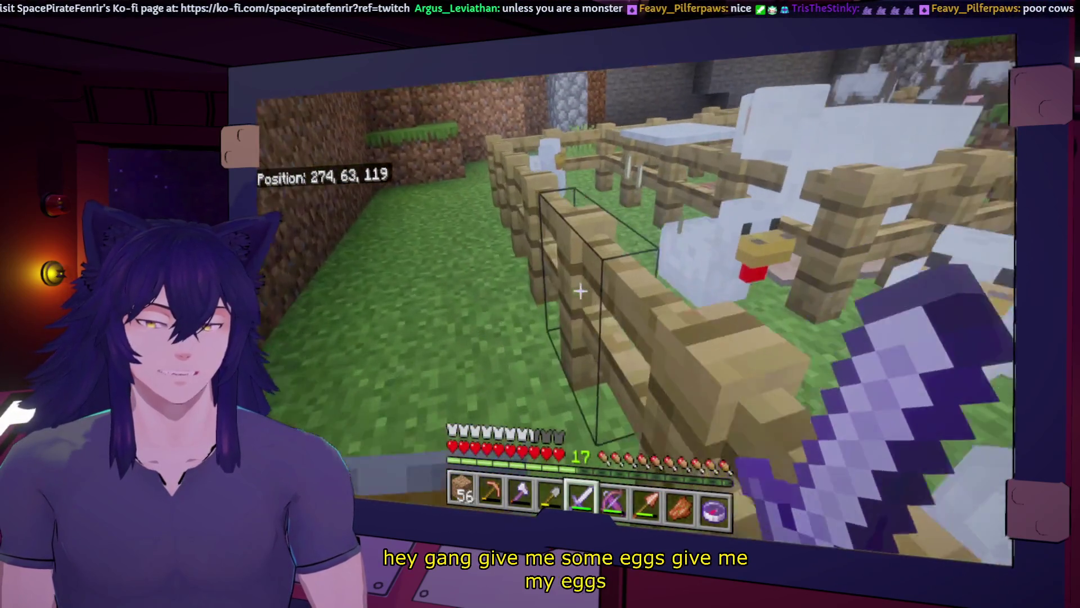
key("w")
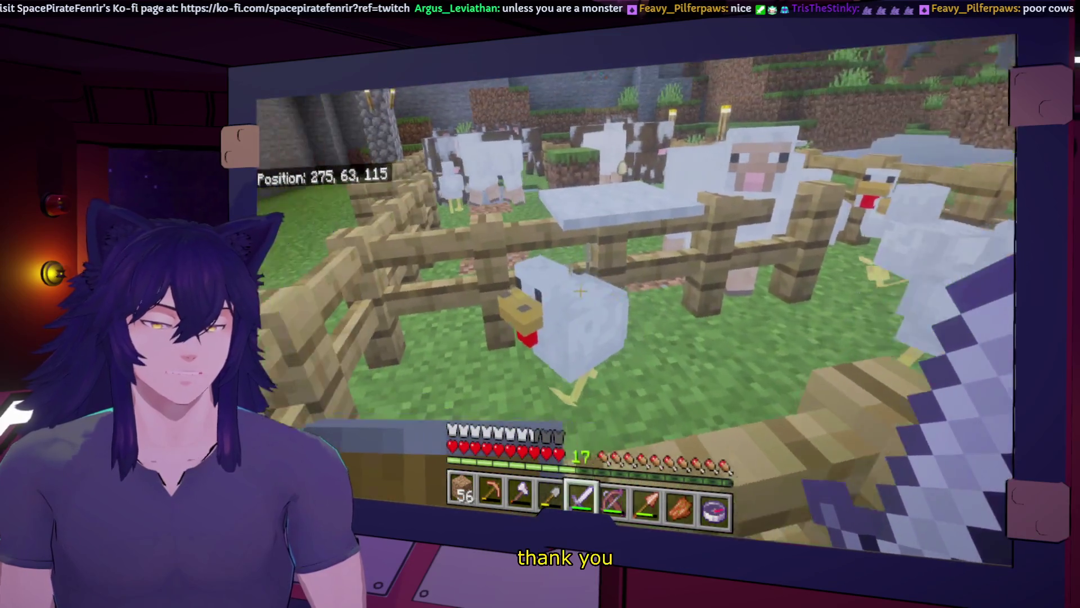
key("w")
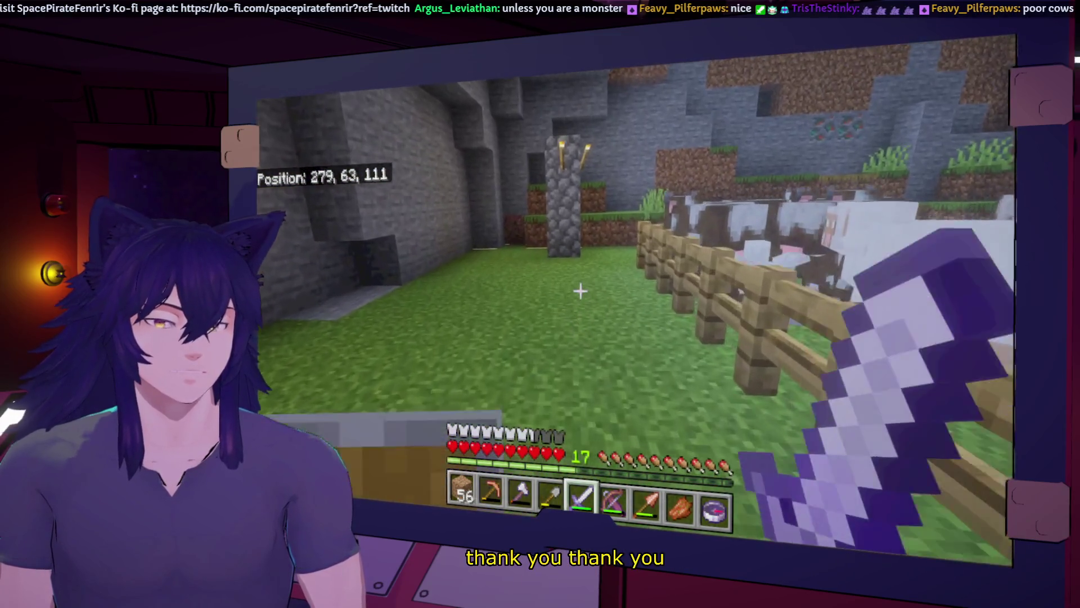
key("w")
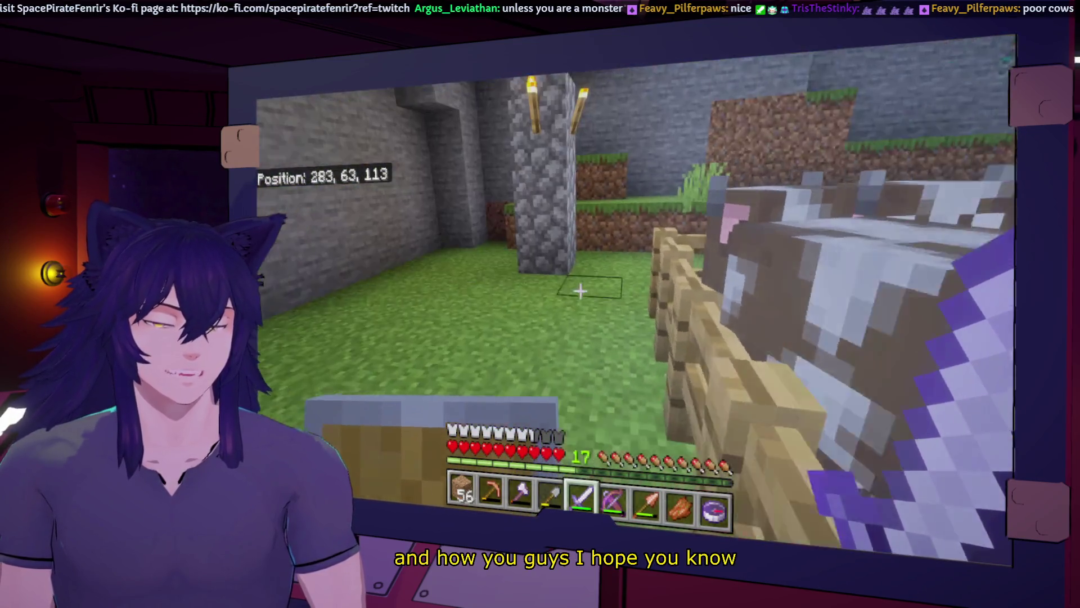
key("w")
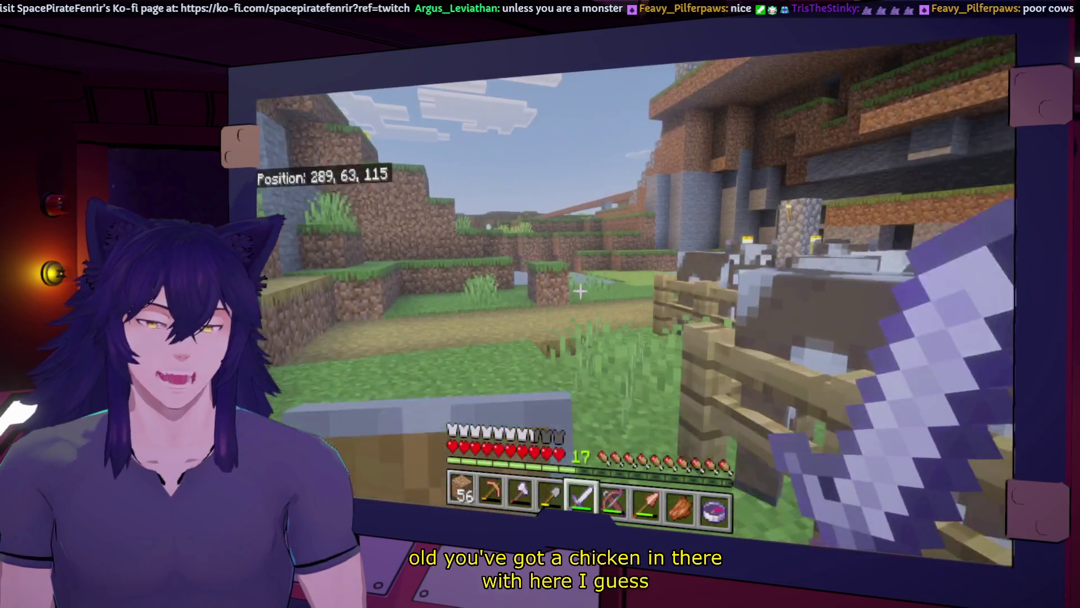
key("w")
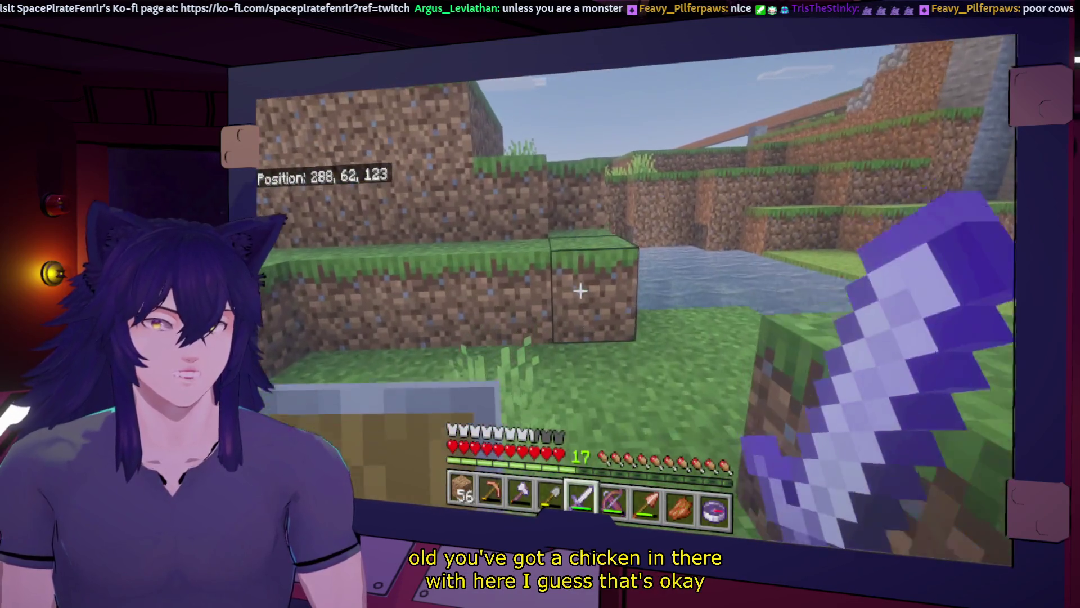
key("w")
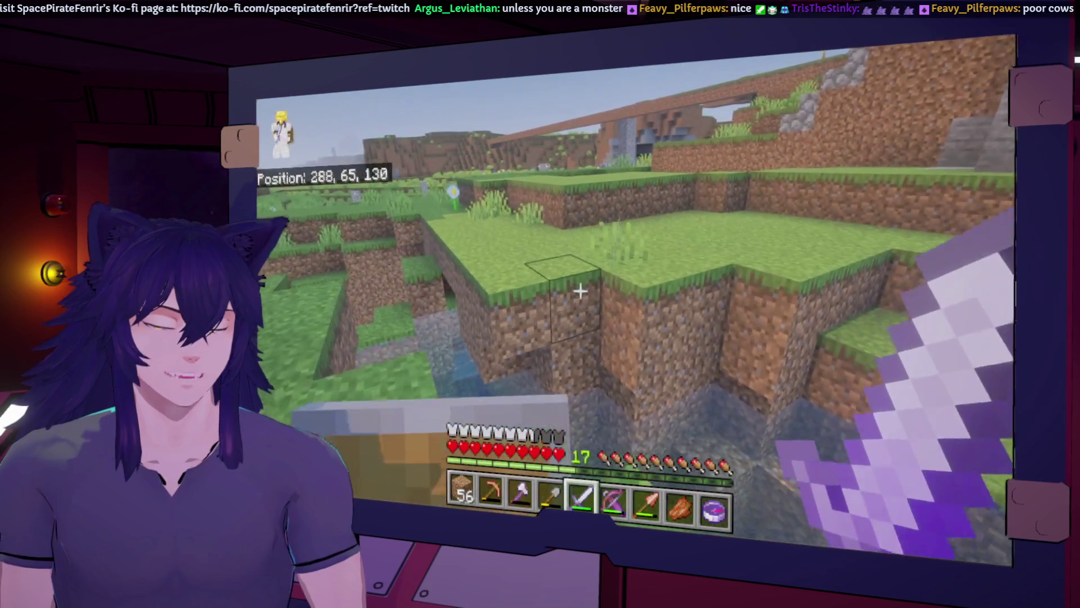
Drop into the stream, climb out onto the grass and walk up into the village
key("w")
key("space")
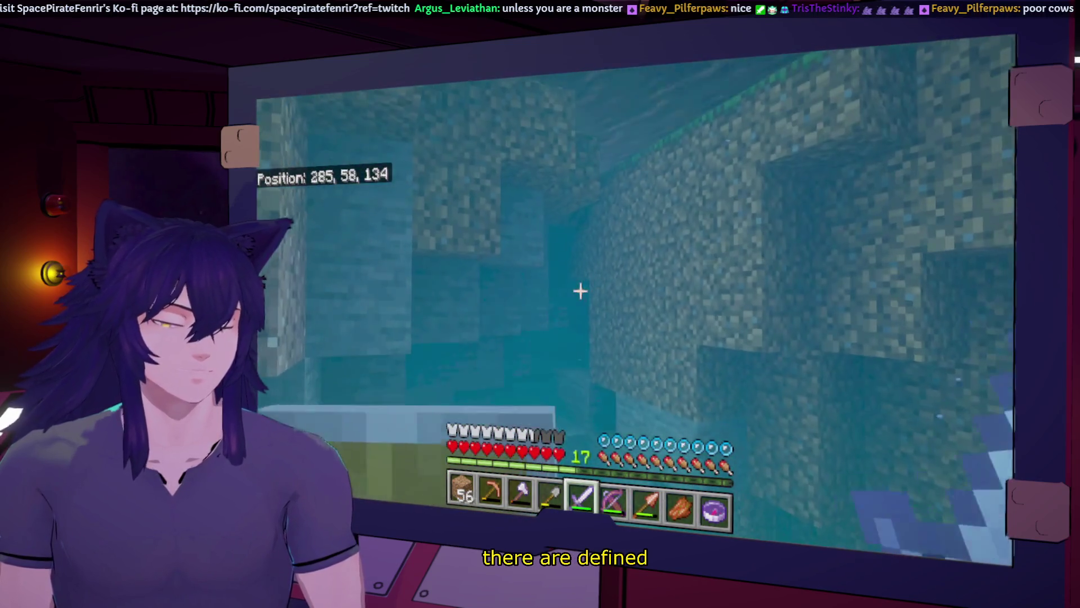
key("w")
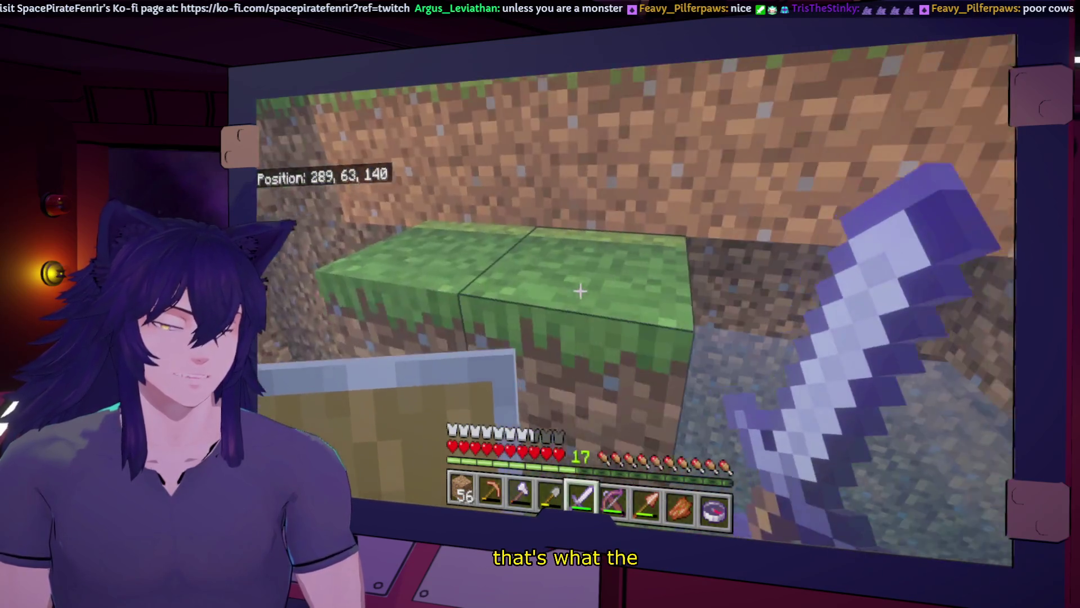
key("w")
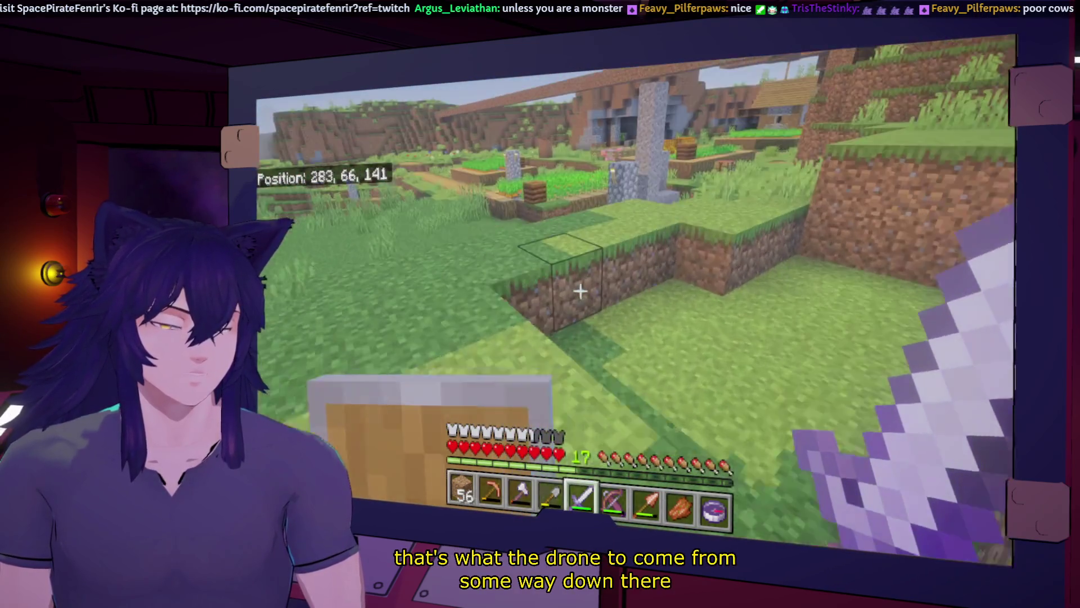
key("w")
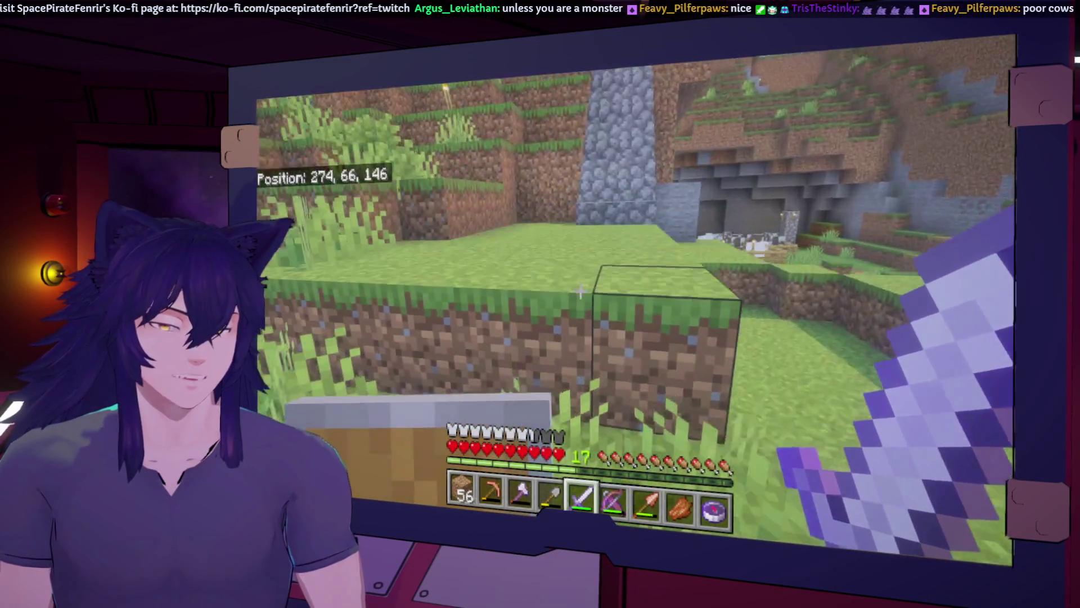
key("w")
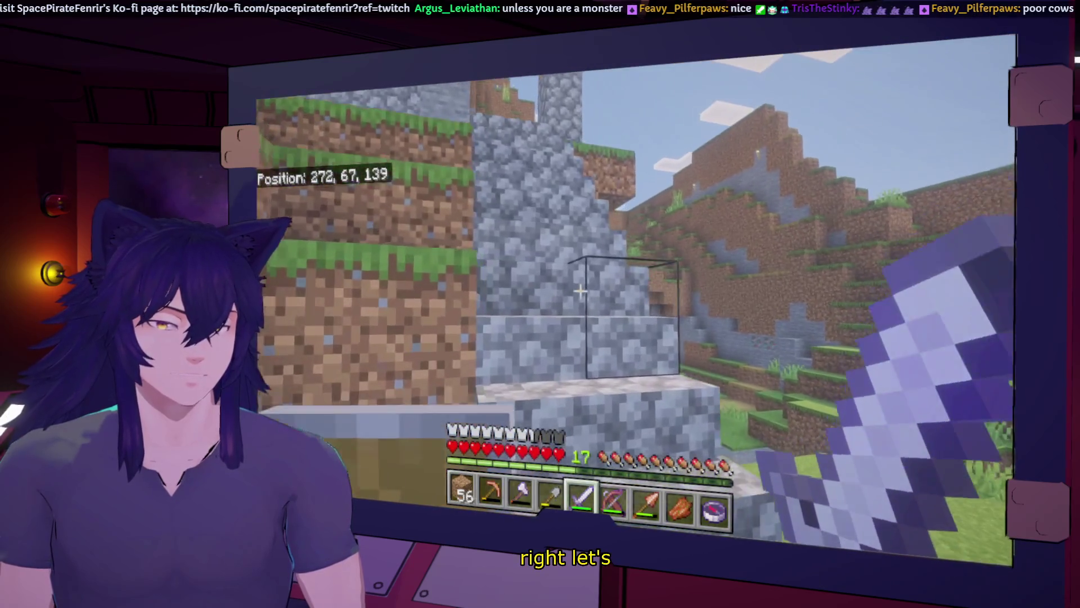
Check the carried items, then walk the village path through the doors into the storage room
key("e")
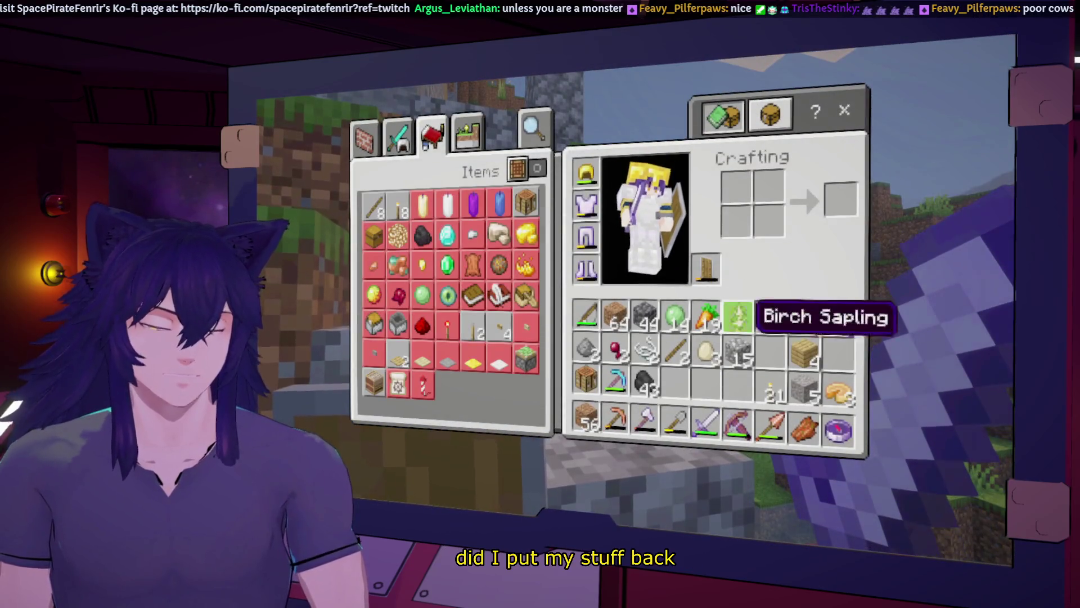
key("e")
key("w")
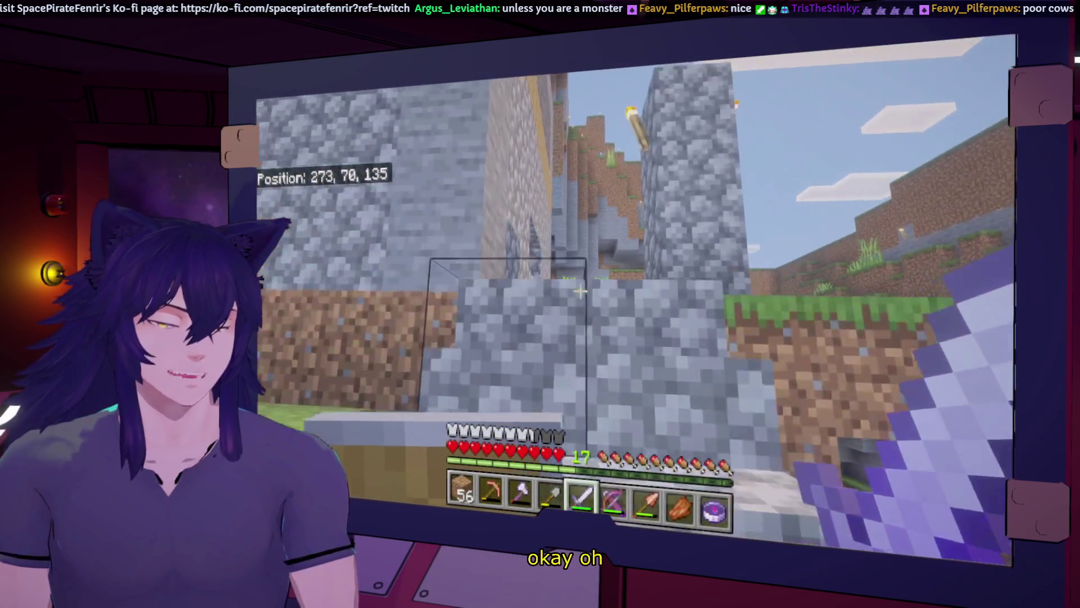
key("w")
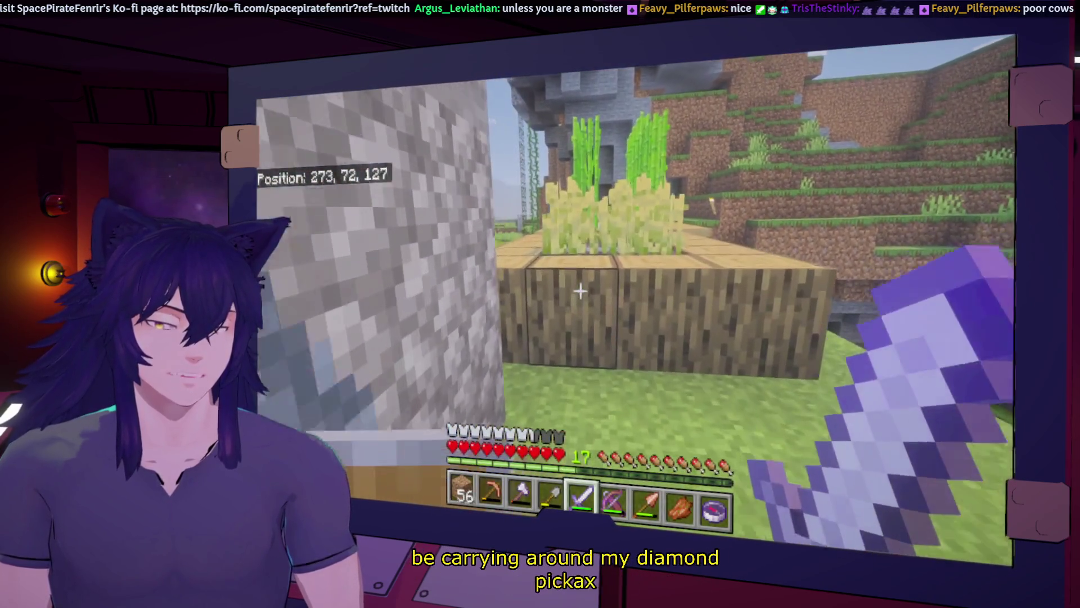
key("w")
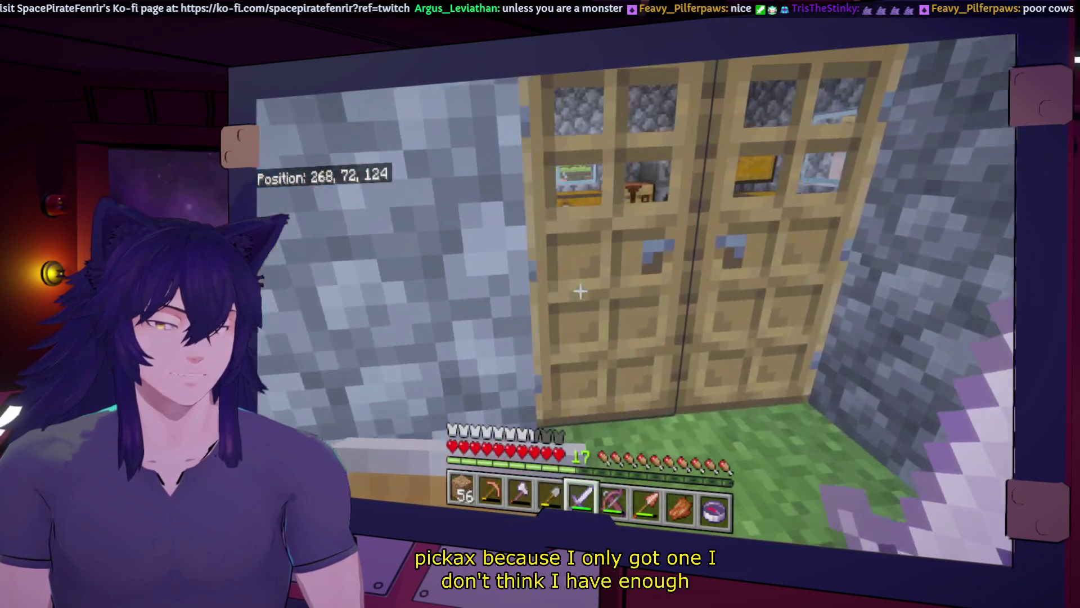
key("w")
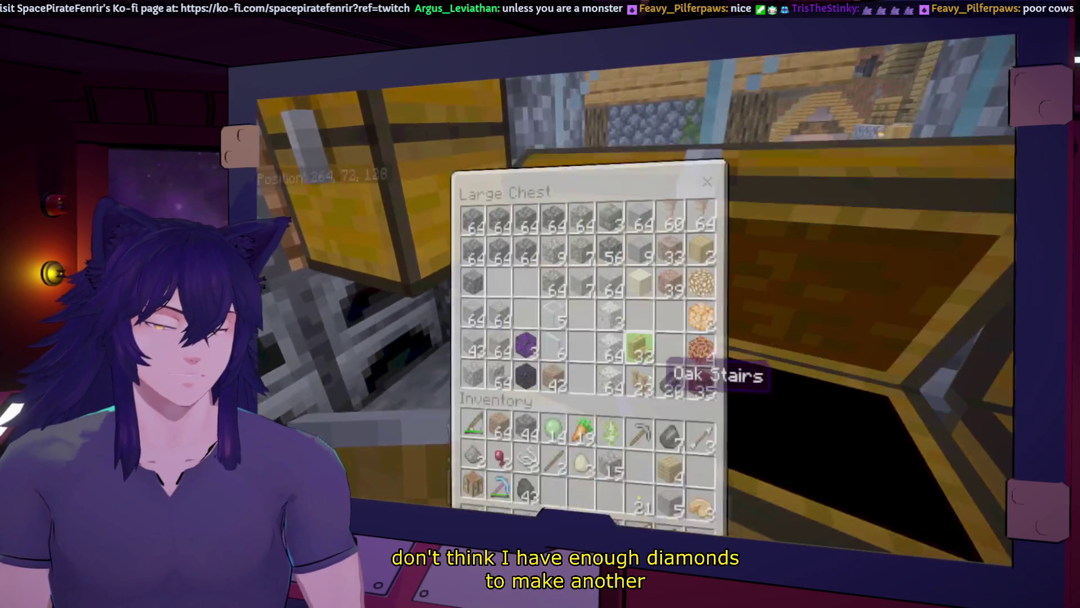
key("e")
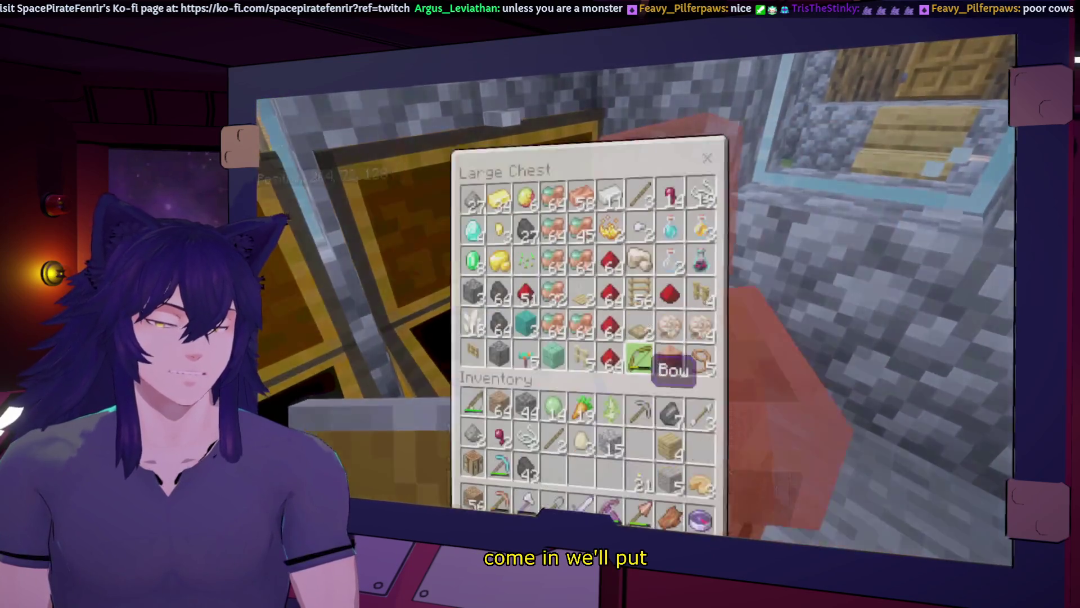
key("w")
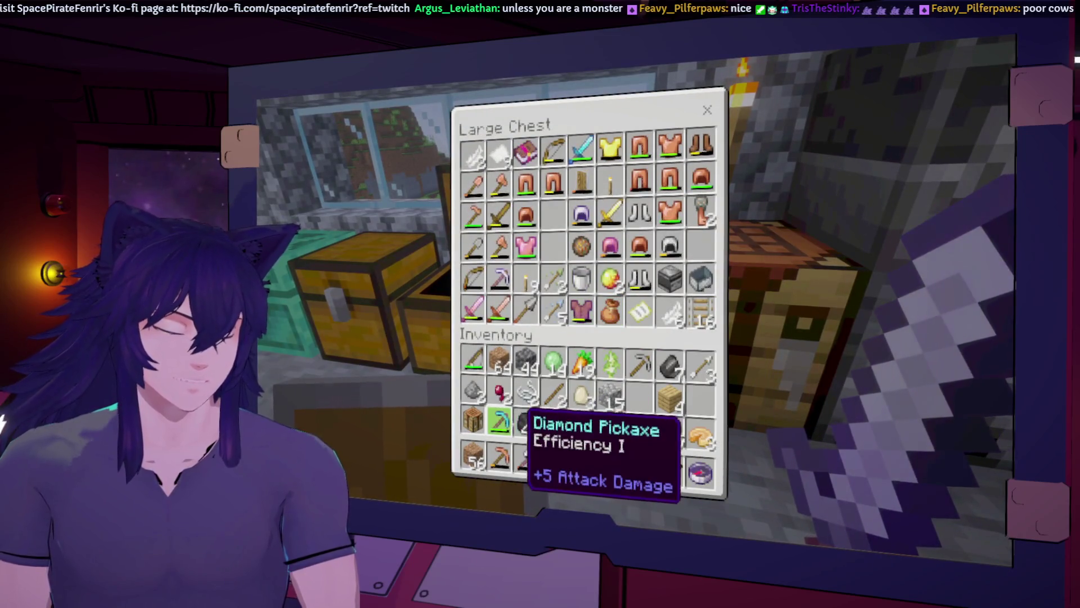
Store the diamond pickaxe in the tool chest, and the string and spider eye in the mob-drop chest
left_click(499, 421)
left_click(553, 214)
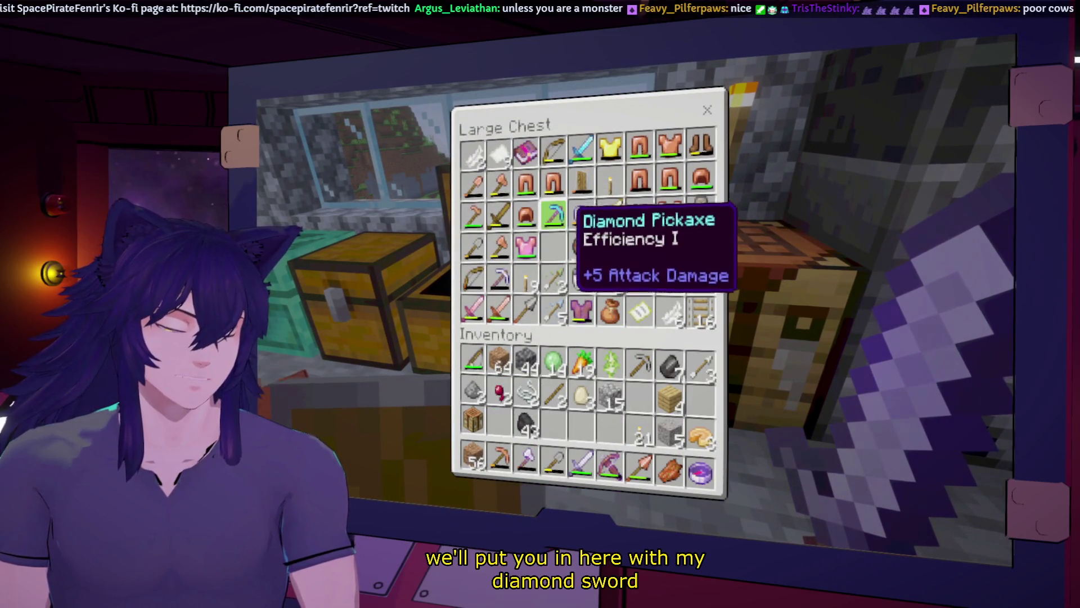
key("e")
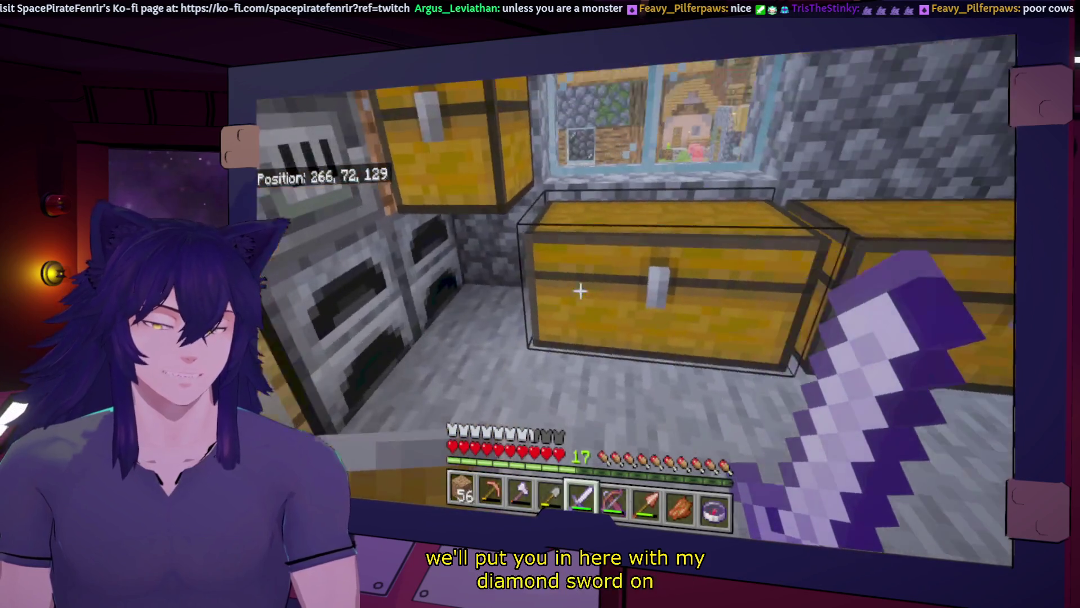
right_click(580, 290)
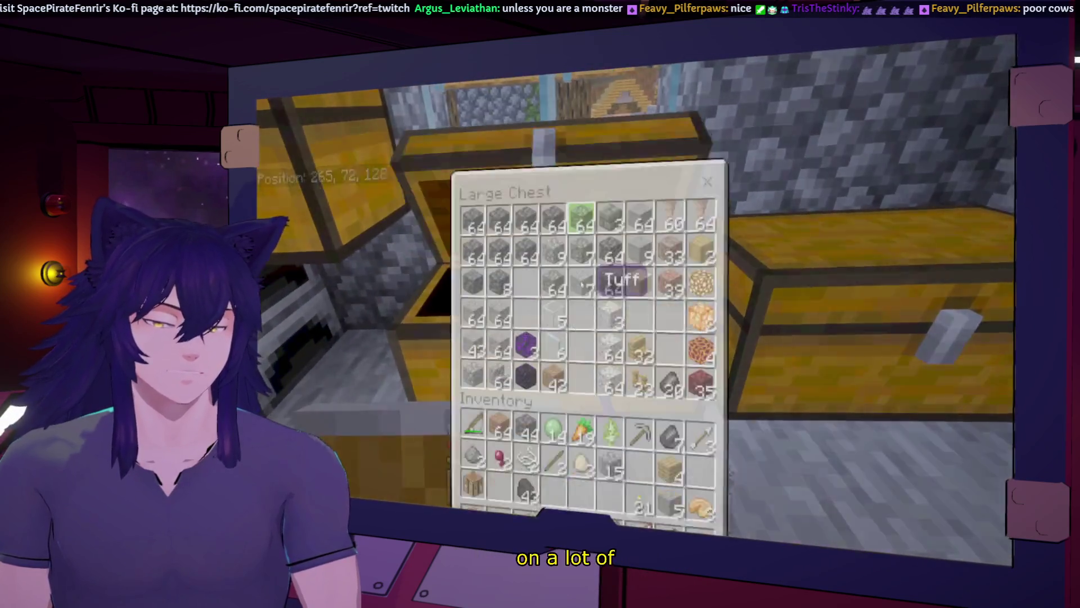
key("e")
right_click(580, 290)
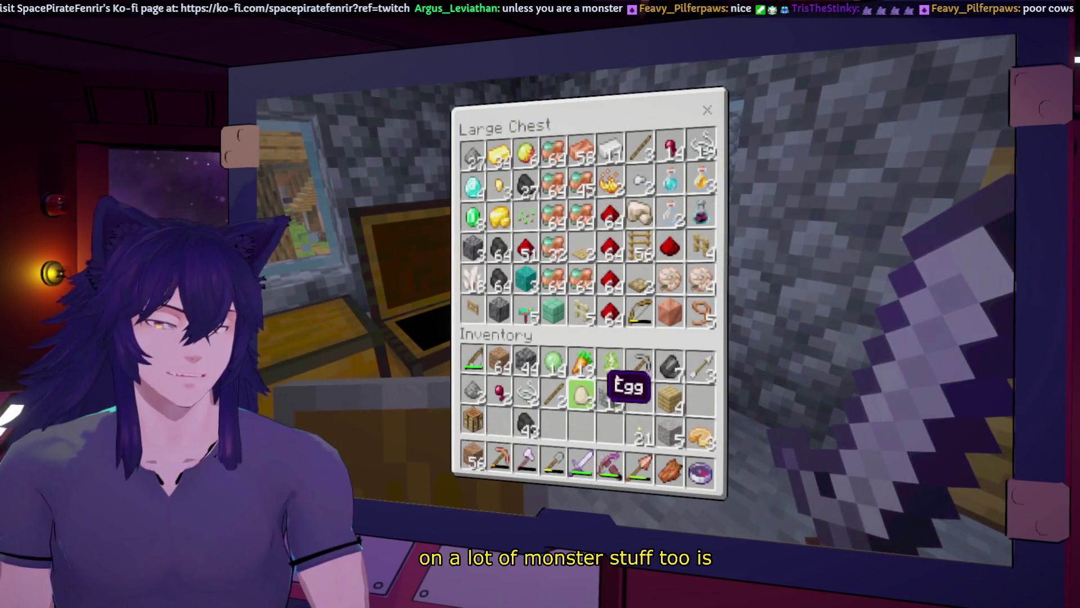
left_click(527, 394, "shift")
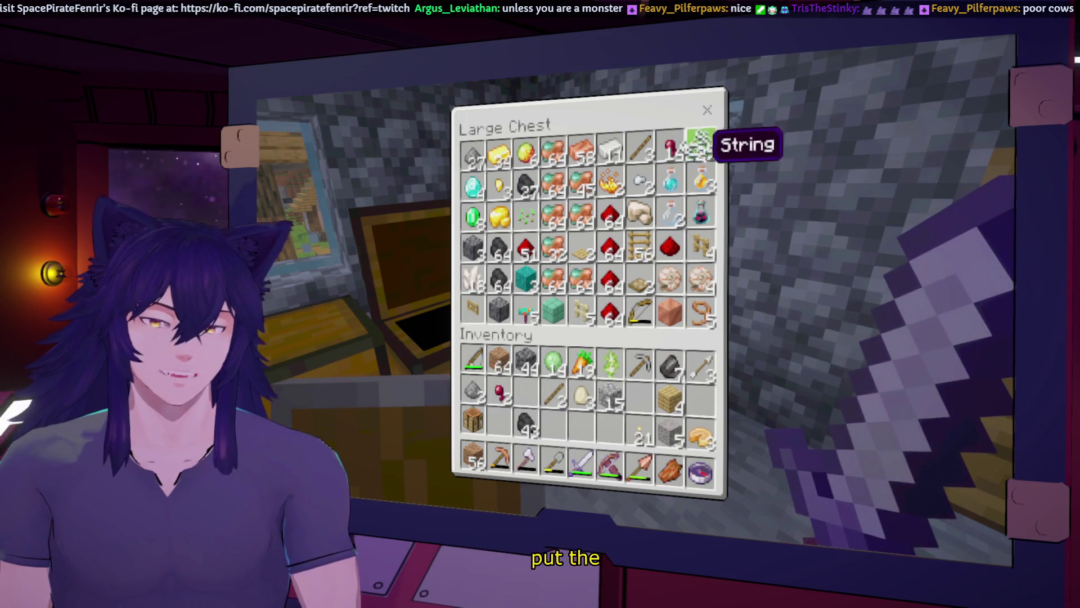
left_click(499, 394, "shift")
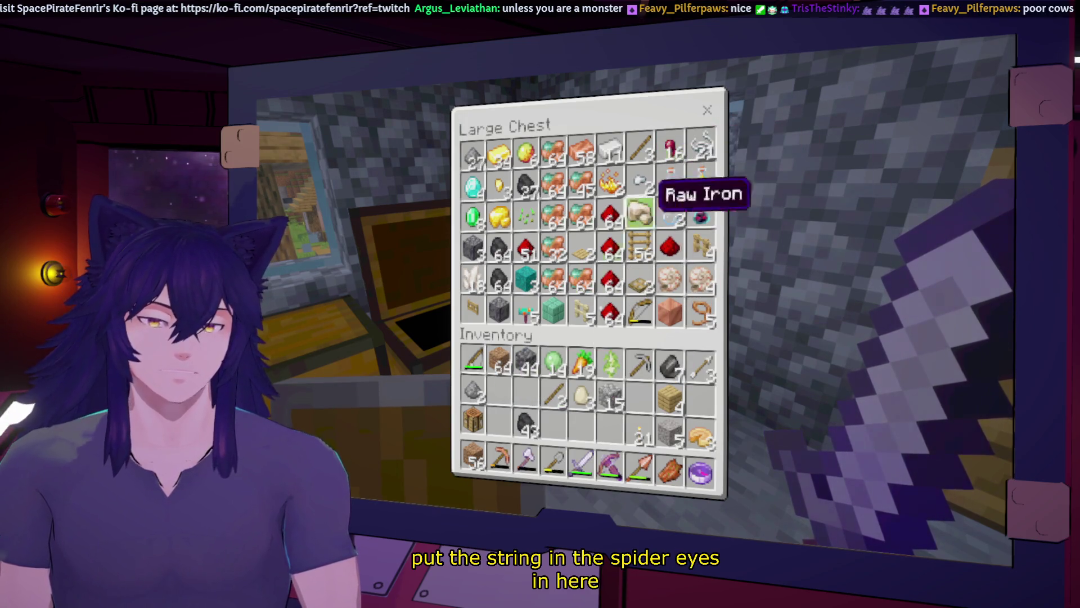
key("e")
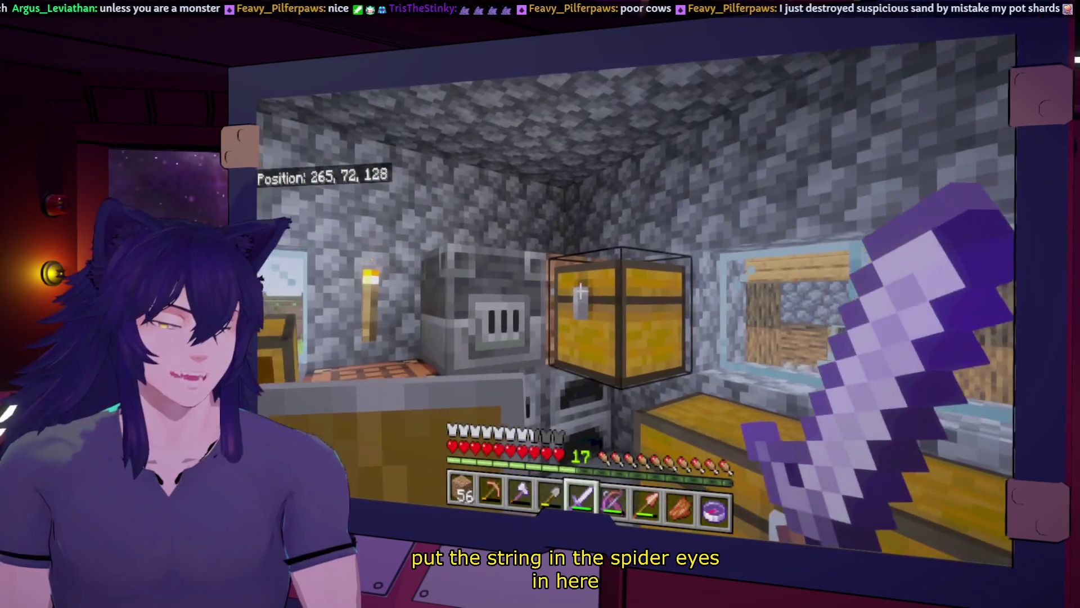
Merge the loose eggs into a 16-stack in the food chest, then pick up the slimeballs at the materials chest
right_click(580, 291)
key("e")
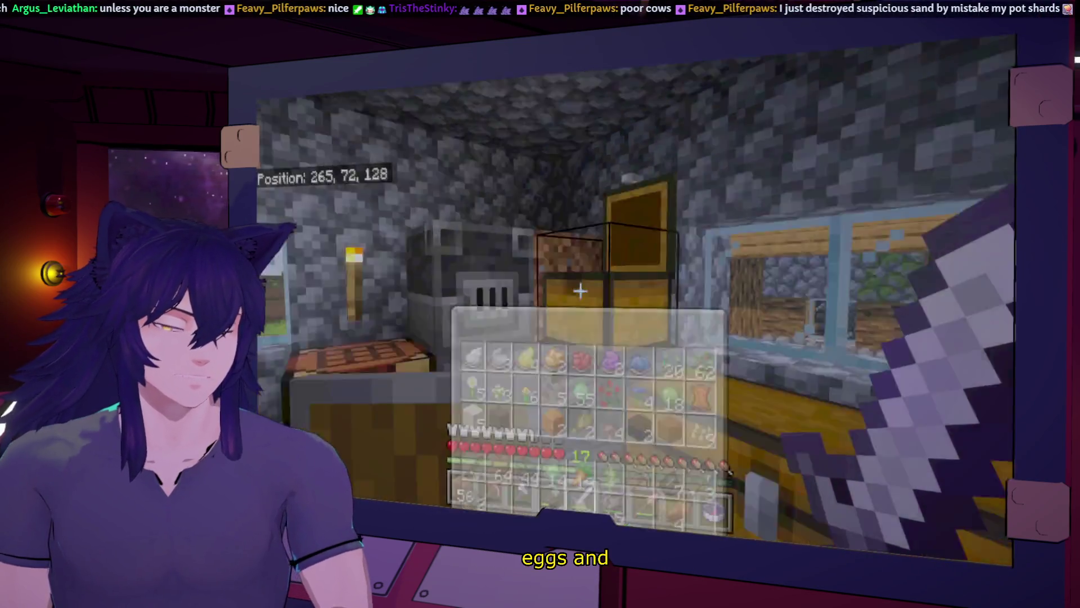
right_click(581, 291)
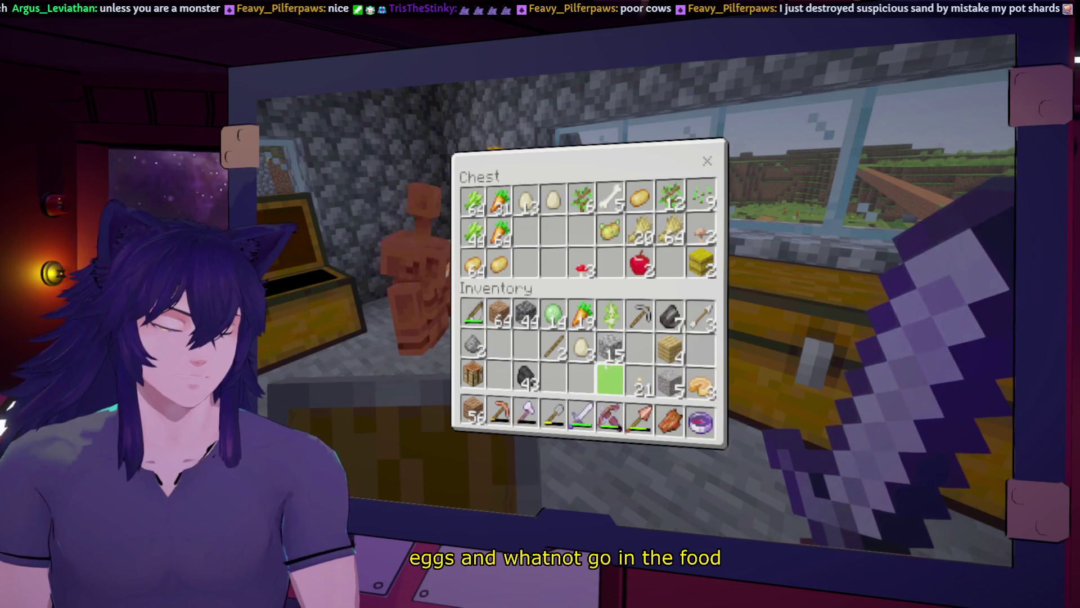
left_click(583, 346, "shift")
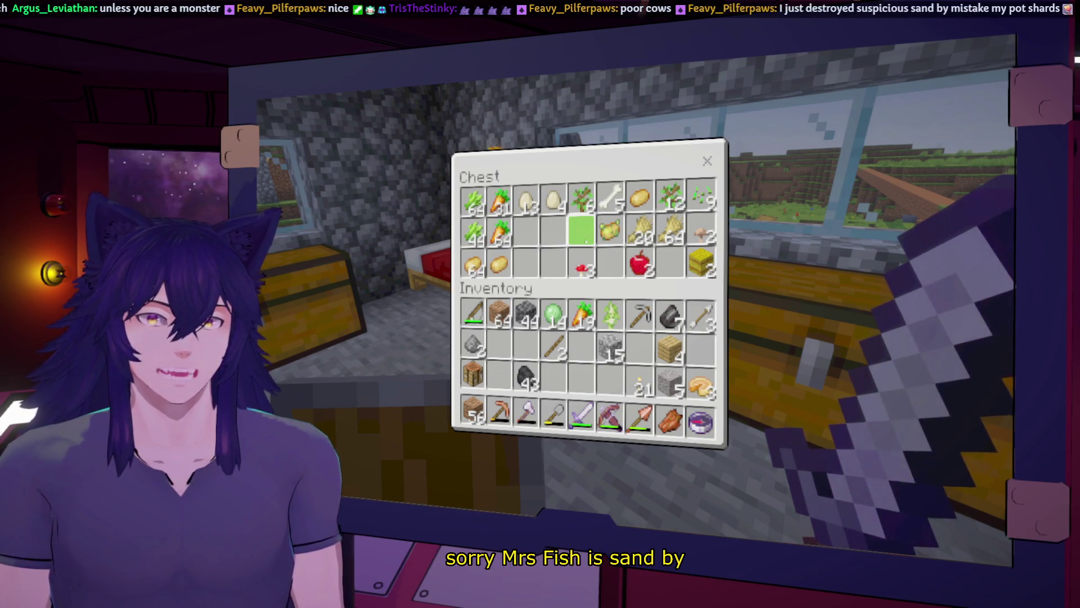
left_click(553, 201)
left_click(526, 201)
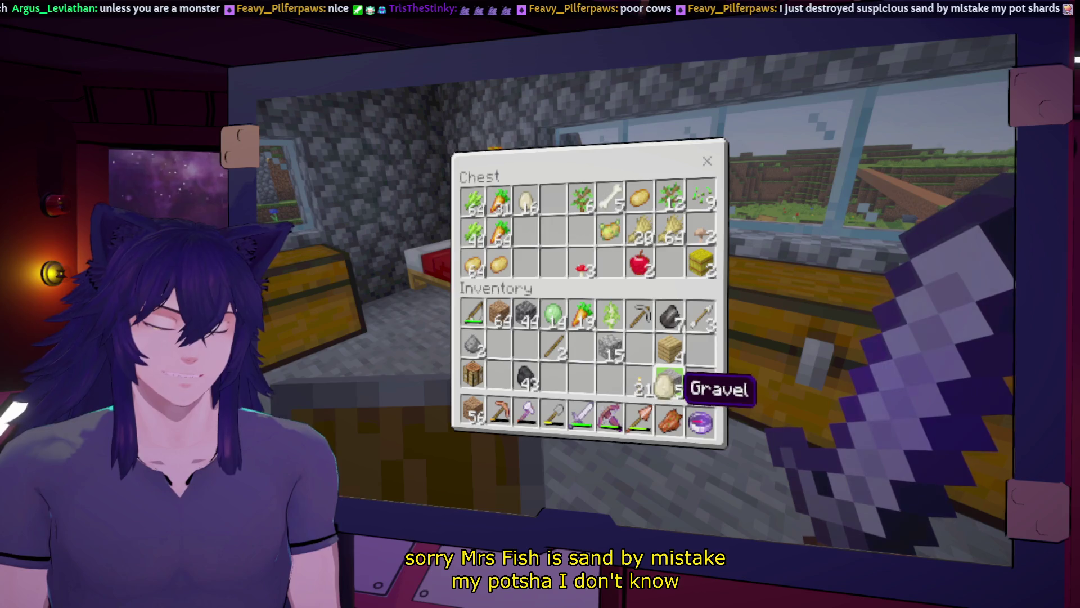
left_click(526, 201)
left_click(553, 201)
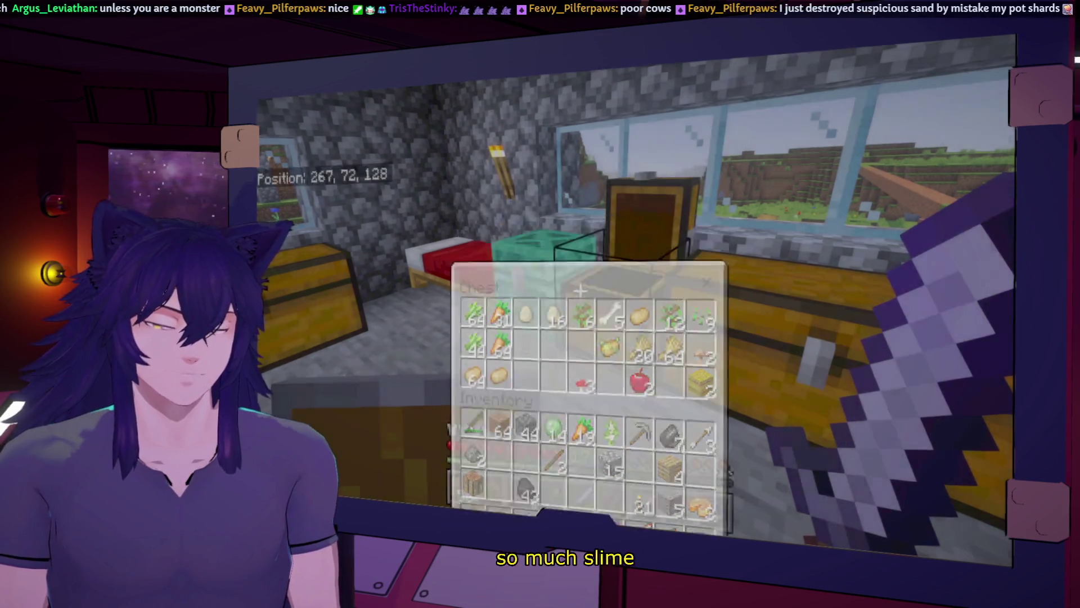
key("e")
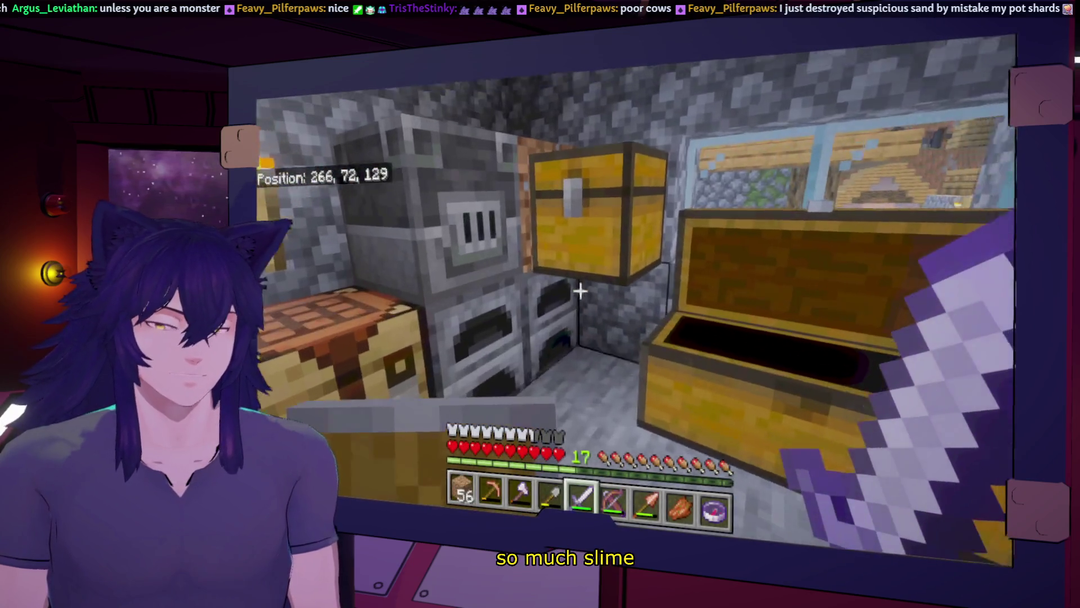
right_click(581, 290)
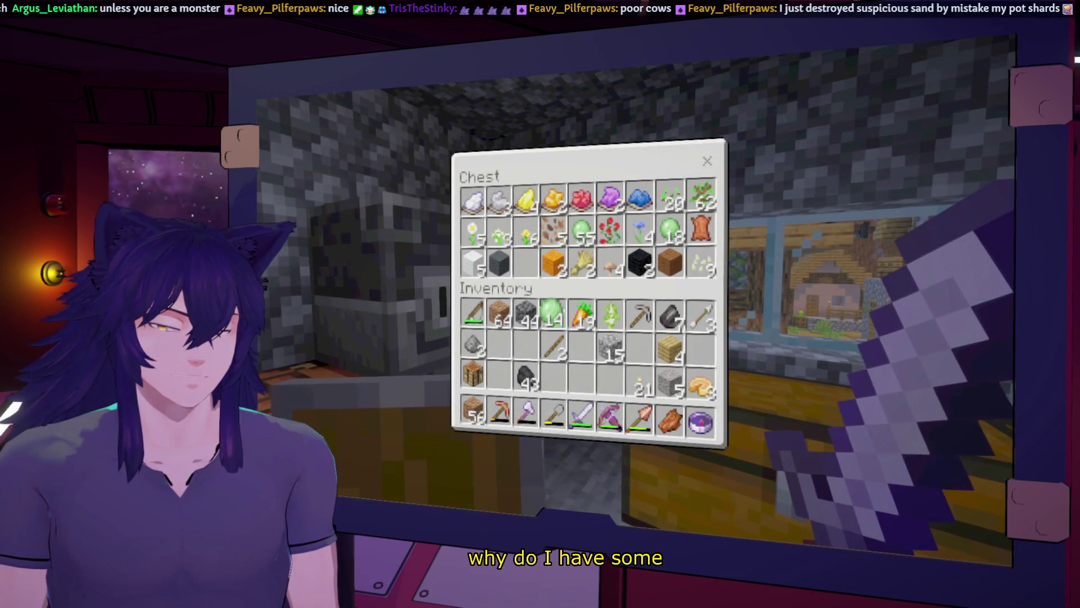
left_click(553, 314)
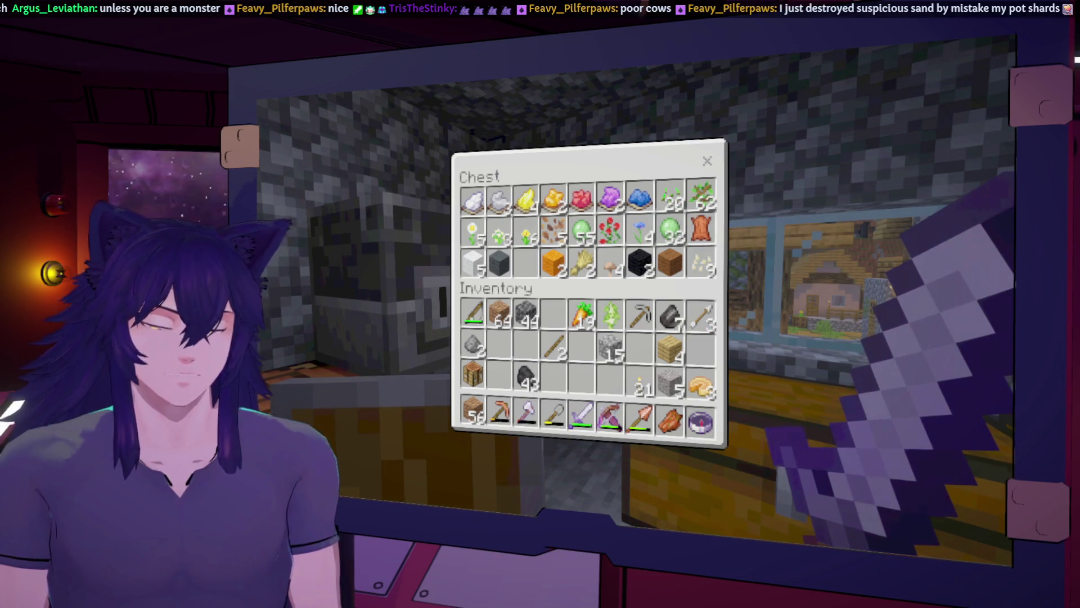
Close the materials chest, leave through the wooden door and walk through the village to overlook the farm
key("e")
key("w")
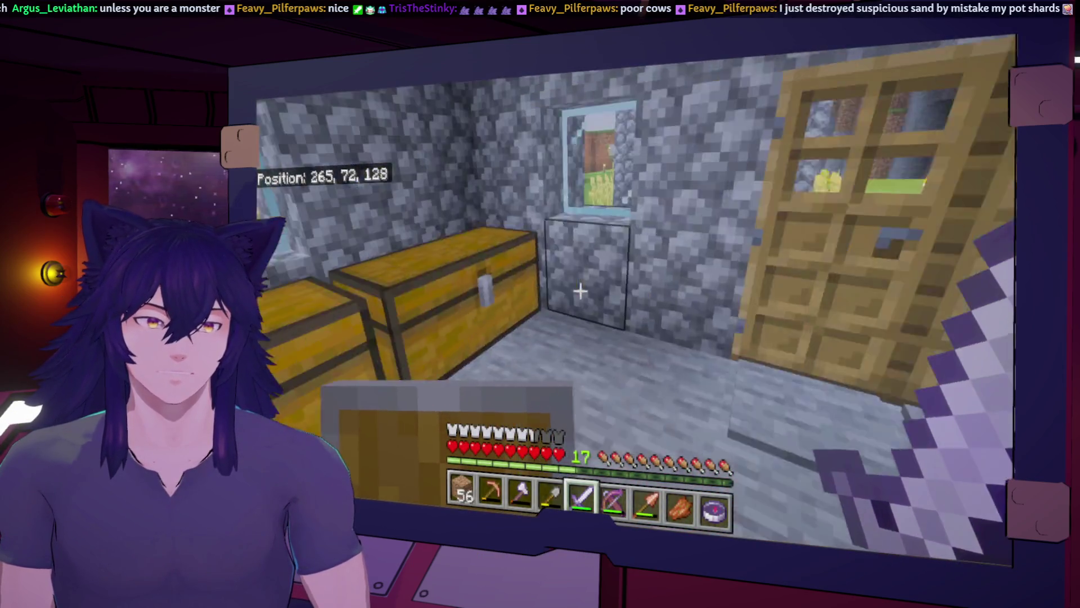
right_click(580, 291)
key("w")
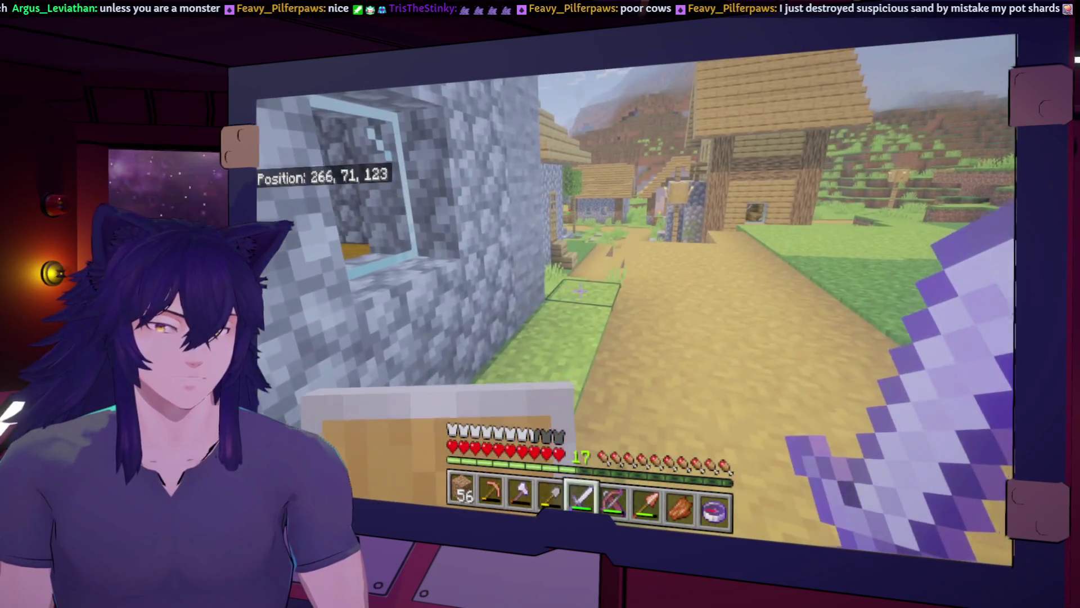
key("w")
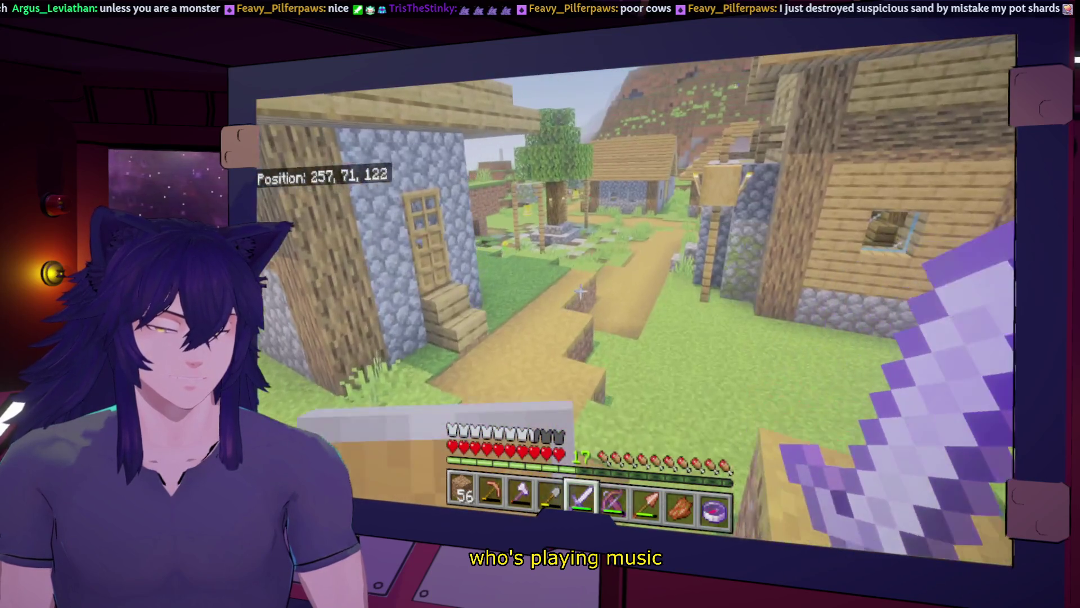
key("w")
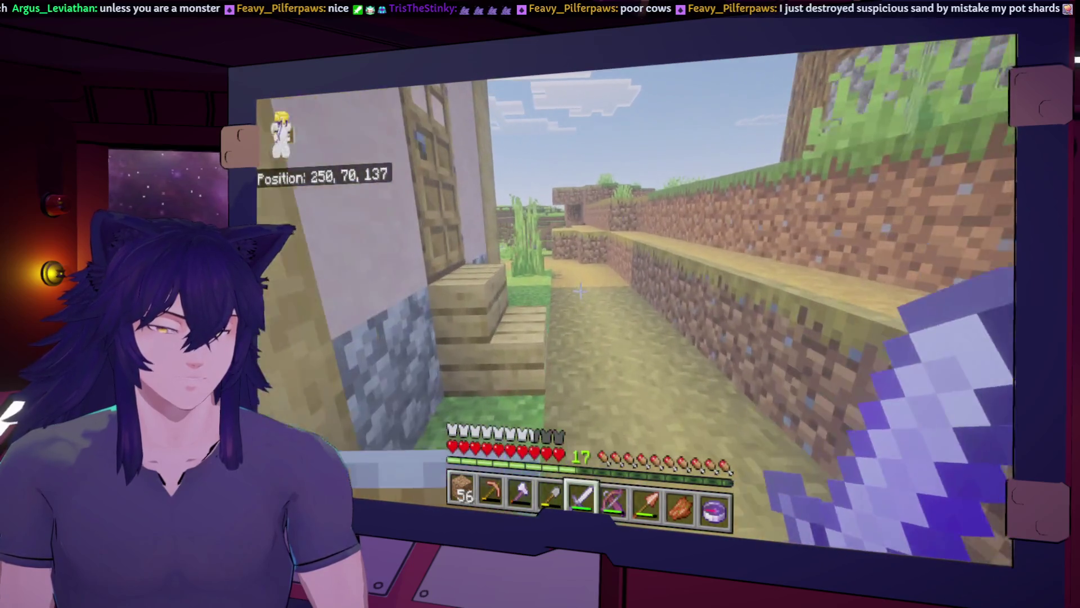
key("w")
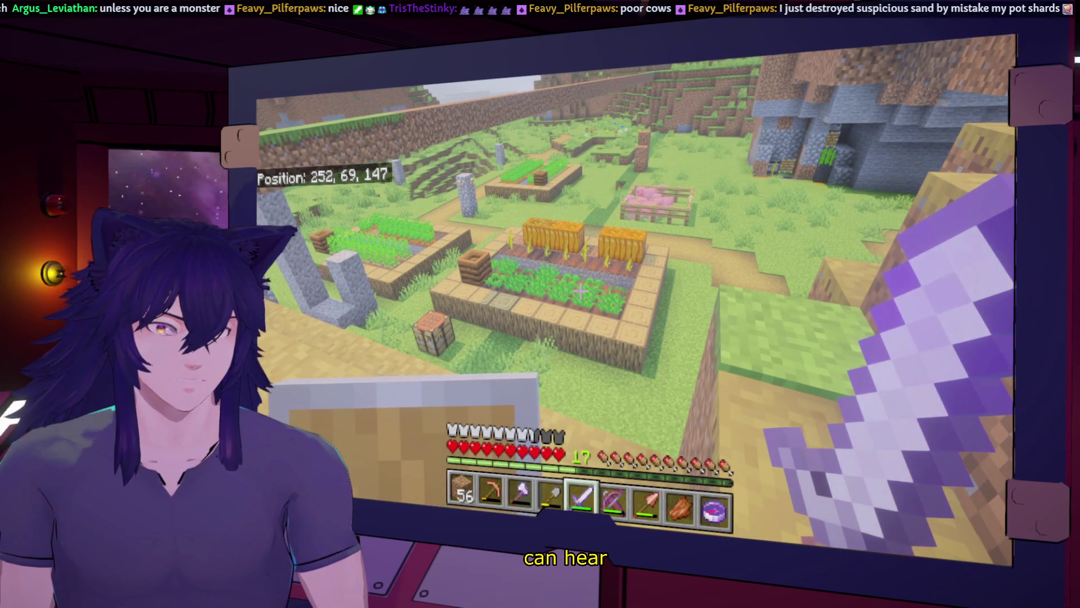
key("w")
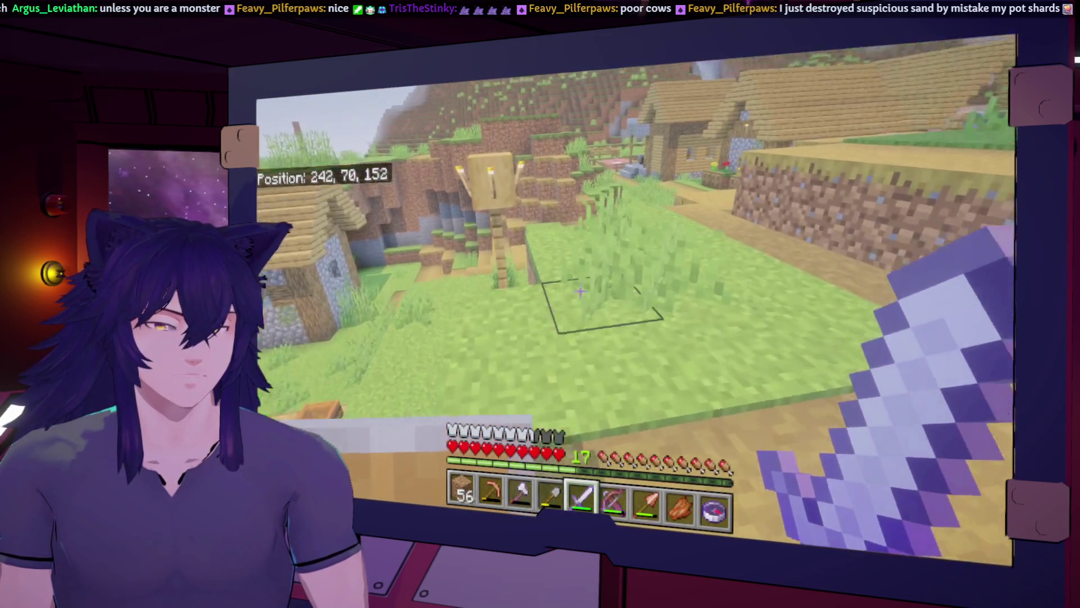
Walk past the village well and bell post, across the field and pig pen toward the cave
key("w")
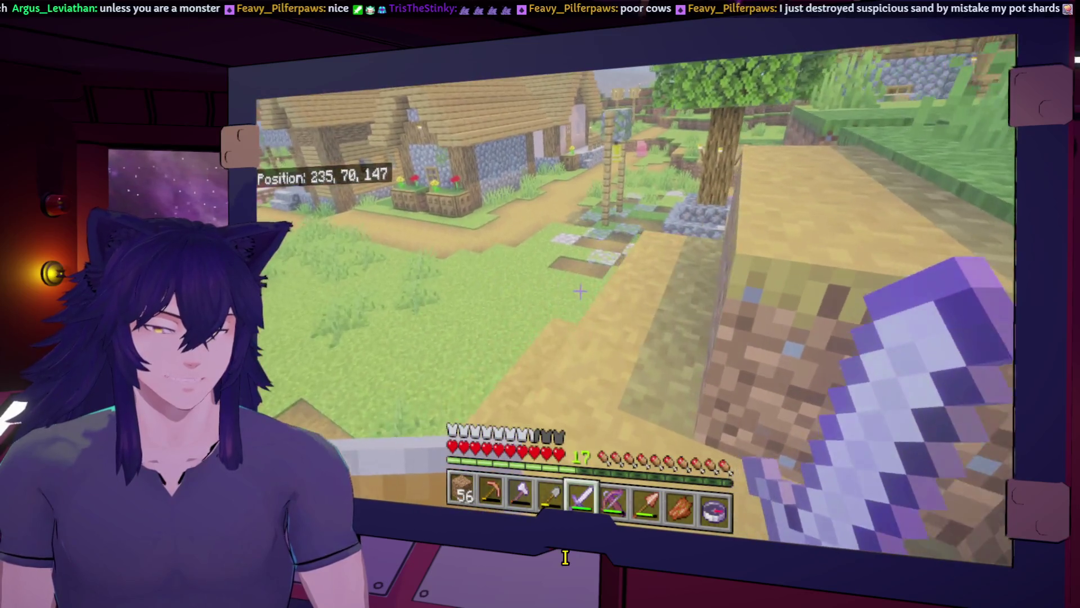
key("w")
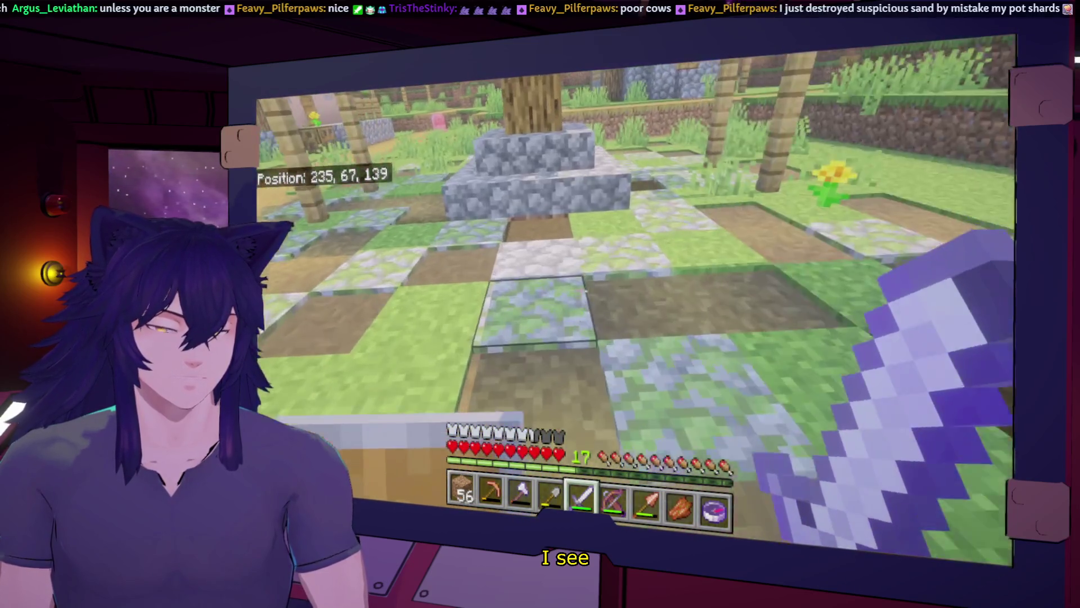
key("w")
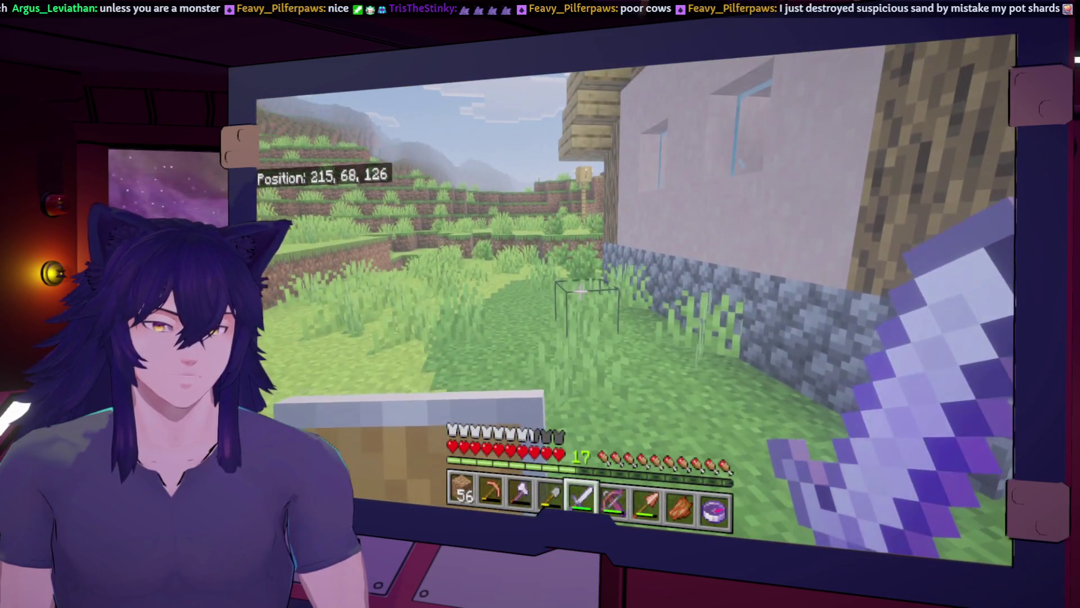
key("w")
key("w")
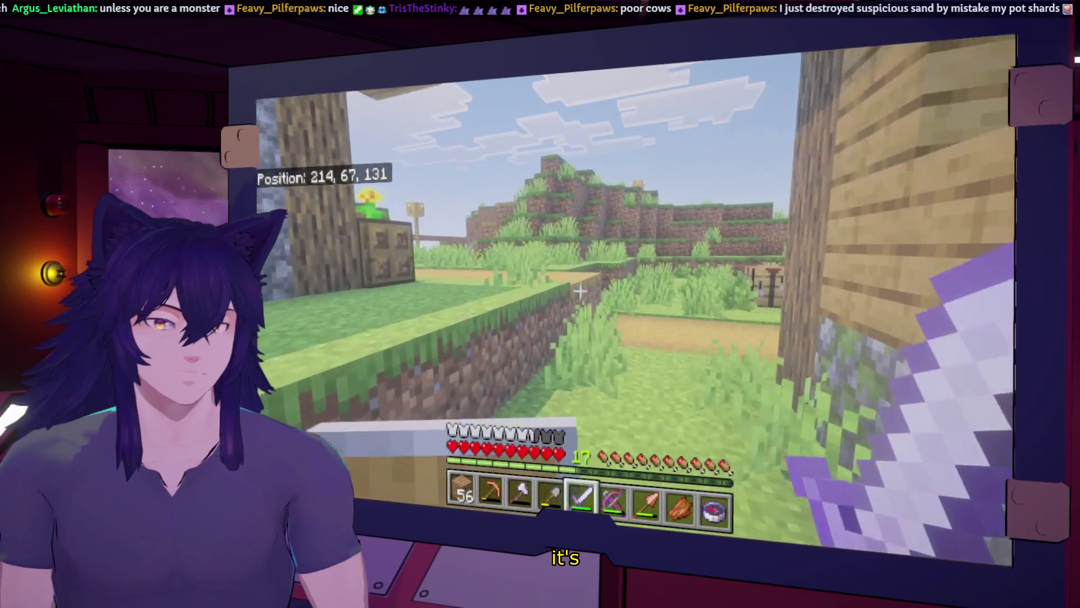
key("w")
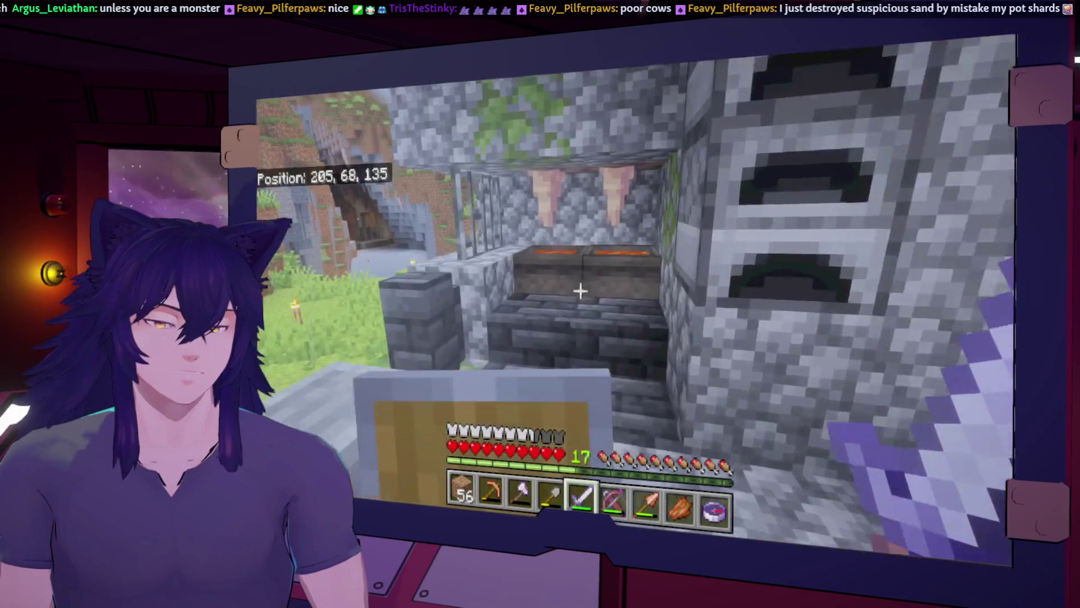
key("w")
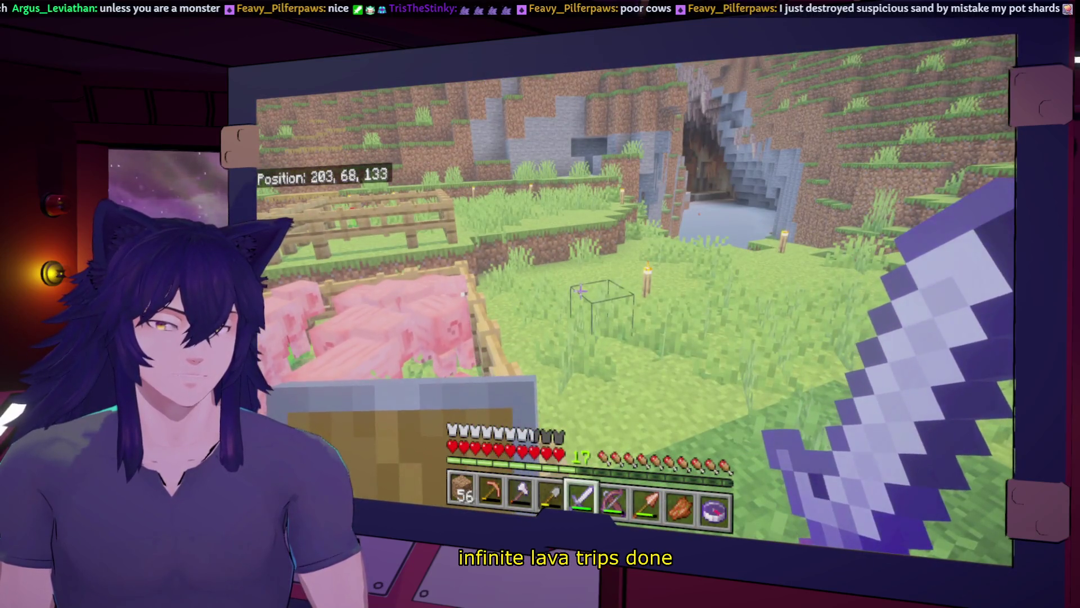
key("w")
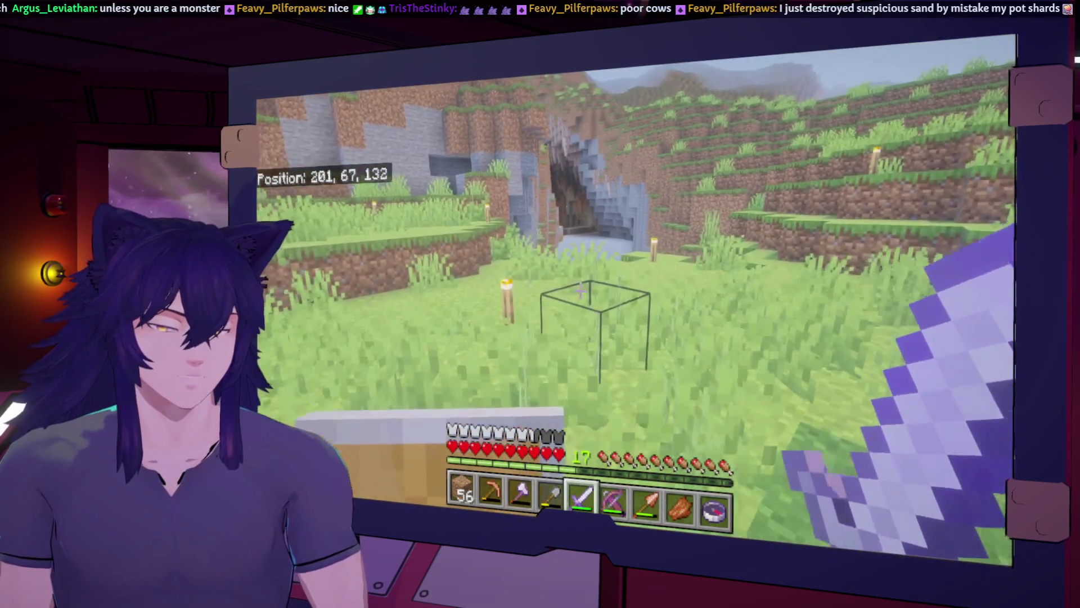
Enter the ravine, then turn back and walk through the village toward home
key("w")
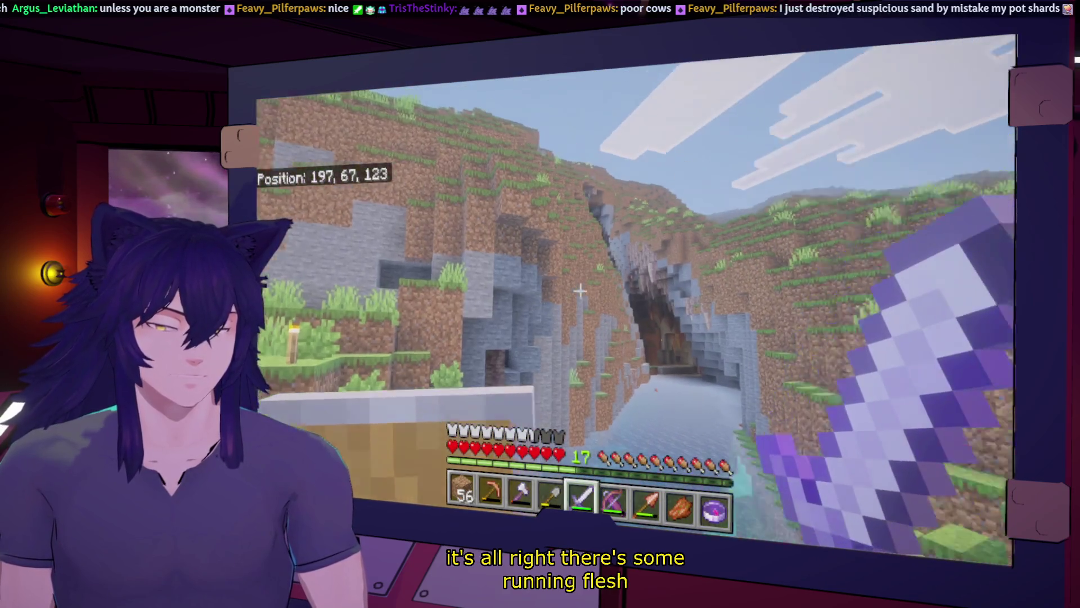
key("w")
key("w")
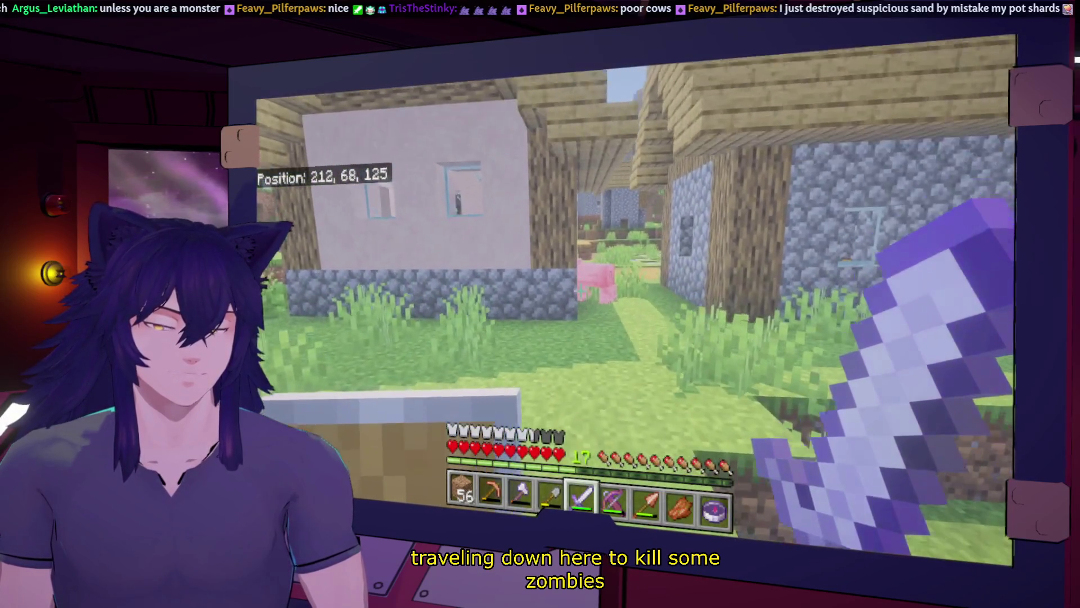
key("w")
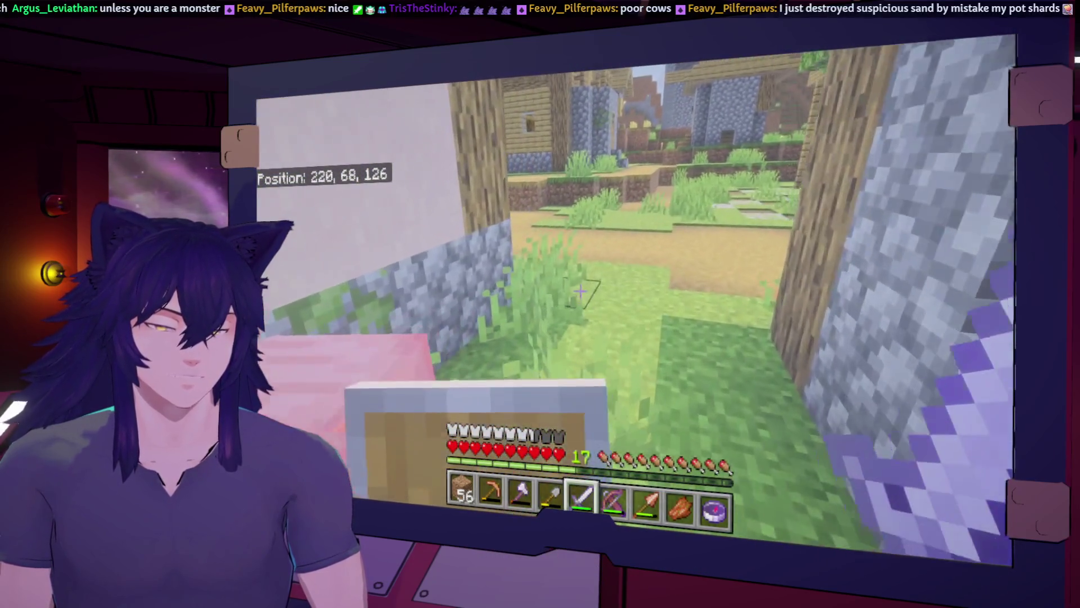
key("w")
key("w")
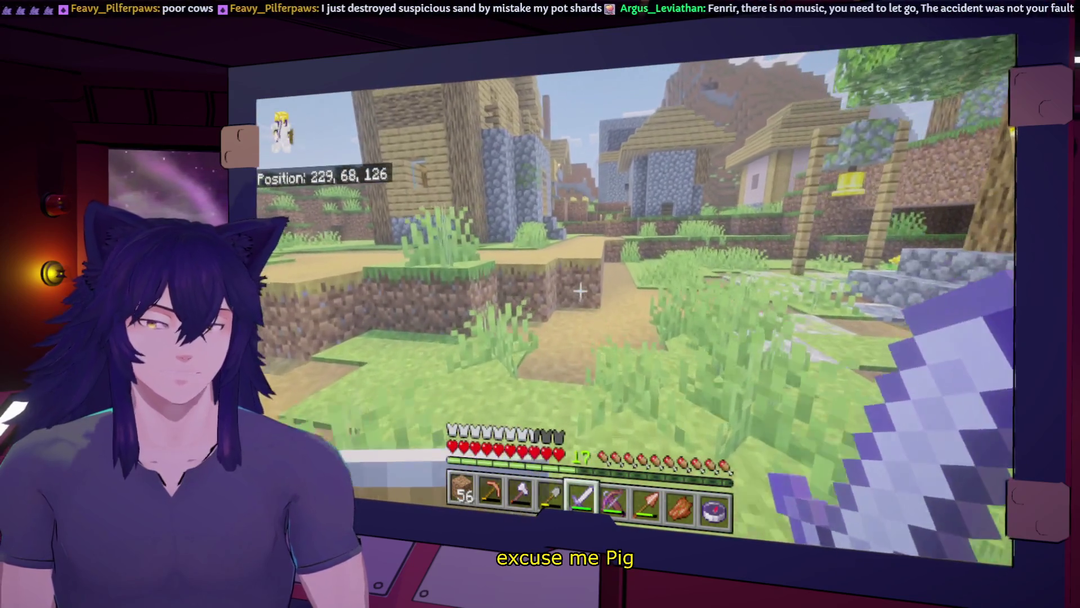
key("w")
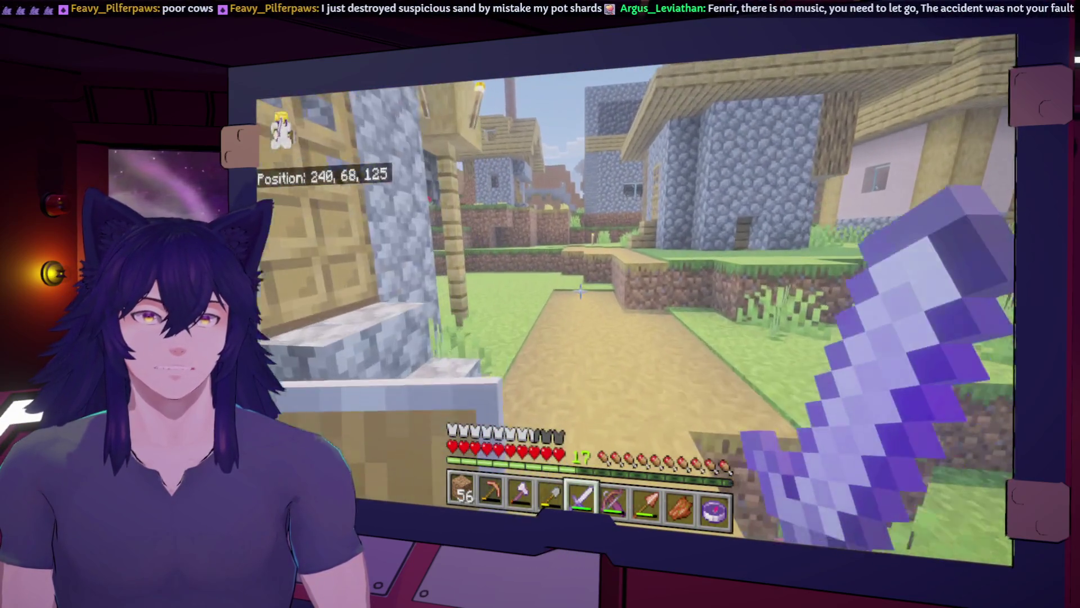
key("w")
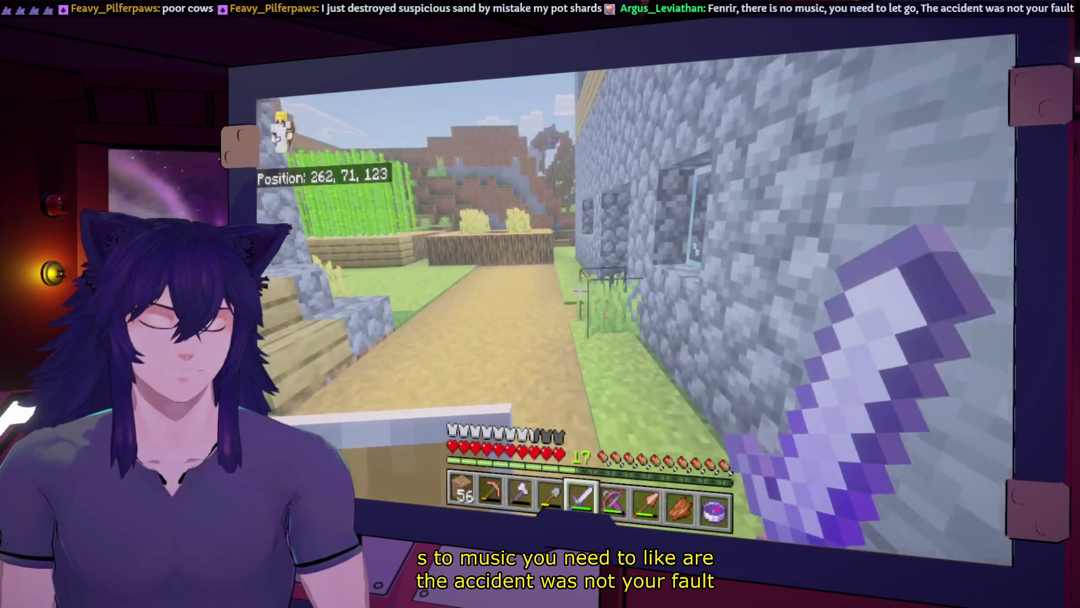
Climb up to the storage house and check the chests by the window and beds
key("w")
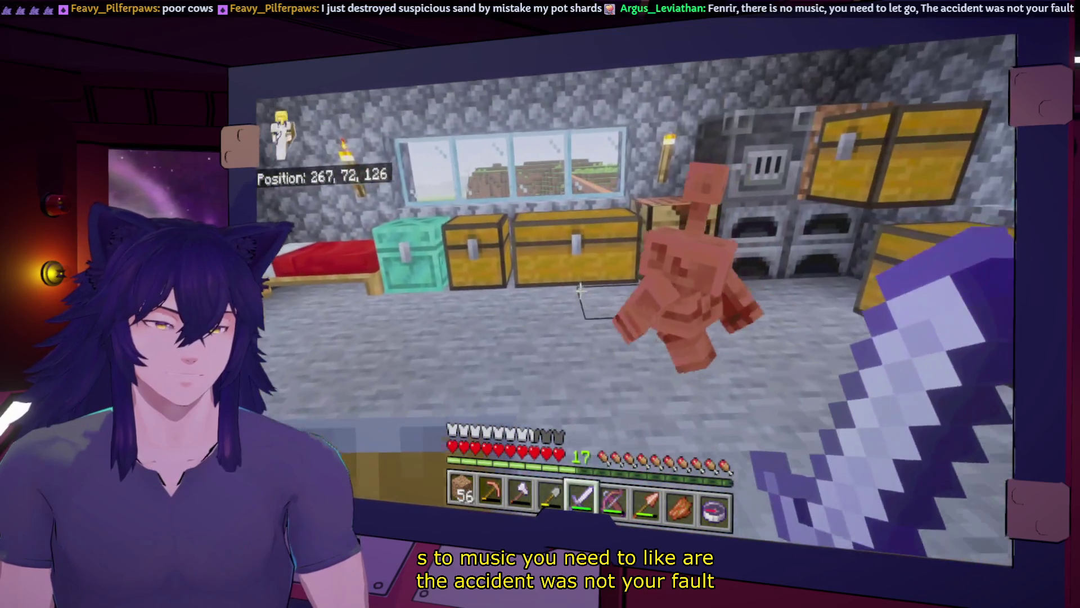
key("w")
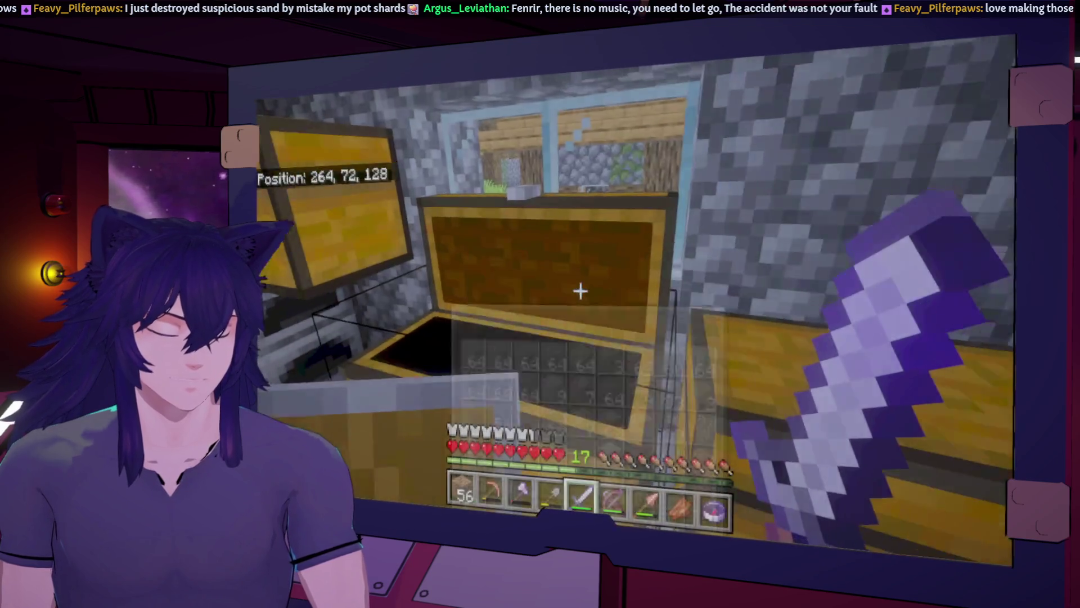
key("w")
right_click(580, 290)
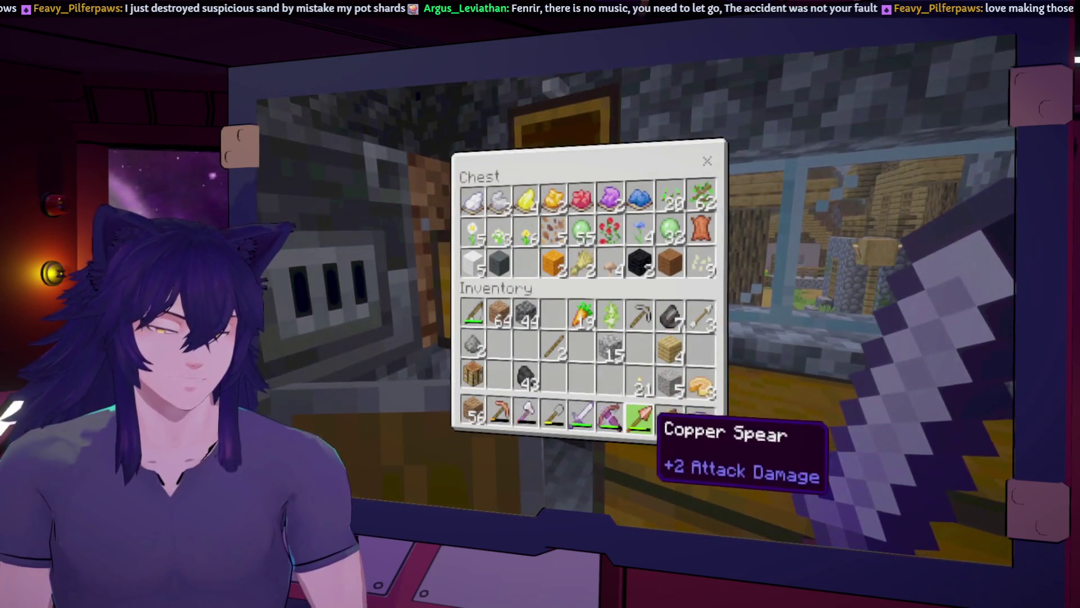
key("e")
right_click(580, 290)
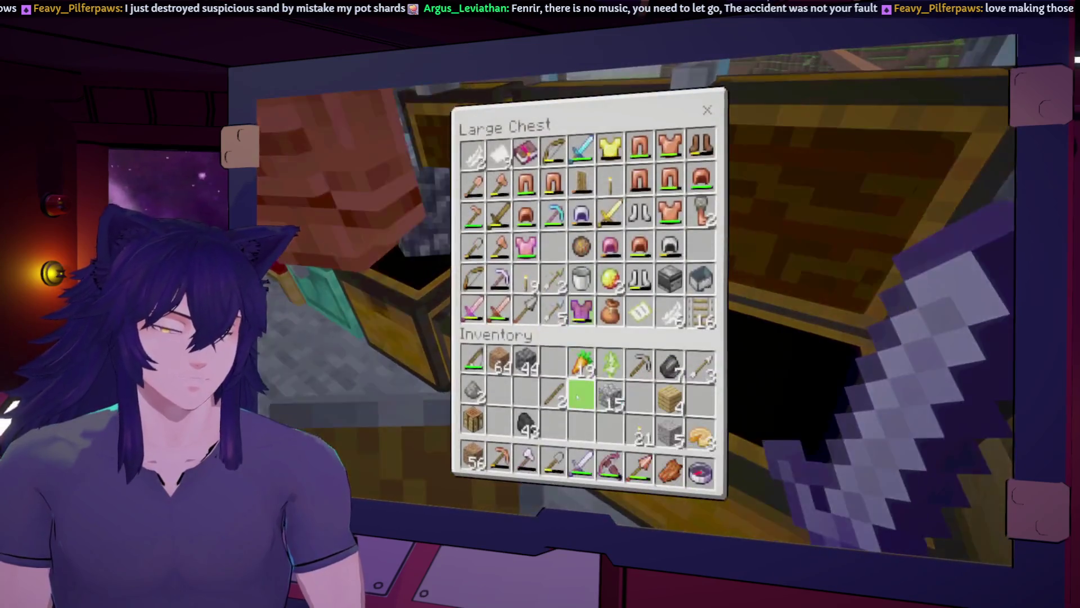
key("e")
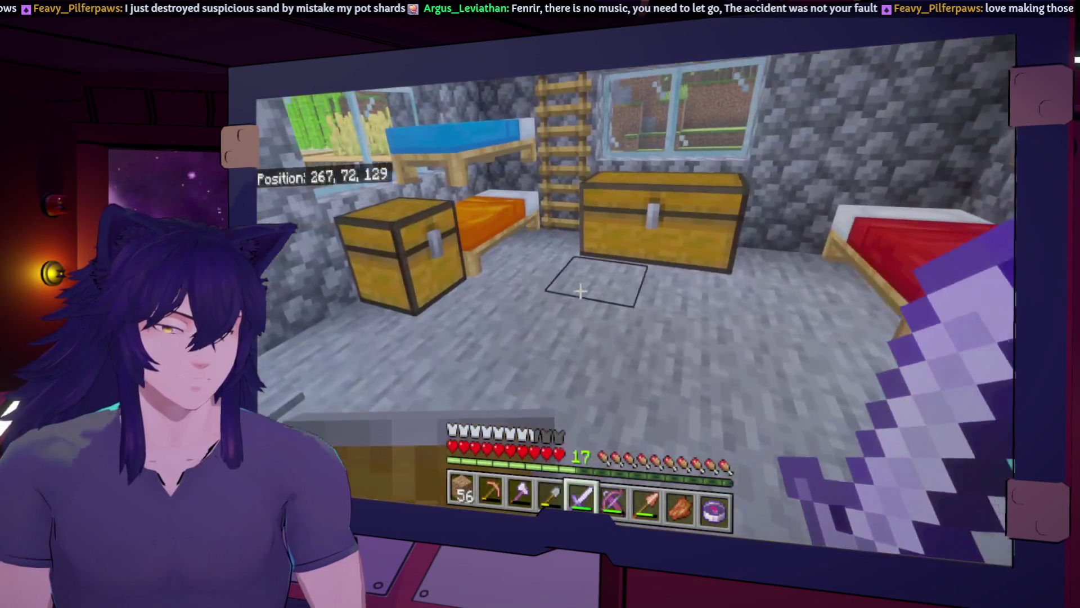
right_click(580, 290)
key("e")
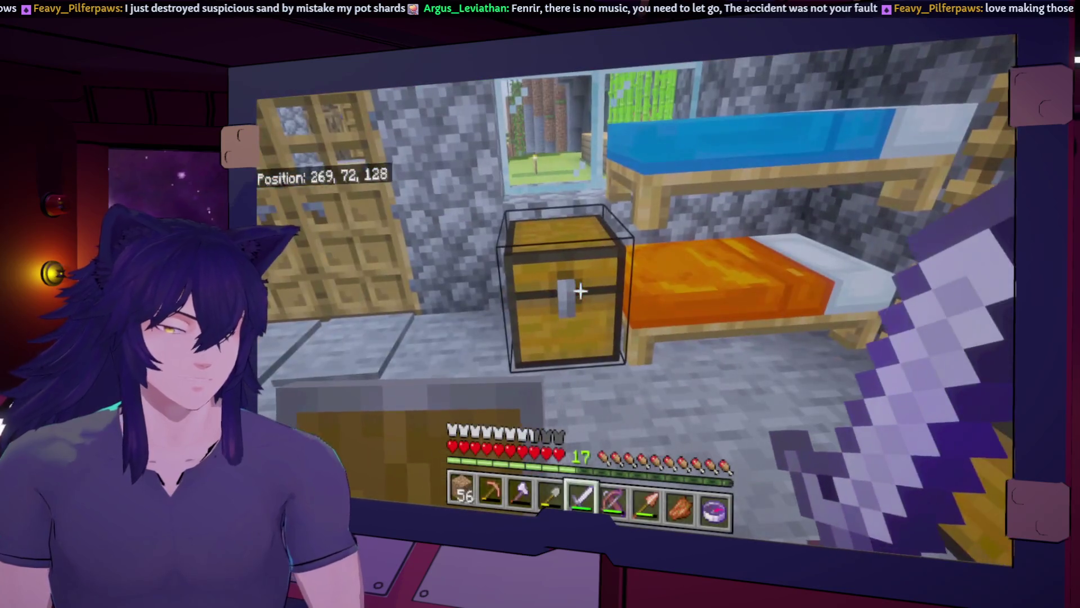
right_click(580, 290)
key("e")
Add the 19 carrots to the chest's carrot stack and store the 6 birch saplings in its second row
right_click(580, 290)
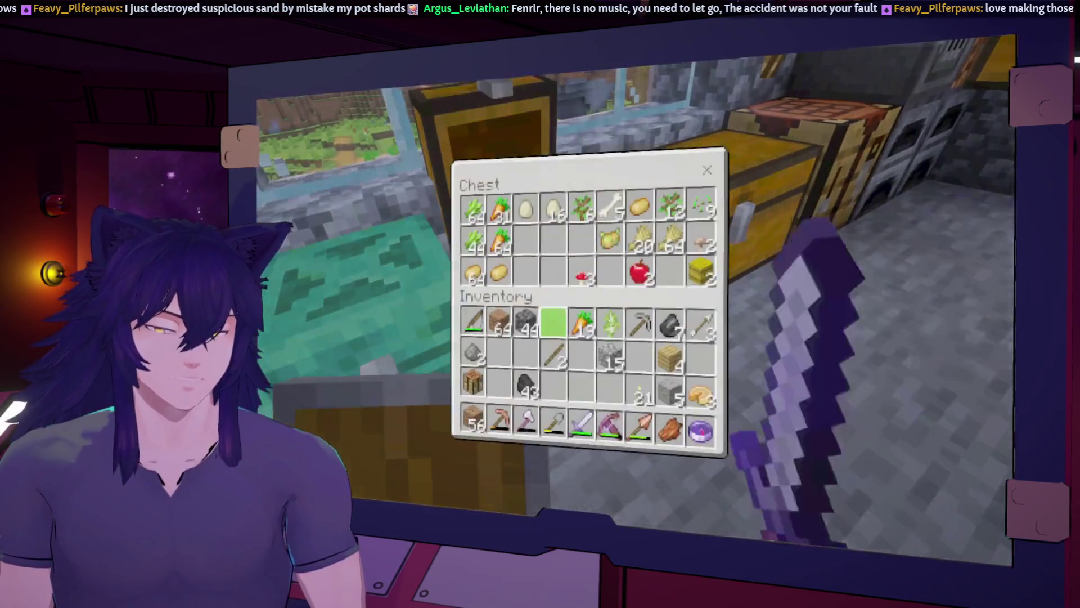
left_click(554, 313)
left_click(500, 199)
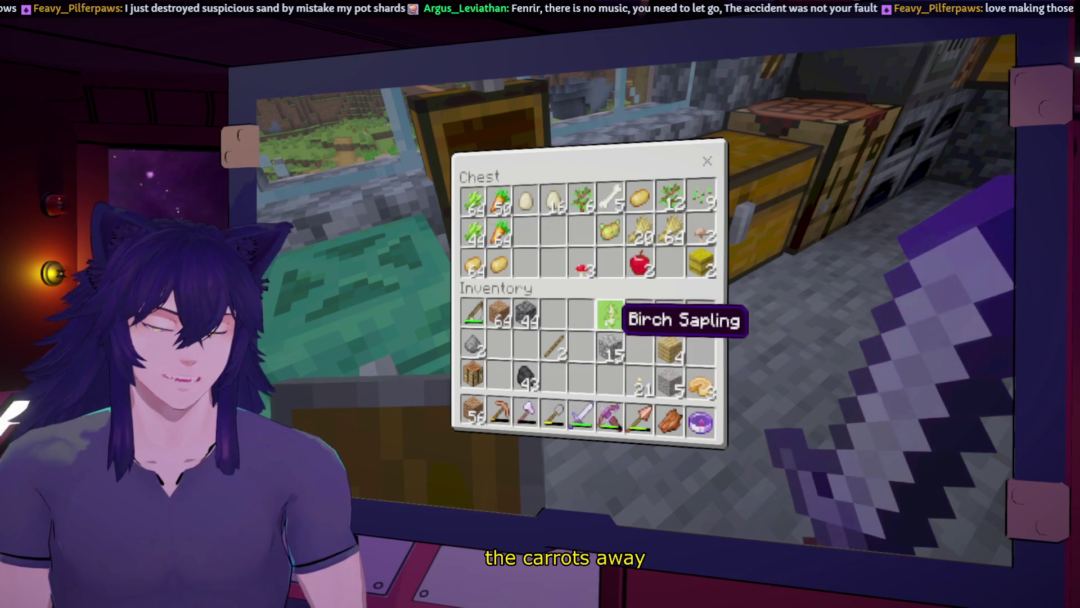
left_click(581, 200)
left_click(582, 314)
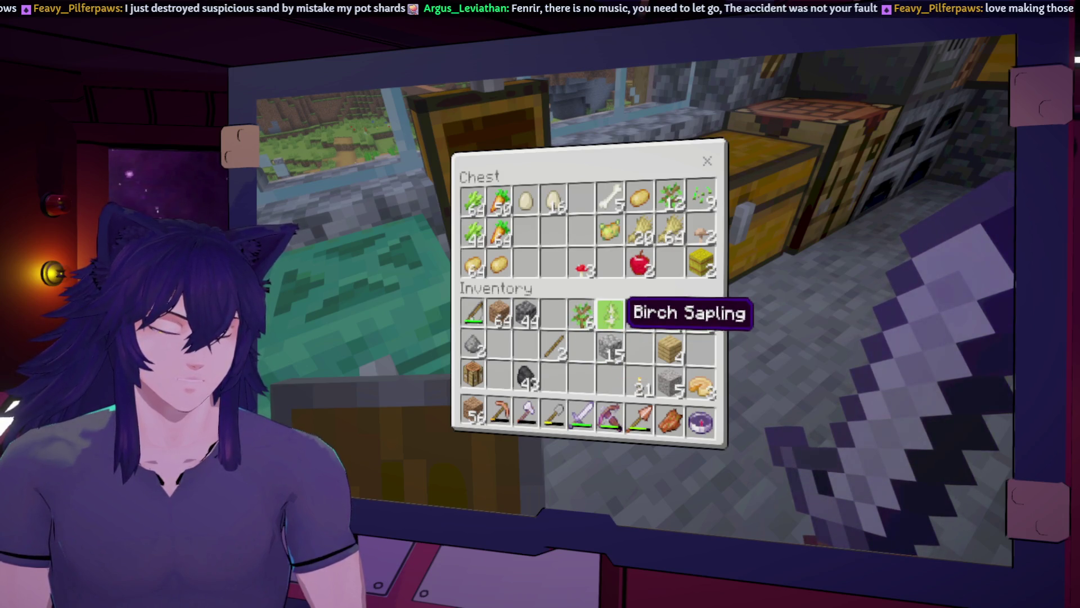
left_click(611, 313)
left_click(581, 199)
left_click(583, 306)
left_click(581, 231)
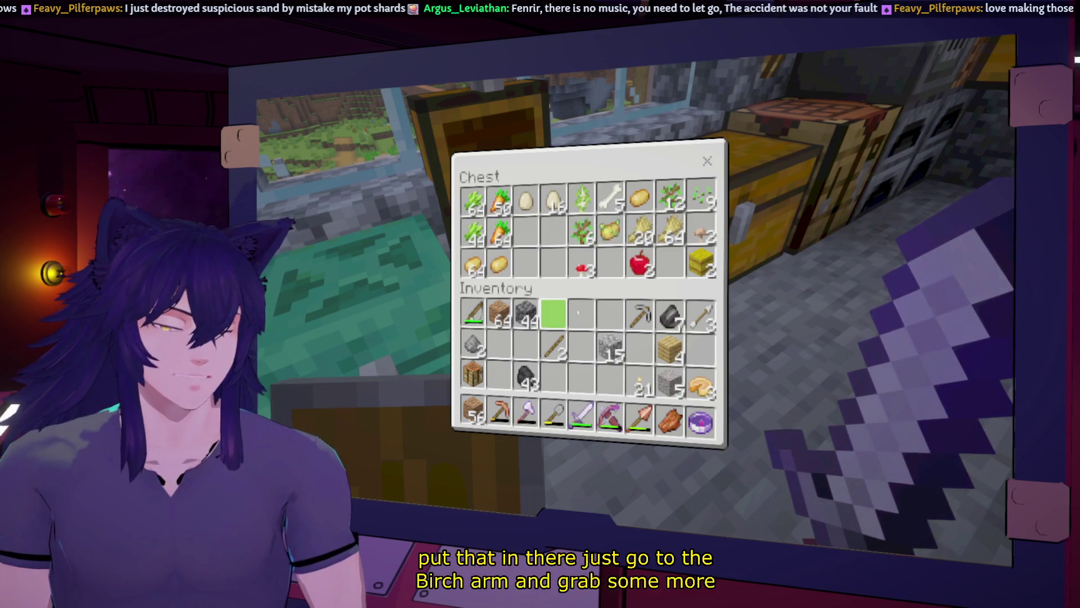
key("Escape")
Store the 44 cobblestone in an empty slot of the copper chest
right_click(579, 289)
left_click(526, 314)
left_click(582, 231)
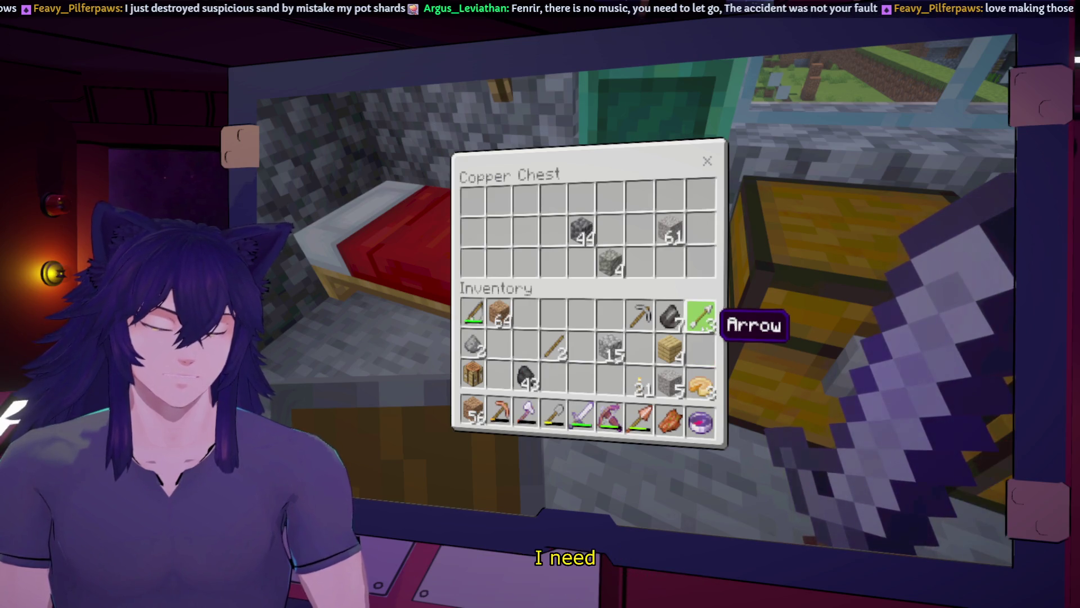
At the crafting table, lay flint above sticks for arrows, then take the flint back out
key("e")
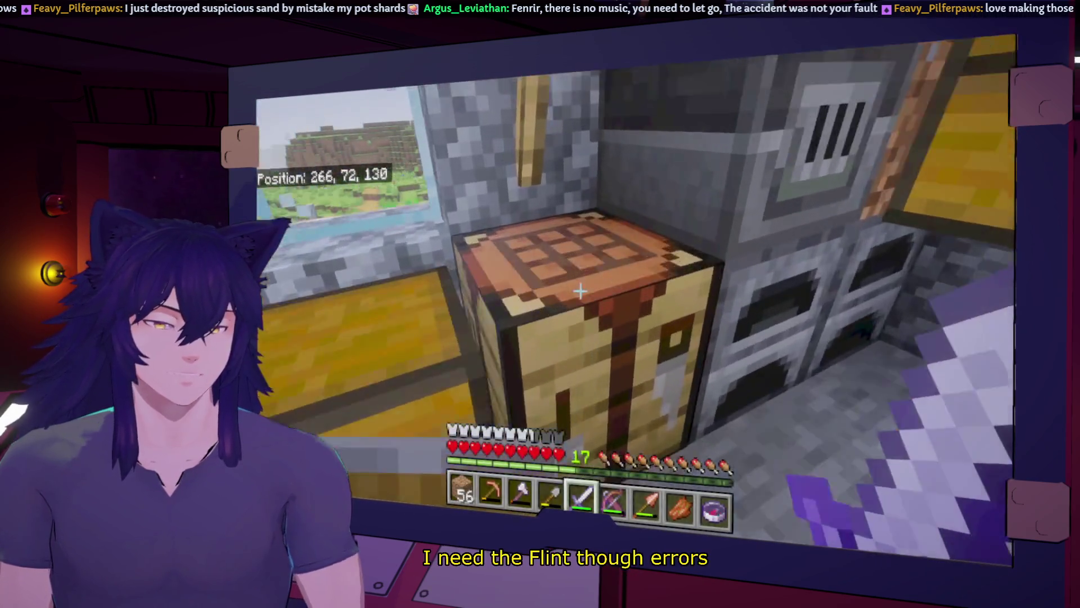
right_click(580, 291)
left_click(675, 349)
left_click(651, 219)
left_click(652, 221)
left_click(652, 253)
left_click(805, 318)
left_click(653, 187)
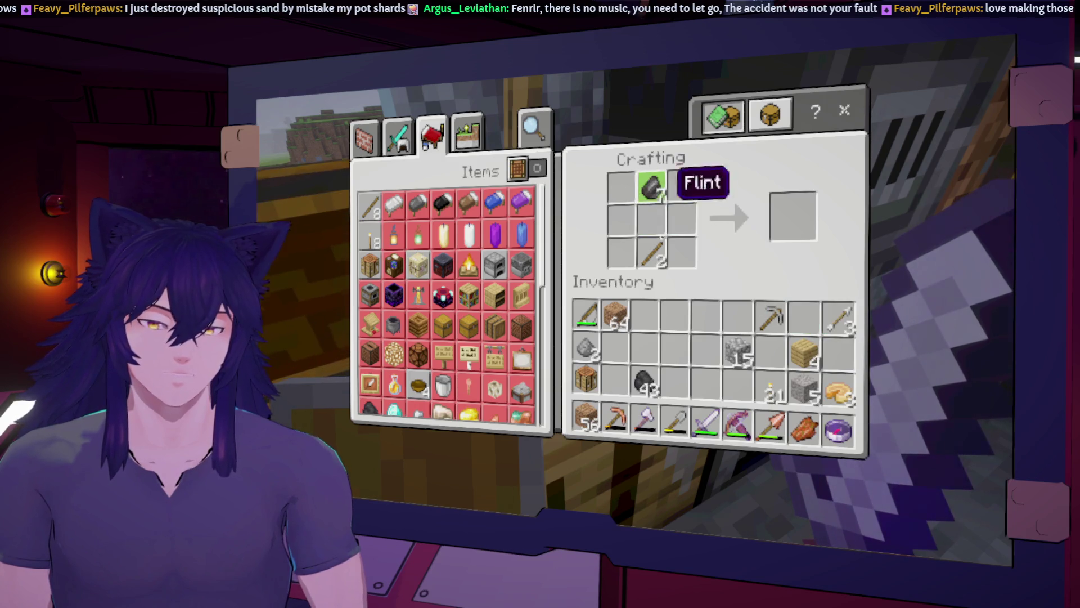
left_click(653, 253)
left_click(653, 221)
left_click(652, 187, "shift")
key("e")
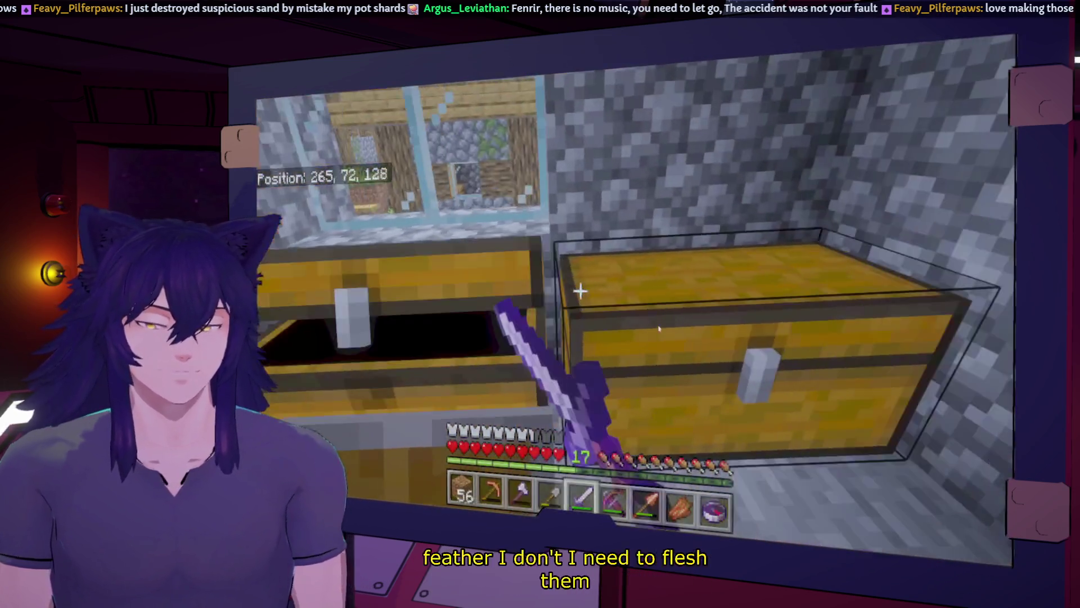
Check the nearby chests until the large chest of ores and materials is open
right_click(581, 290)
key("e")
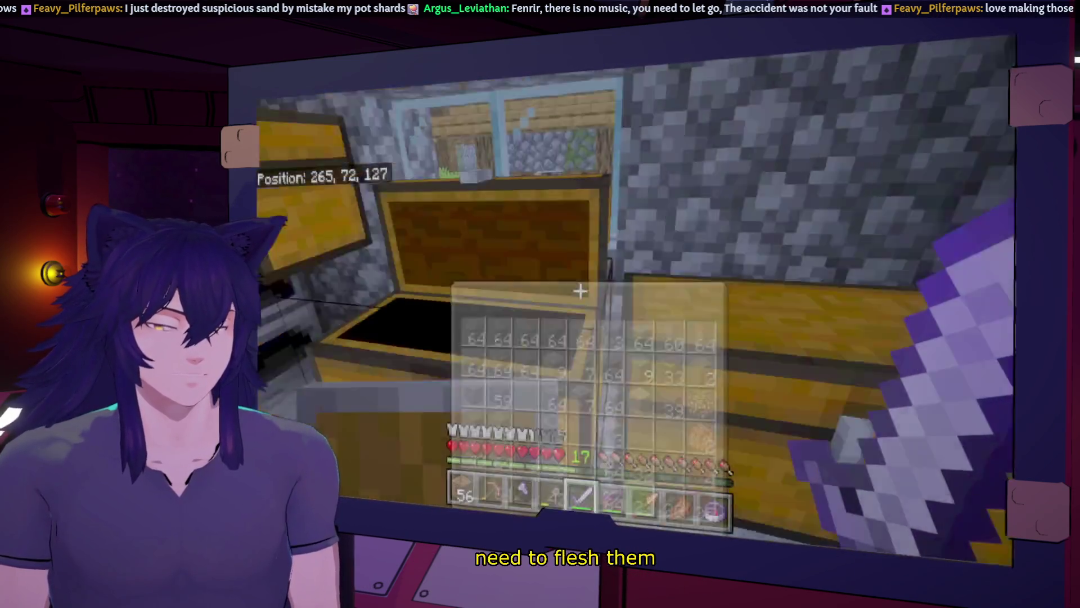
right_click(581, 291)
key("e")
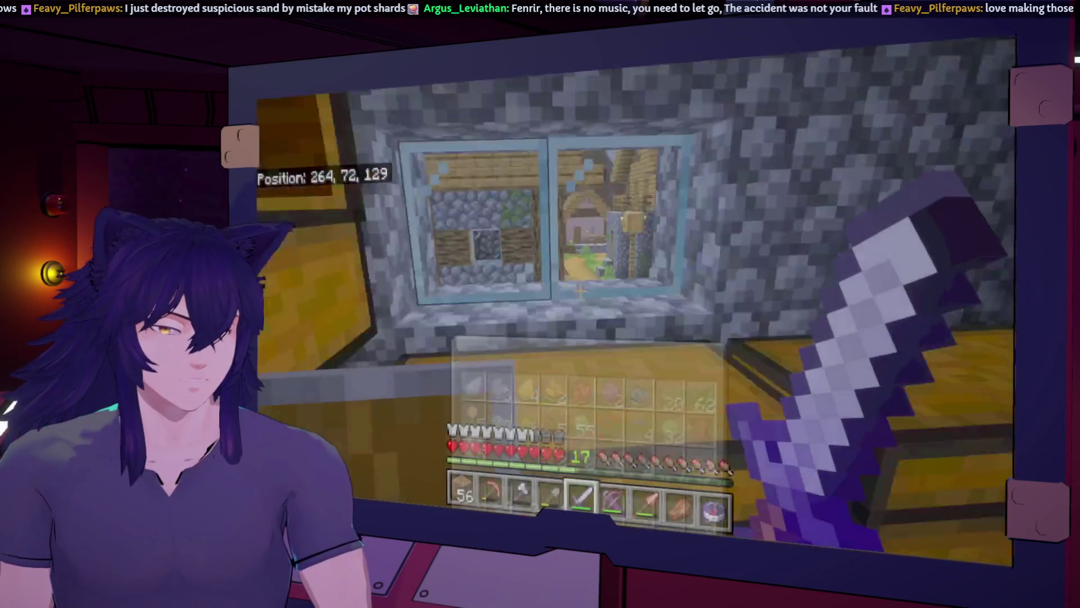
right_click(581, 291)
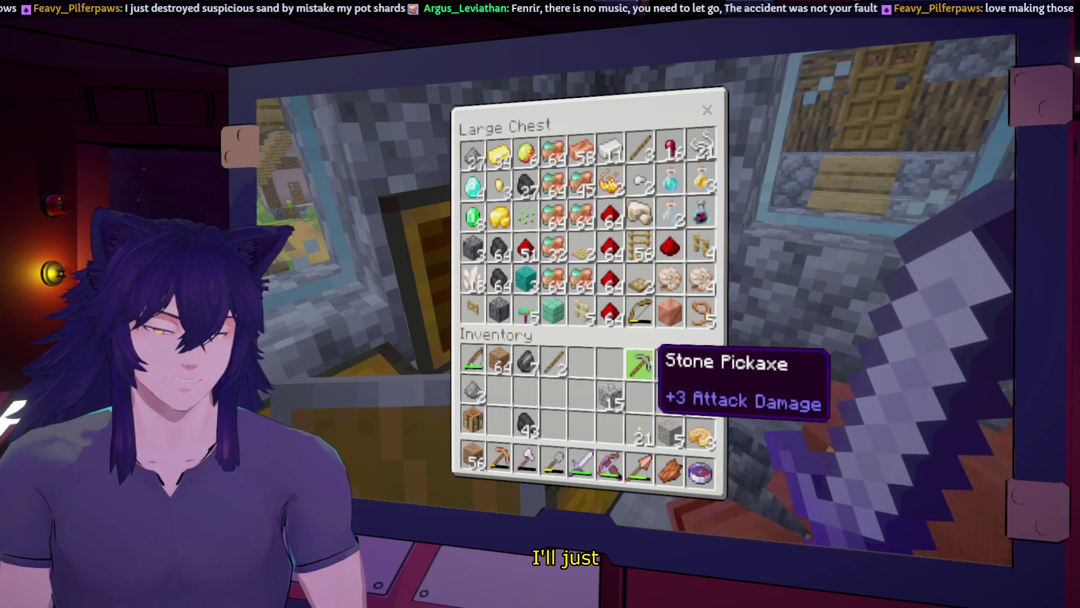
Check the armour-and-tools, farm produce and copper chests one after another
key("e")
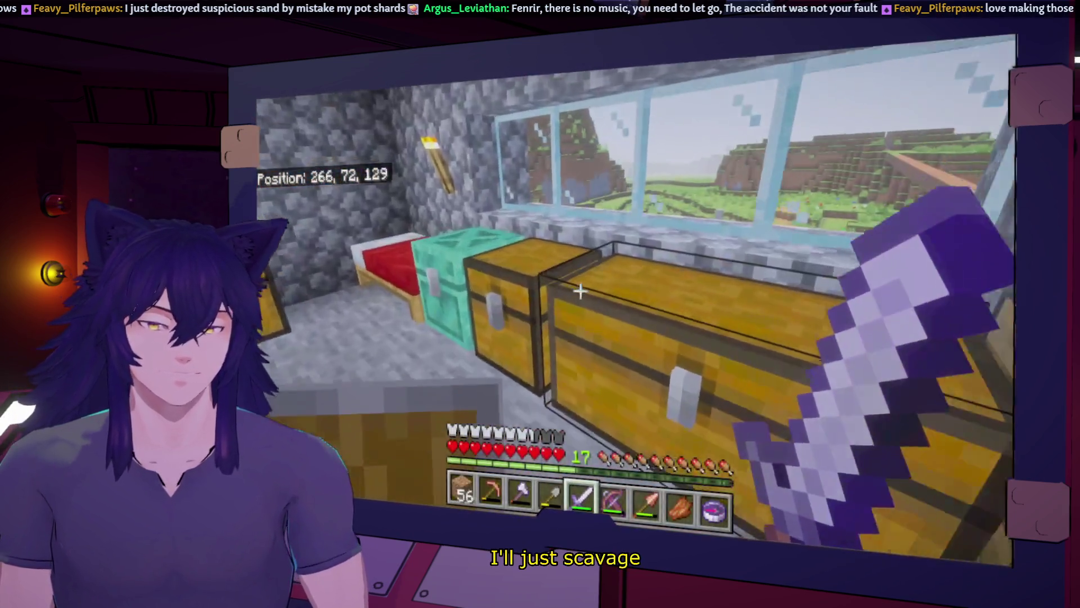
right_click(580, 290)
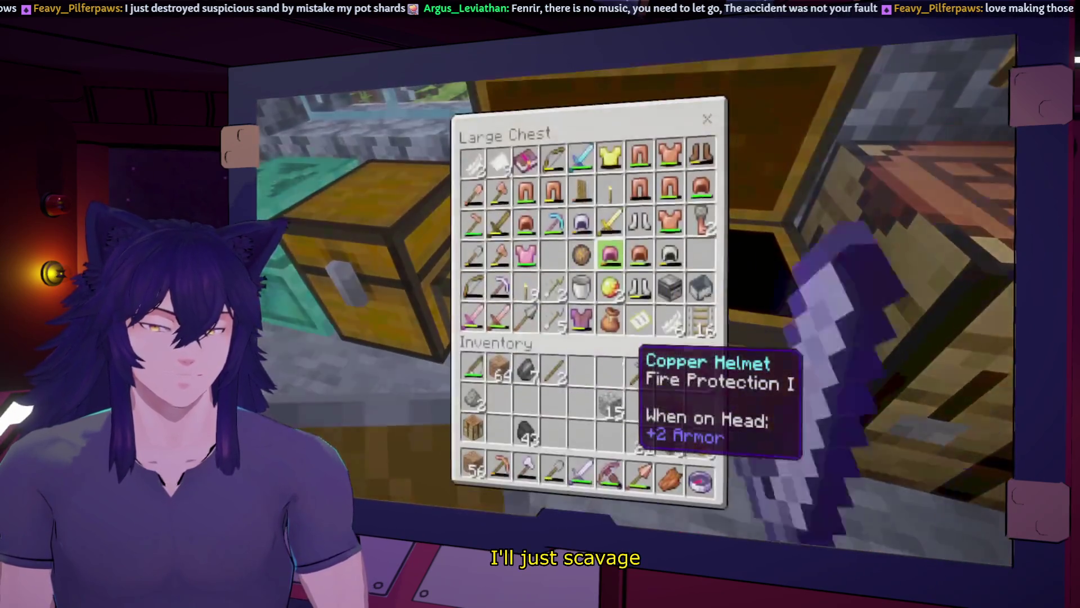
key("e")
right_click(580, 290)
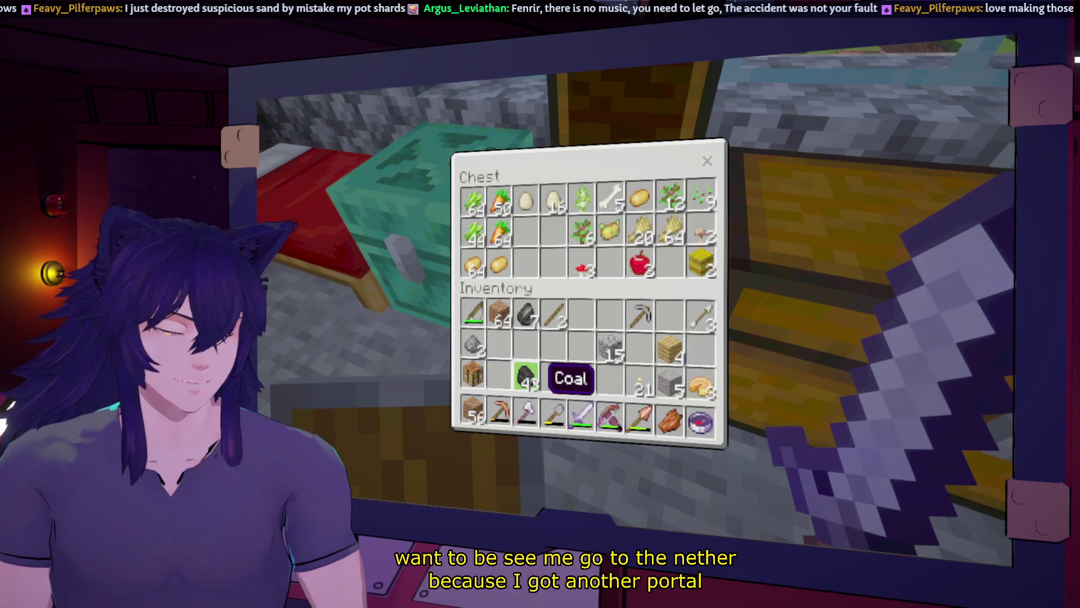
key("e")
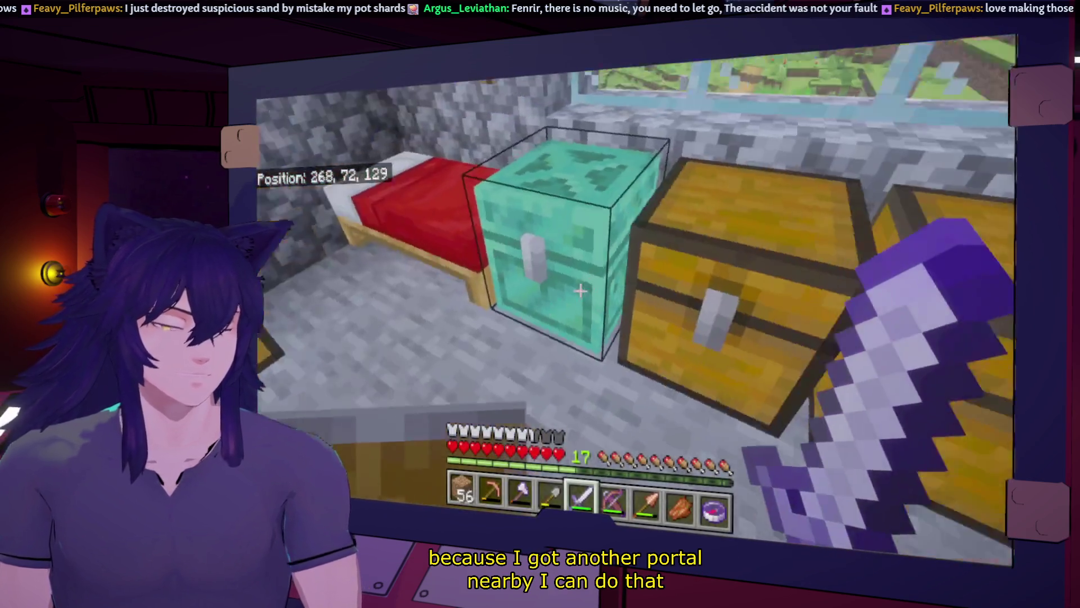
right_click(580, 290)
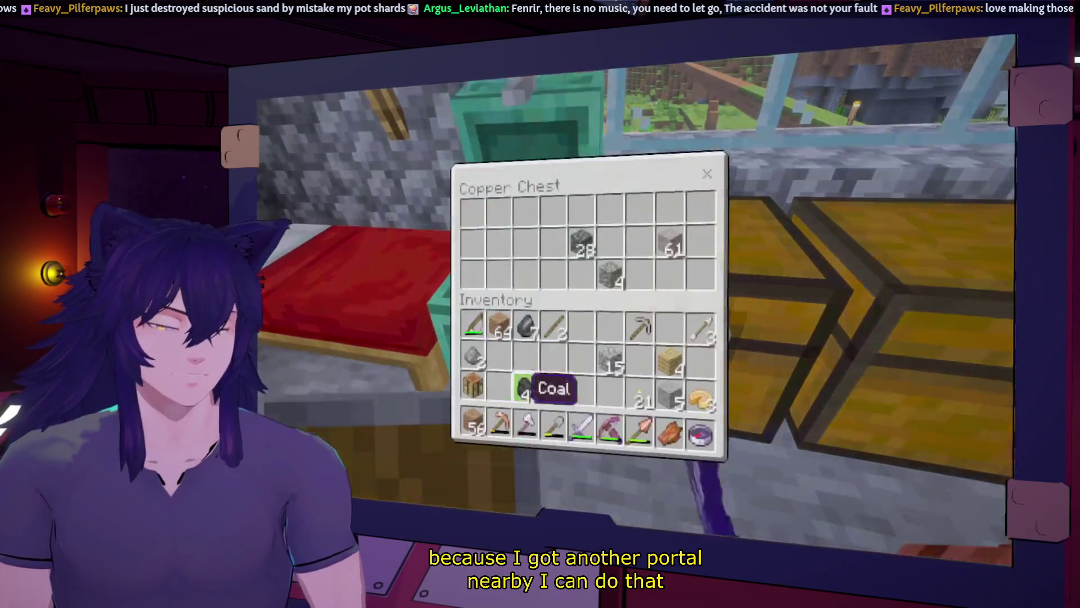
key("e")
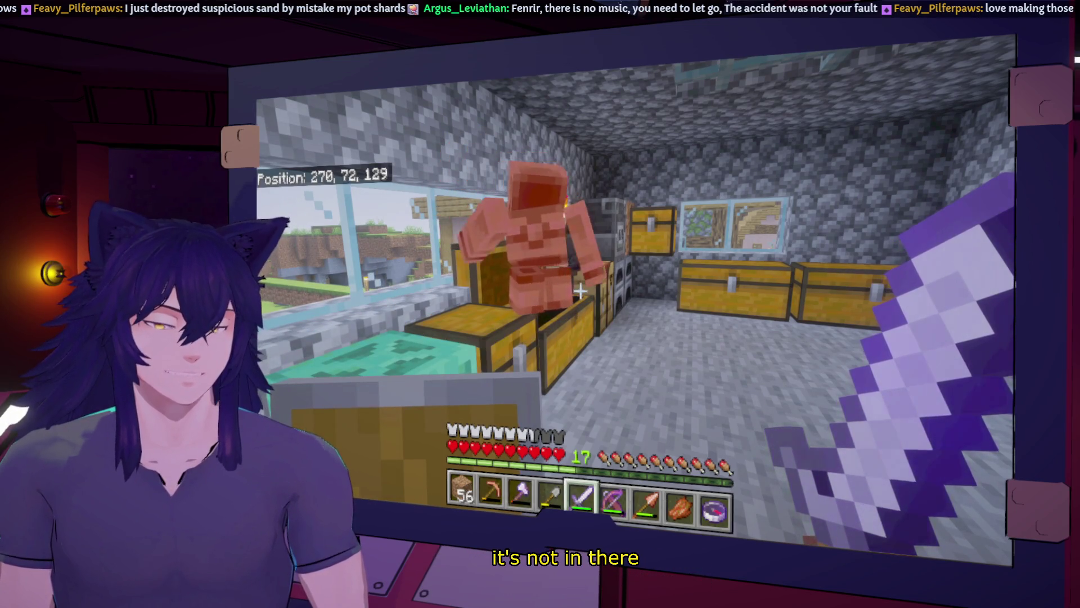
Walk across the storage room to the far double chests and glance into the materials chest
key("w")
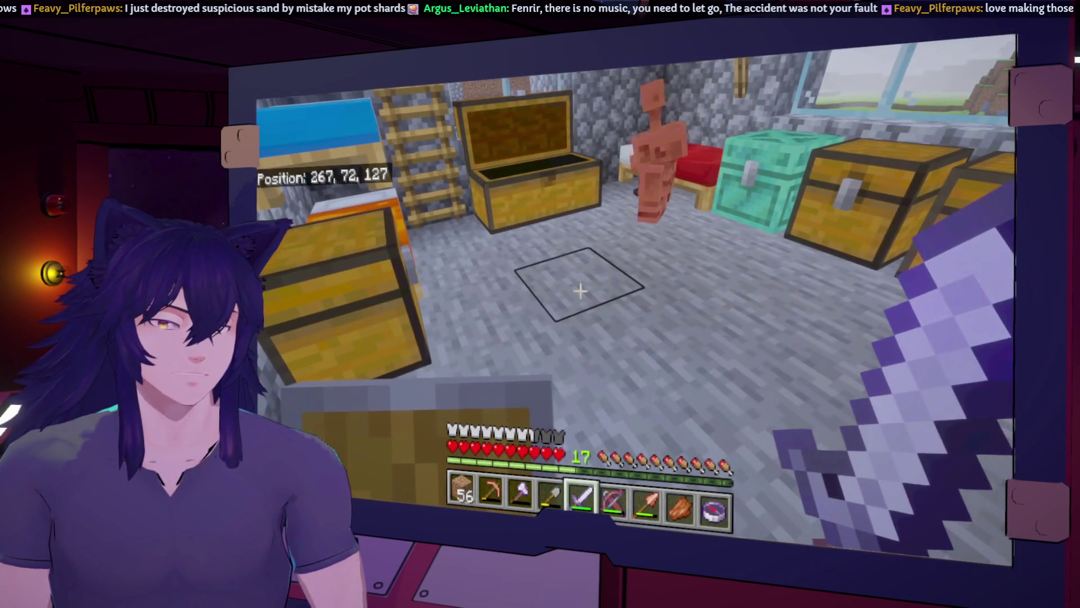
key("w")
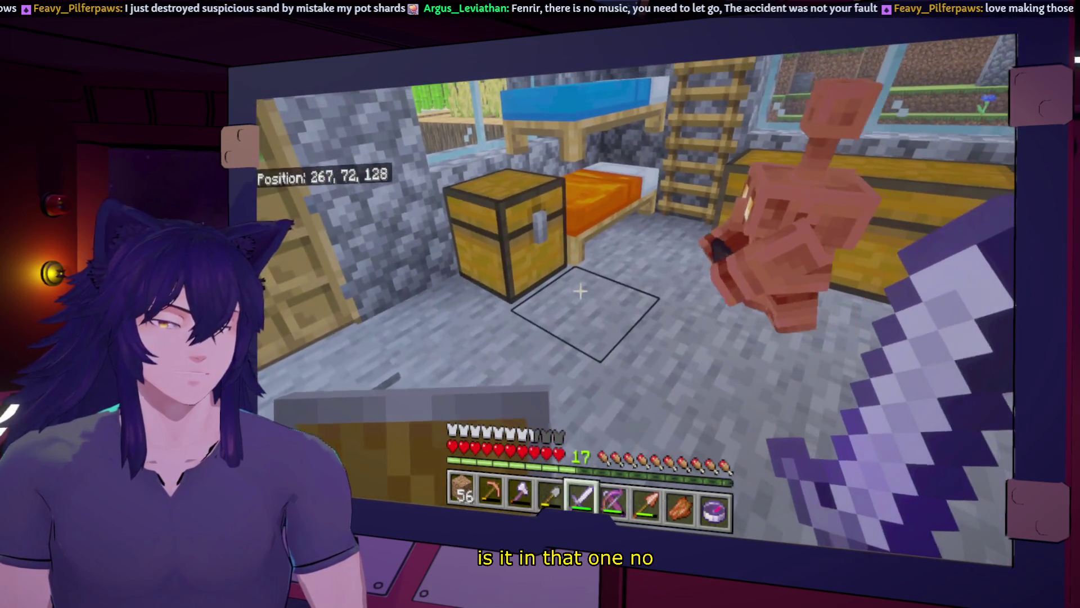
key("w")
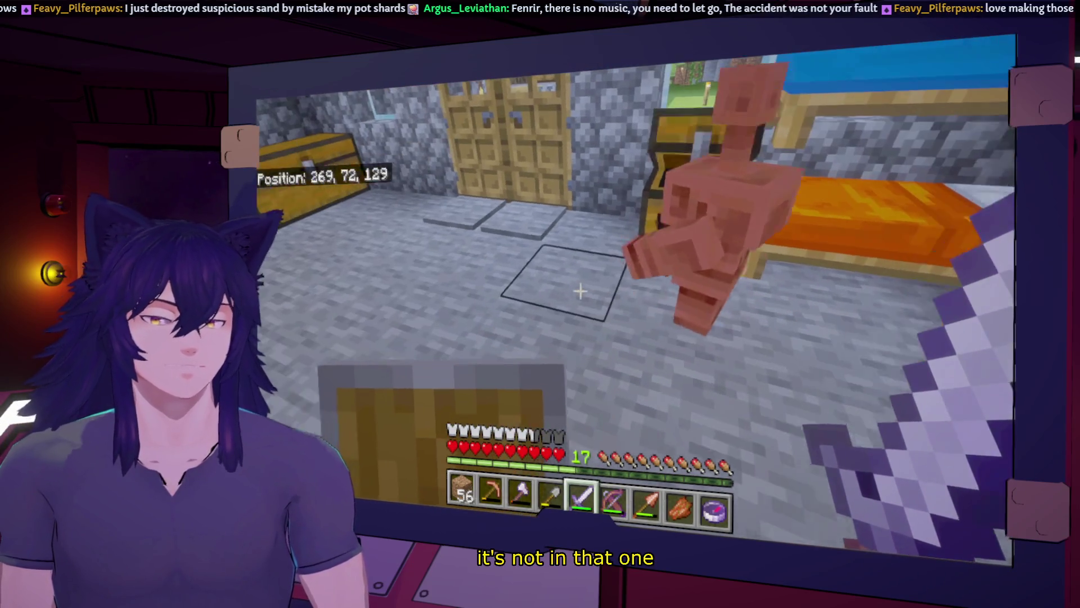
key("w")
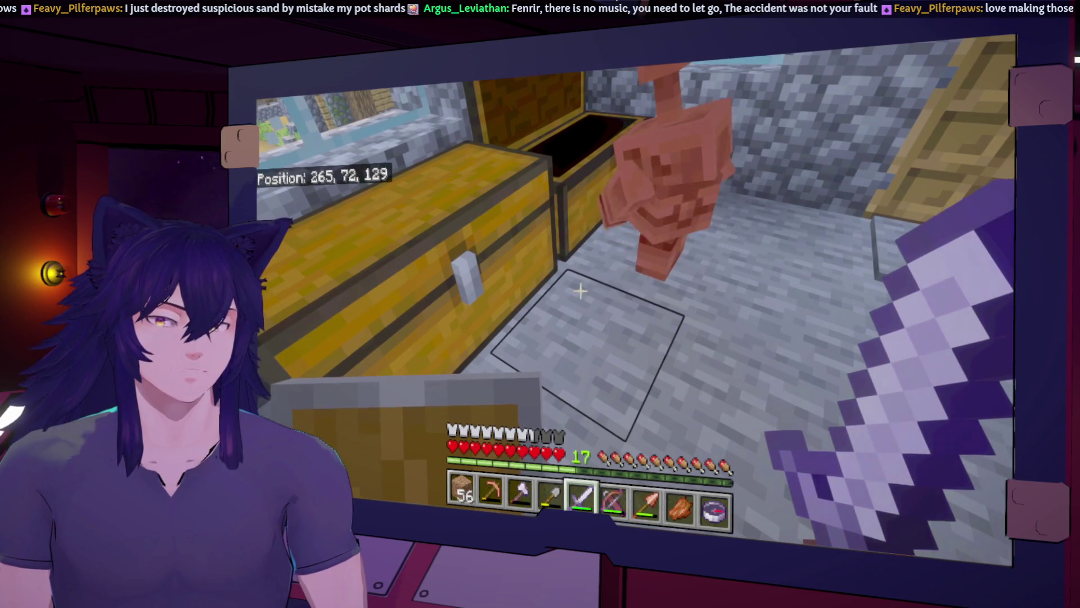
key("w")
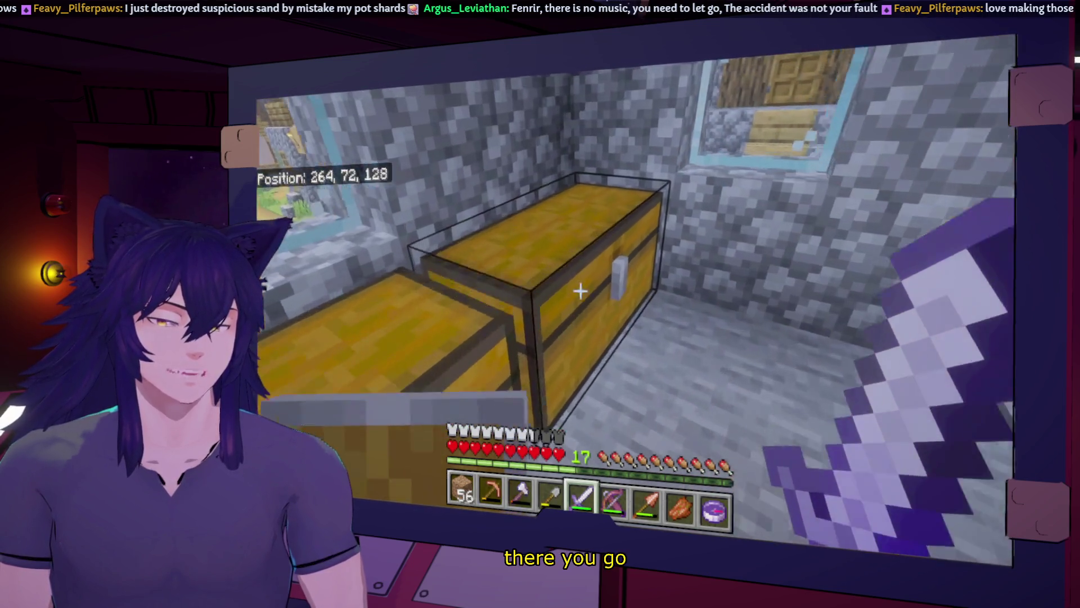
right_click(580, 291)
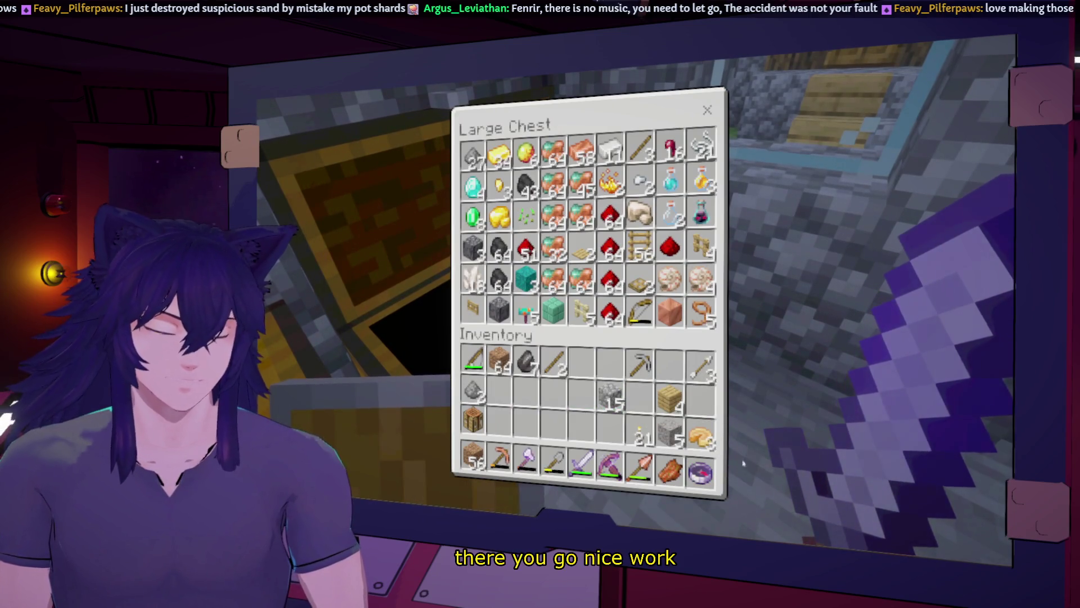
key("e")
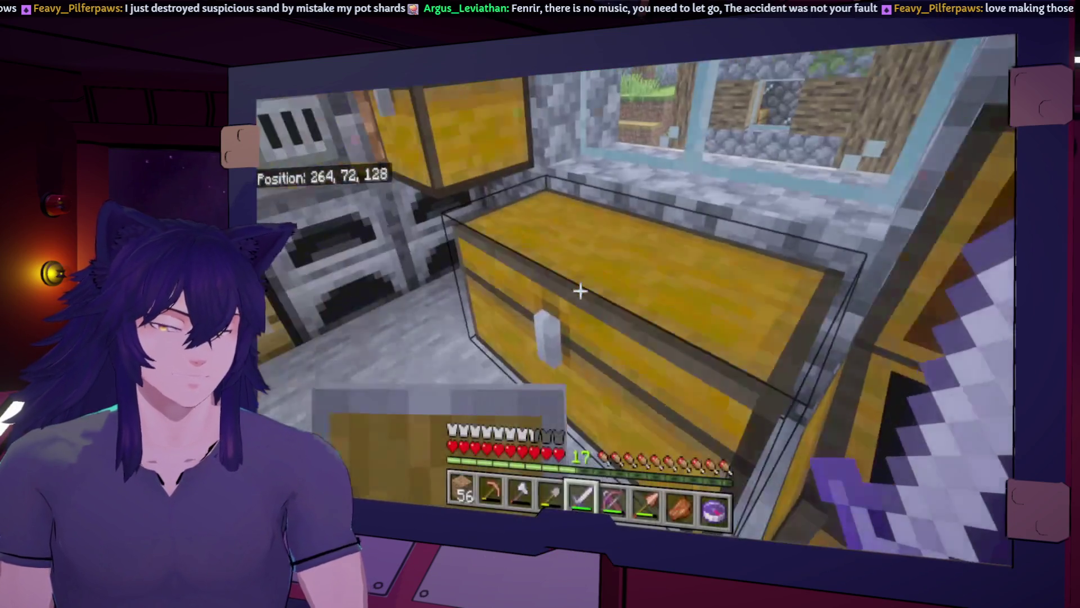
In the stone chest, move 15 cobblestone to the top row and swap 5 gravel for 7 diorite
right_click(579, 290)
left_click(611, 394)
left_click(610, 366)
left_click(669, 432)
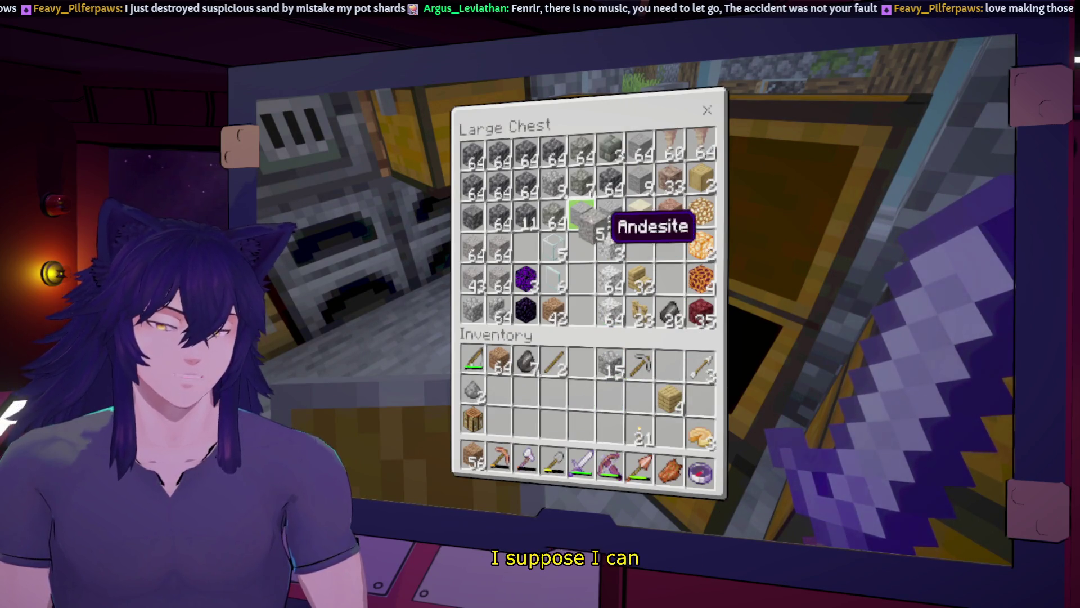
left_click(582, 217)
left_click(581, 247)
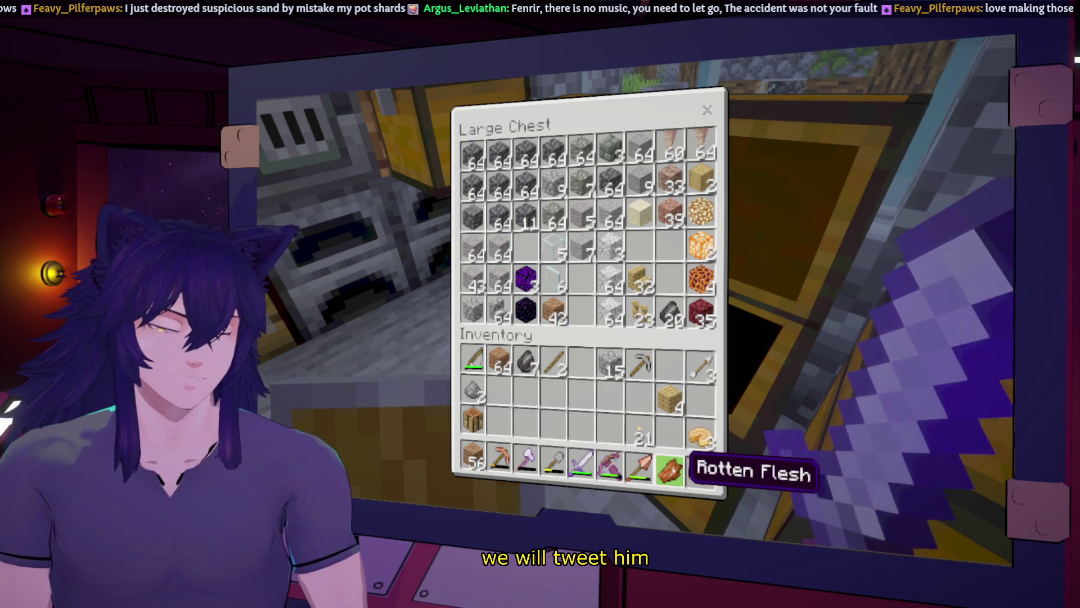
key("e")
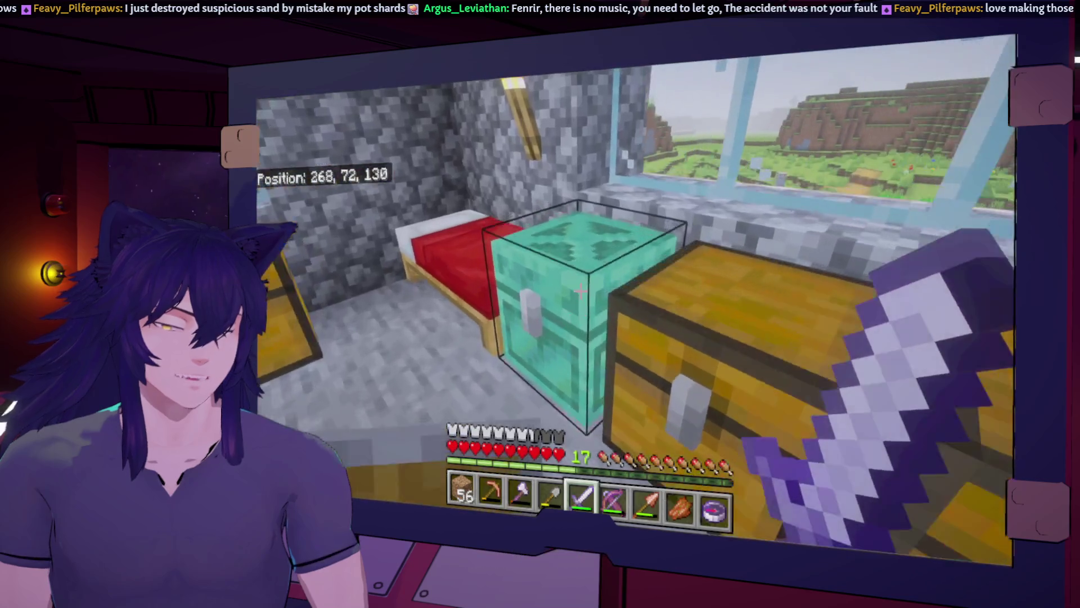
Deposit the rotten flesh and 7 coal into the copper chest
right_click(636, 298)
left_click(670, 421)
left_click(640, 196)
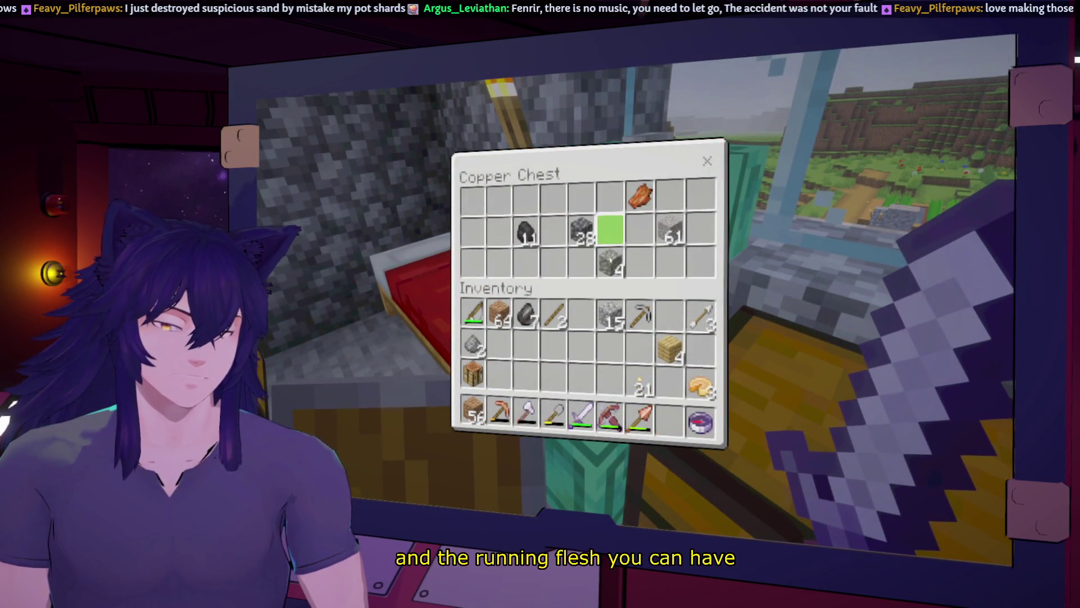
left_click(554, 314)
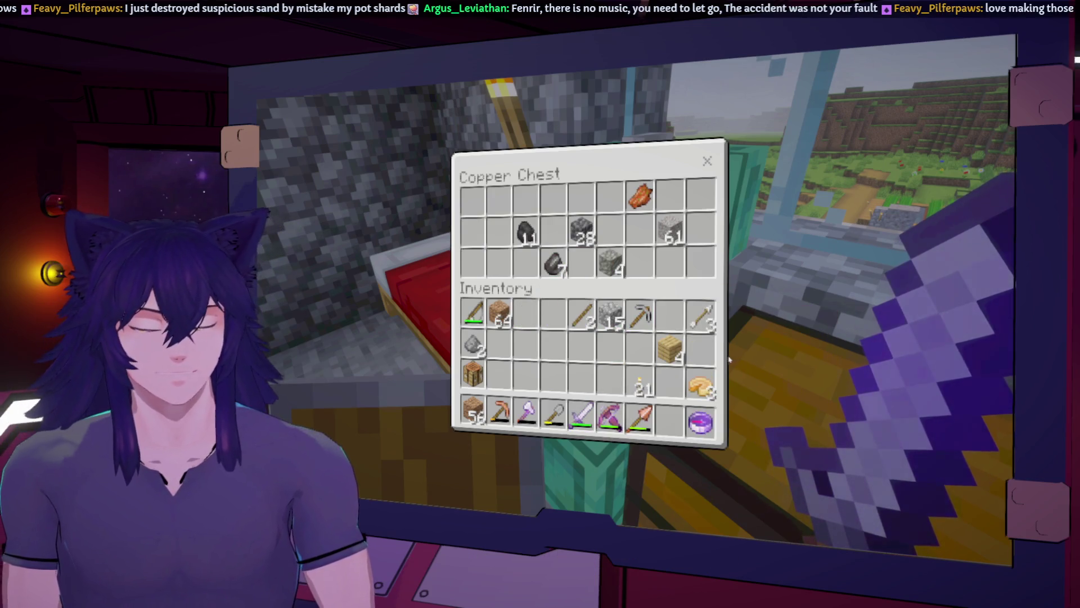
key("Escape")
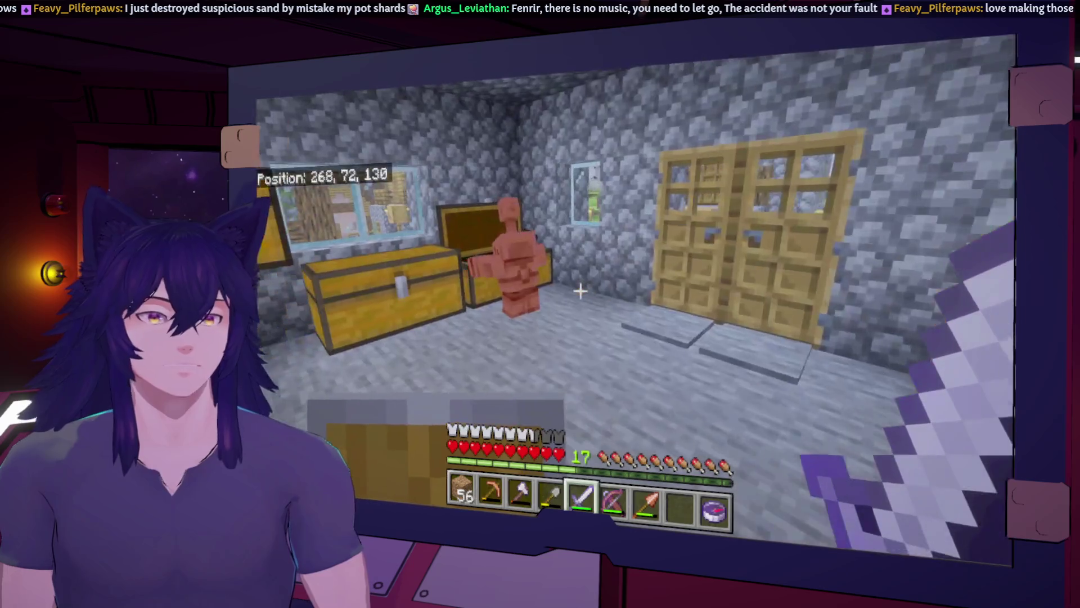
Walk out past the farm fields into the lake and hit the drowned by the cliff
key("w")
key("w")
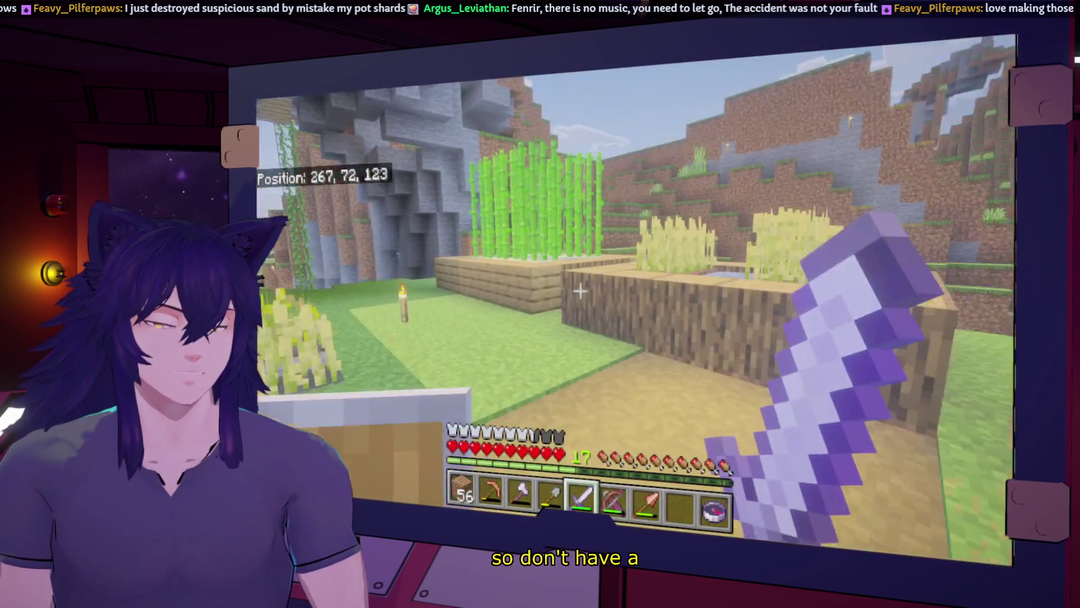
key("w")
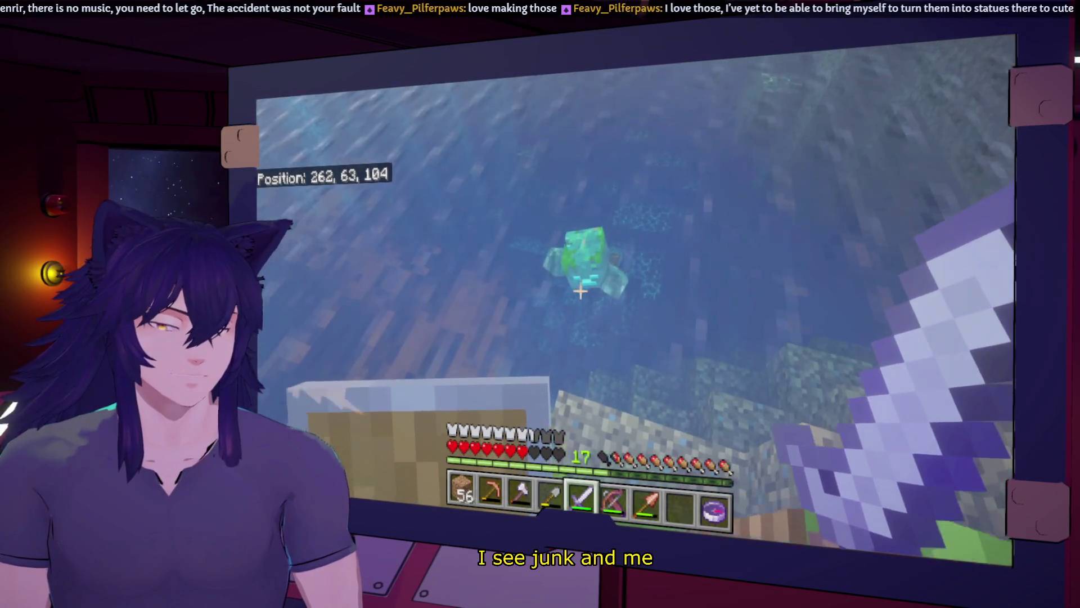
left_click(580, 290)
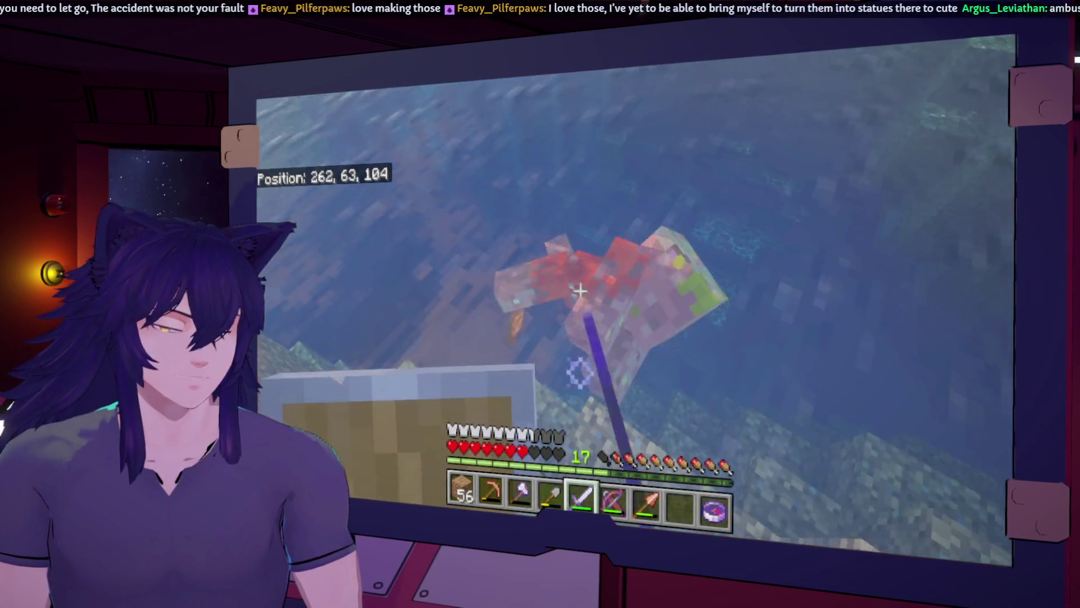